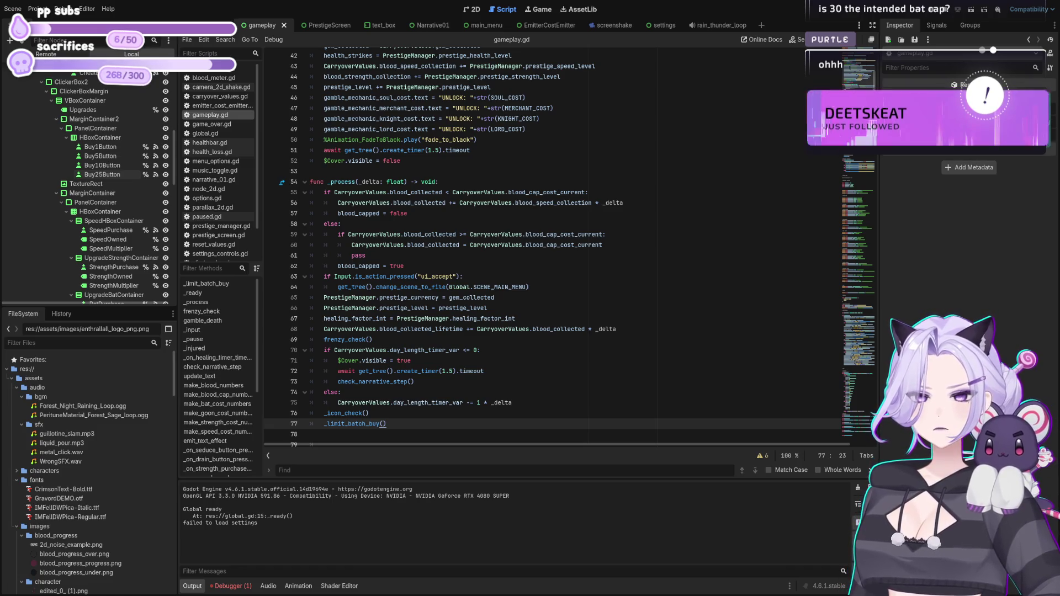
Stop the game and go to the clamp line at line 18 of _limit_batch_buy.
click(626, 267)
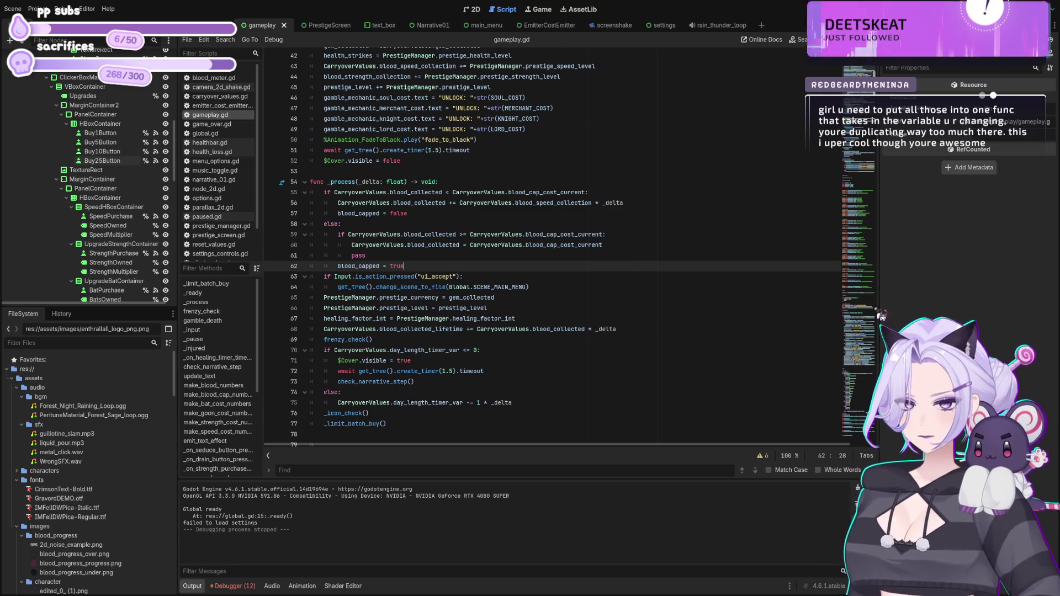
scroll(552, 248, up, 14)
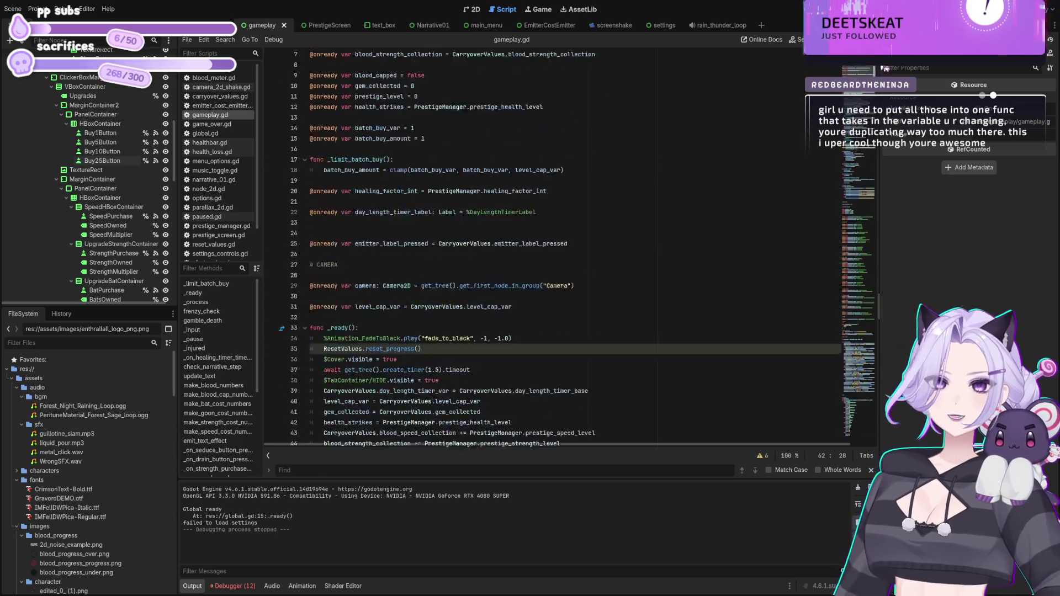
scroll(406, 144, down, 3)
click(480, 153)
key(End)
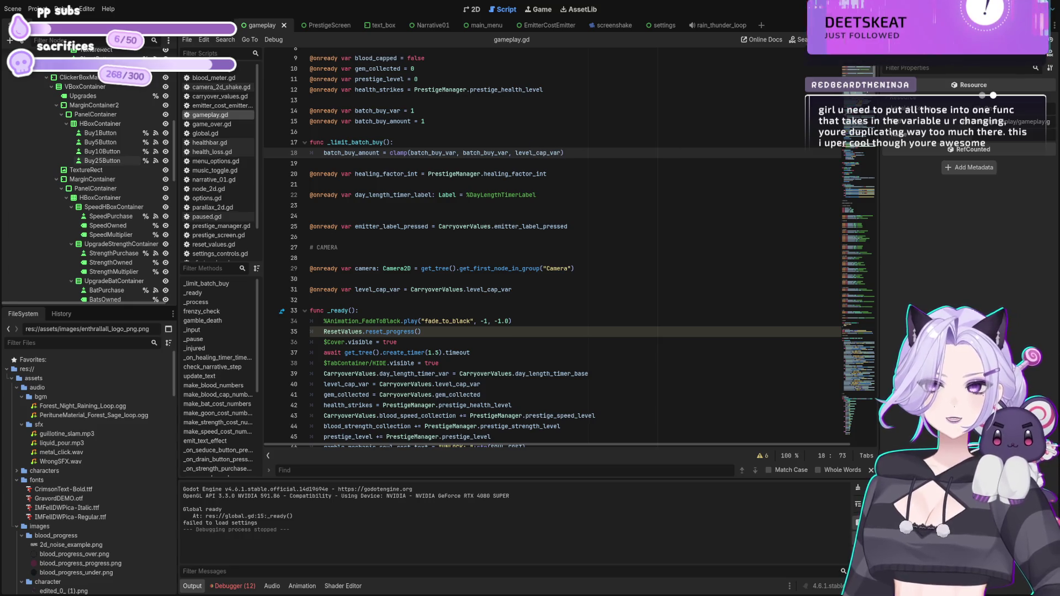
scroll(352, 280, down, 20)
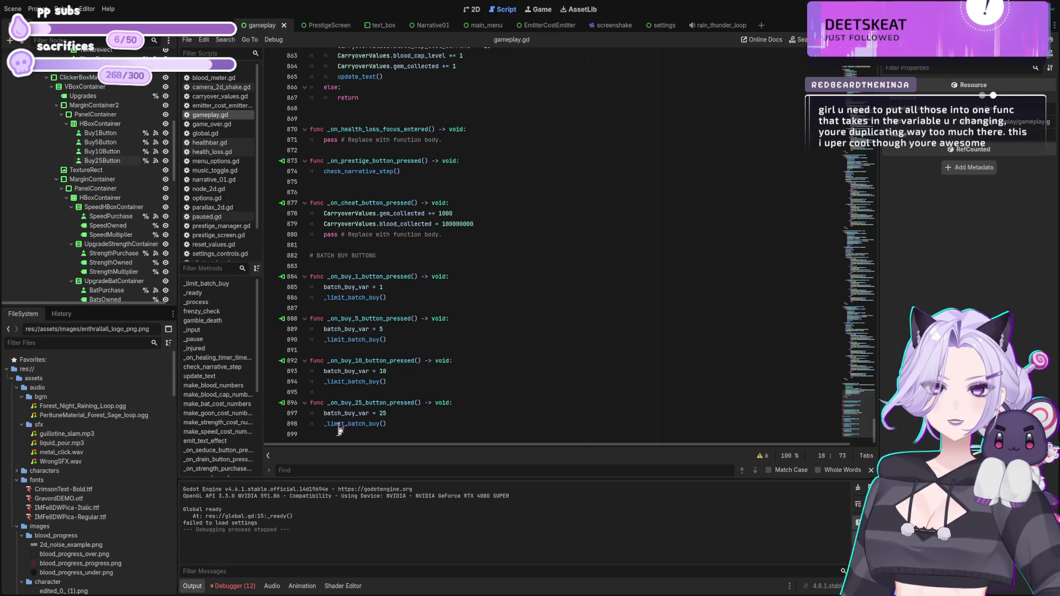
Inspect the 1, 5, 10 and 25 batch-buy buttons in the 2D view, then return to the script.
click(473, 9)
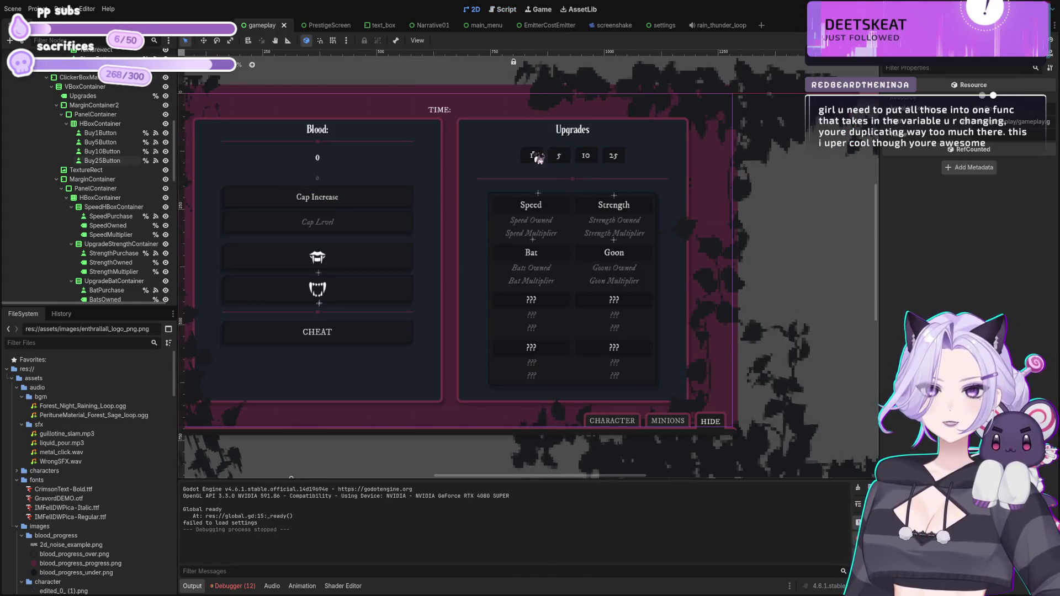
click(531, 155)
click(558, 155)
click(587, 155)
click(613, 156)
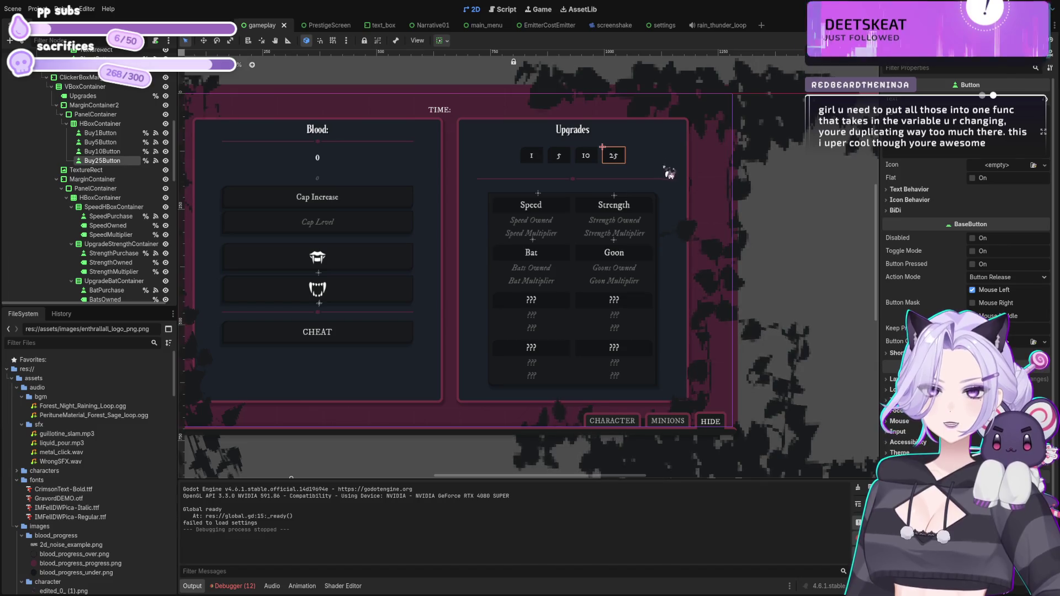
click(511, 15)
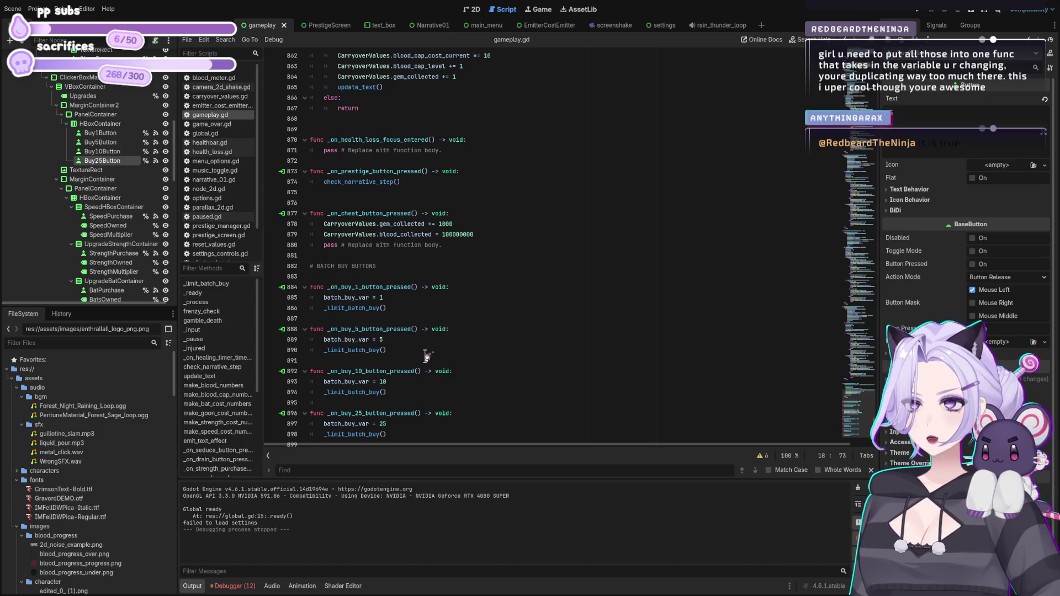
Delete the empty line 899 after the last batch-buy handler in gameplay.gd.
click(422, 300)
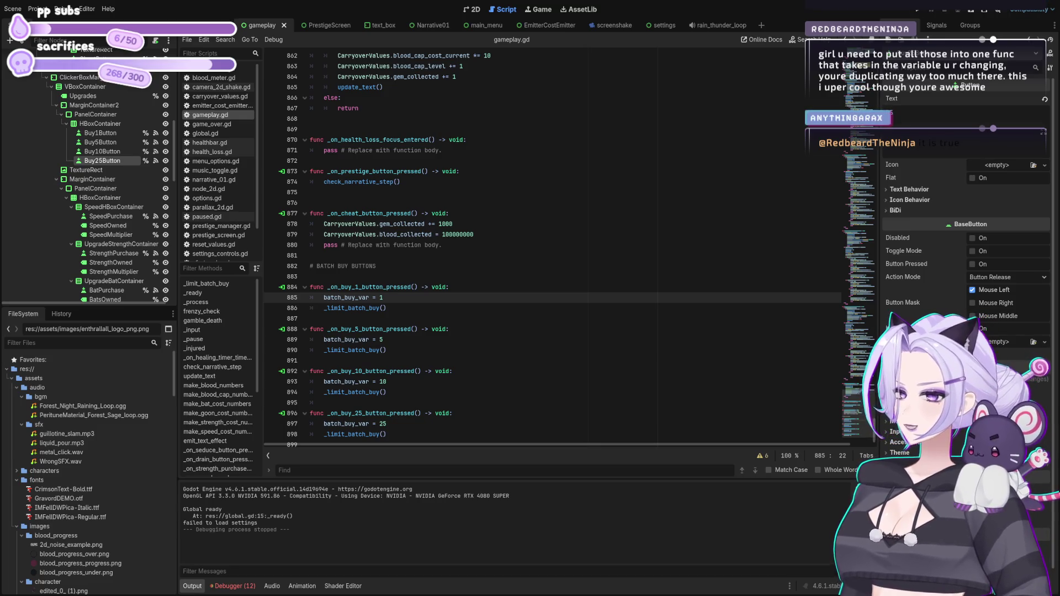
scroll(412, 416, down, 1)
click(411, 415)
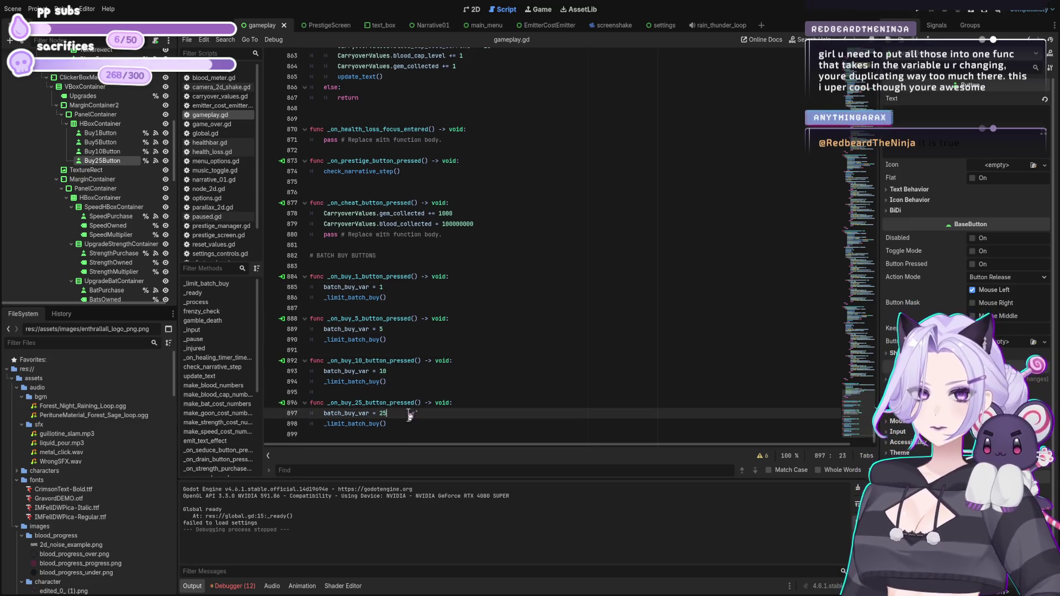
click(396, 436)
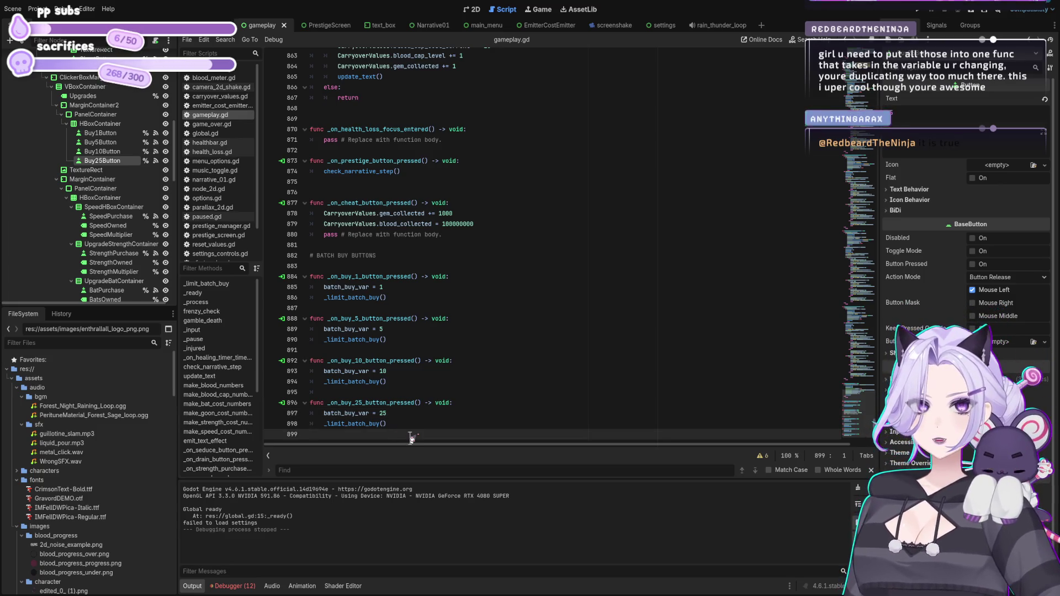
key(BackSpace)
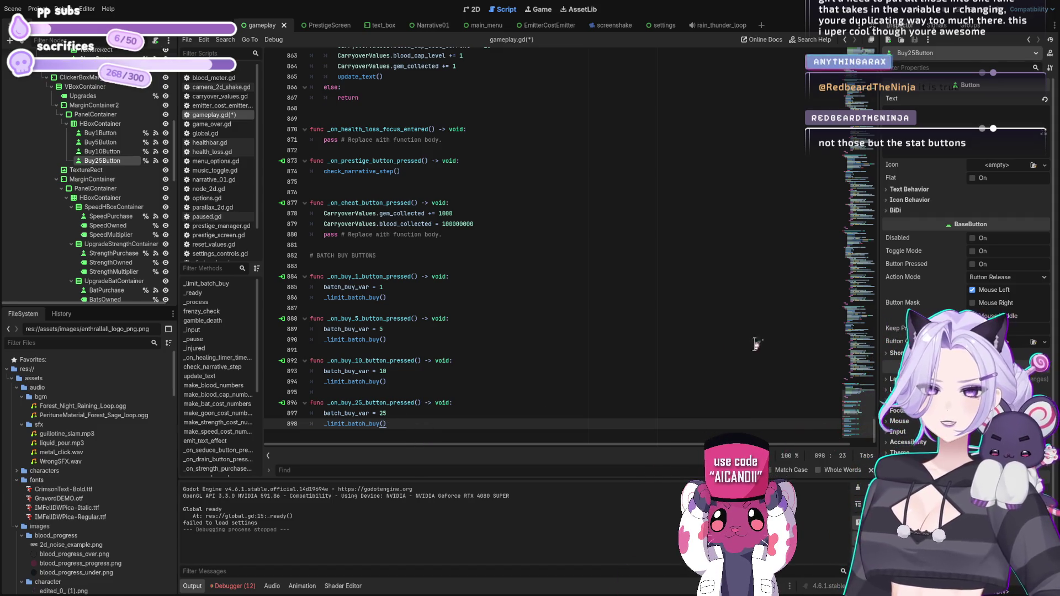
click(858, 257)
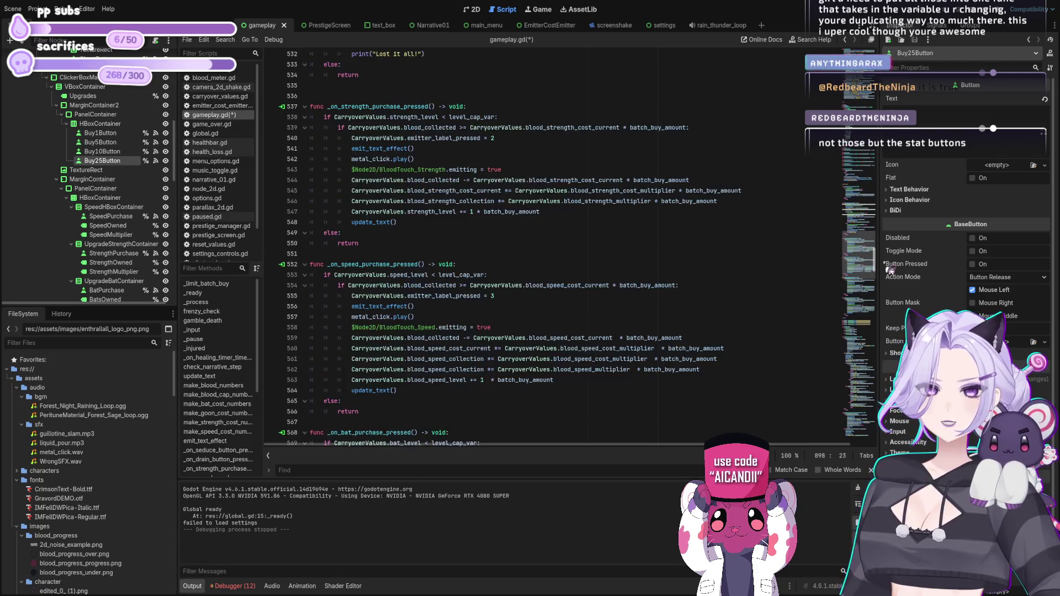
Look over the bat, speed and goon purchase functions.
scroll(880, 271, up, 1)
drag(880, 271, 880, 281)
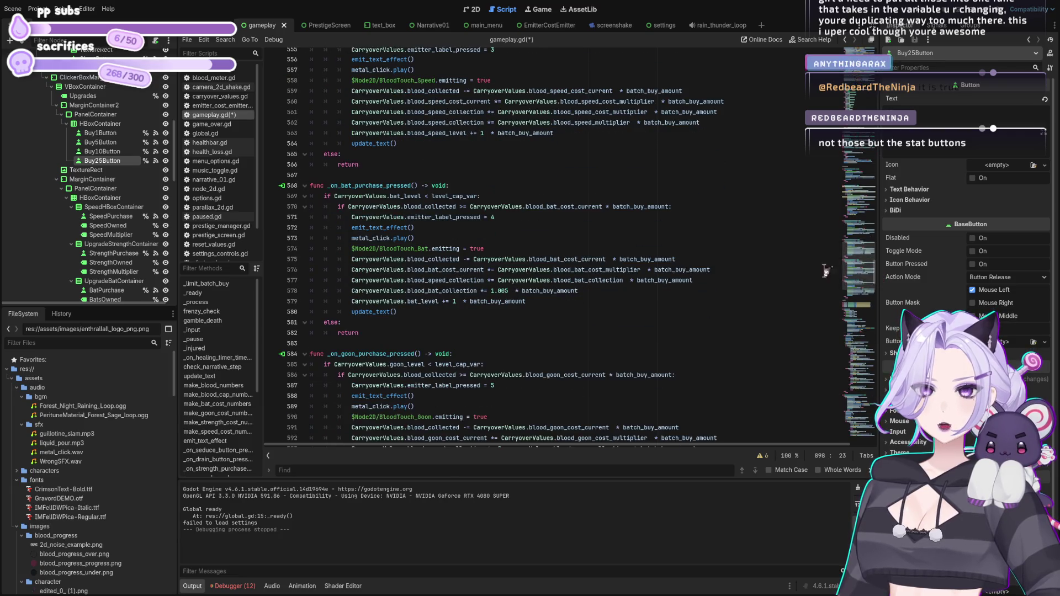
click(585, 258)
click(566, 91)
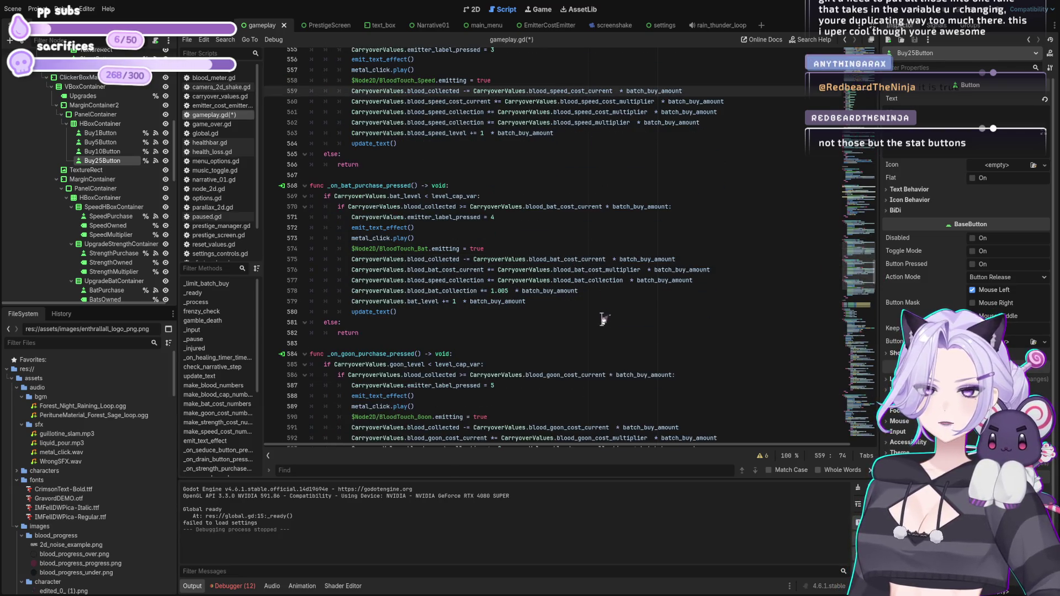
scroll(594, 293, down, 4)
click(576, 312)
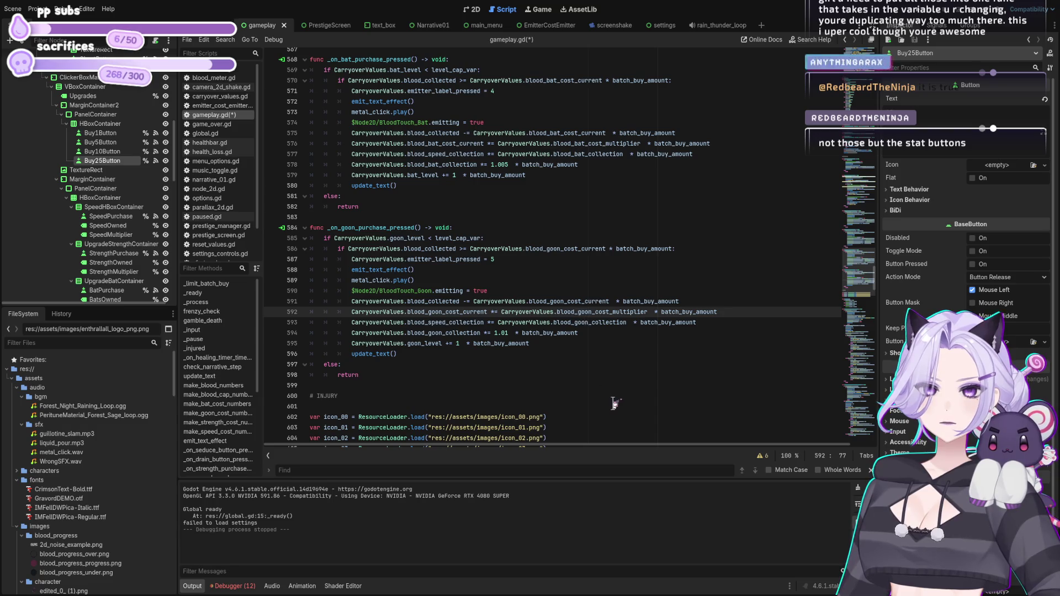
Recheck the bat, speed, strength and goon purchase code around lines 548–595.
scroll(614, 403, up, 6)
click(553, 291)
scroll(552, 301, up, 4)
click(553, 300)
scroll(572, 312, up, 4)
click(574, 291)
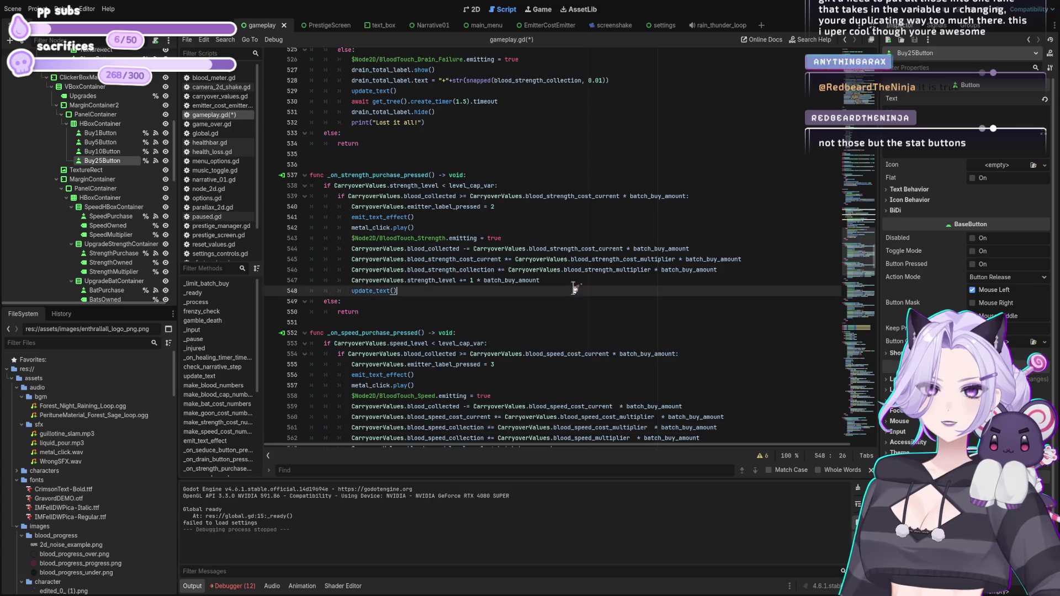
scroll(574, 293, down, 8)
scroll(577, 312, down, 7)
click(577, 312)
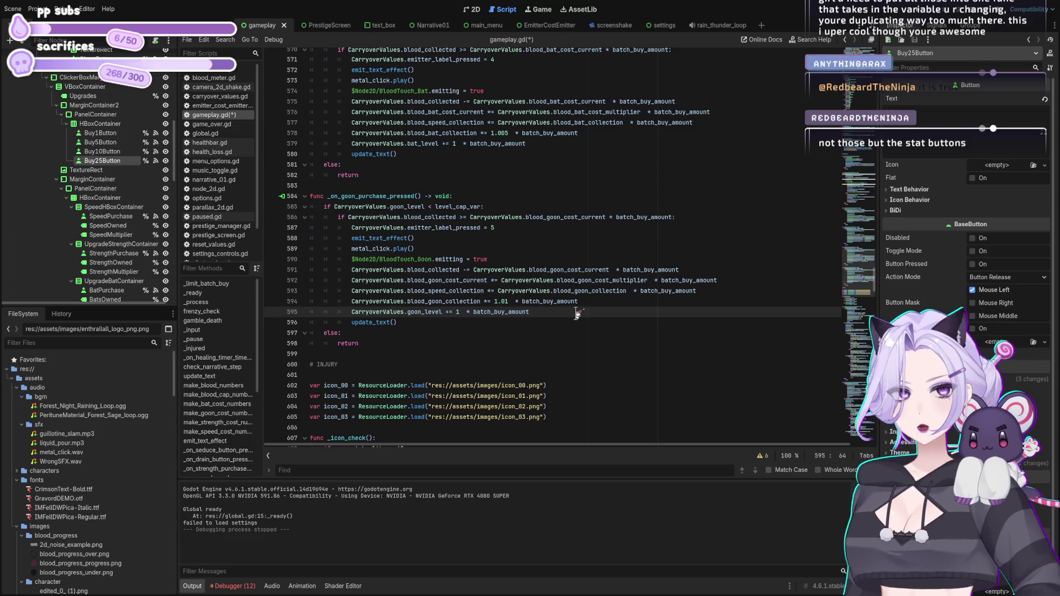
Save gameplay.gd and run the game with F5 to test batch buying.
key(ctrl+s)
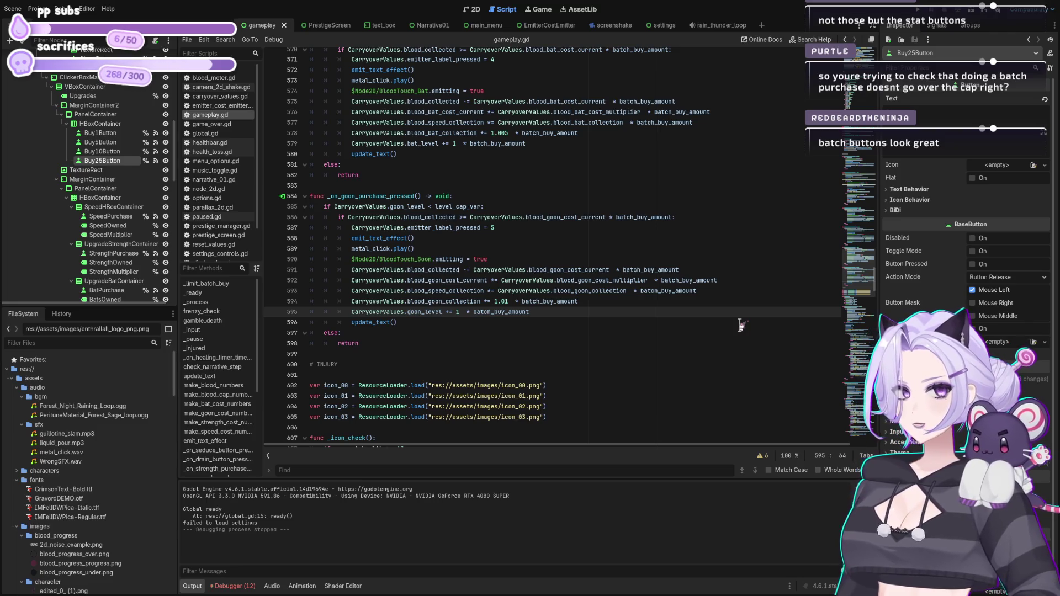
mouse_move(882, 283)
mouse_down()
mouse_move(882, 406)
mouse_move(883, 346)
mouse_move(918, 279)
mouse_move(921, 241)
mouse_up()
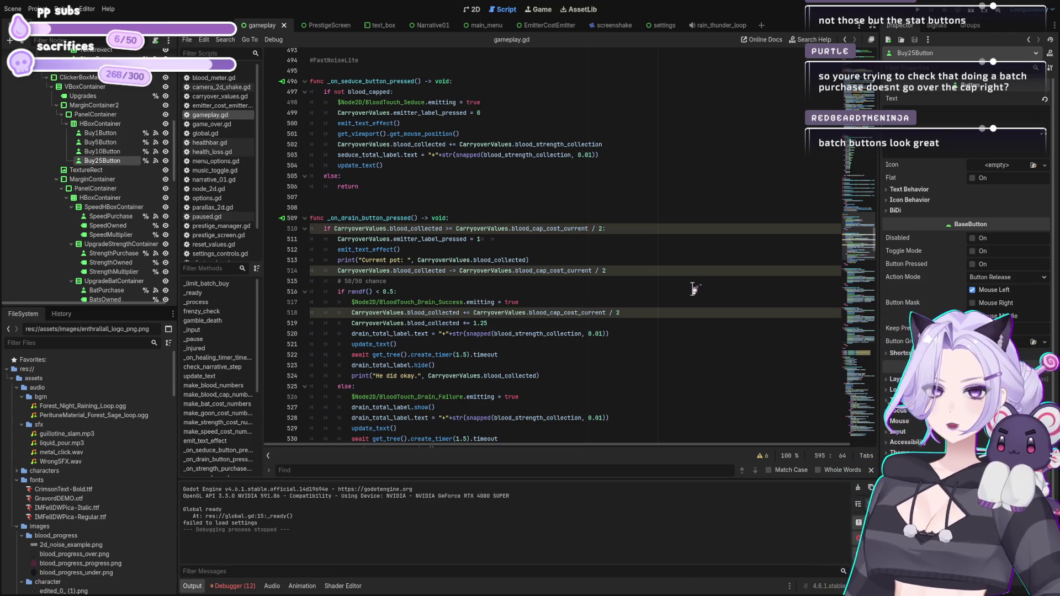
scroll(697, 290, down, 10)
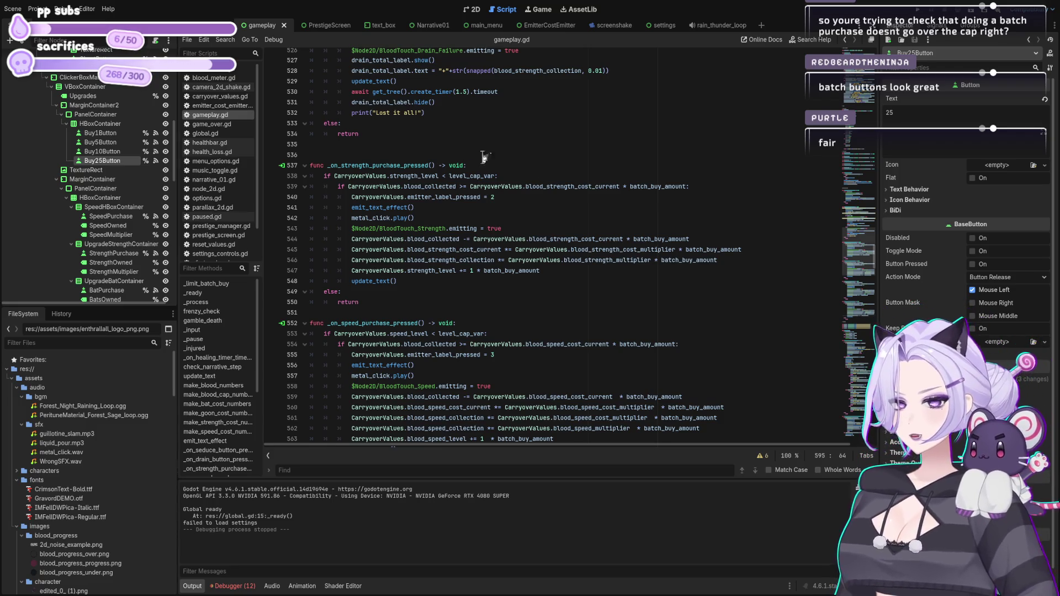
key(F5)
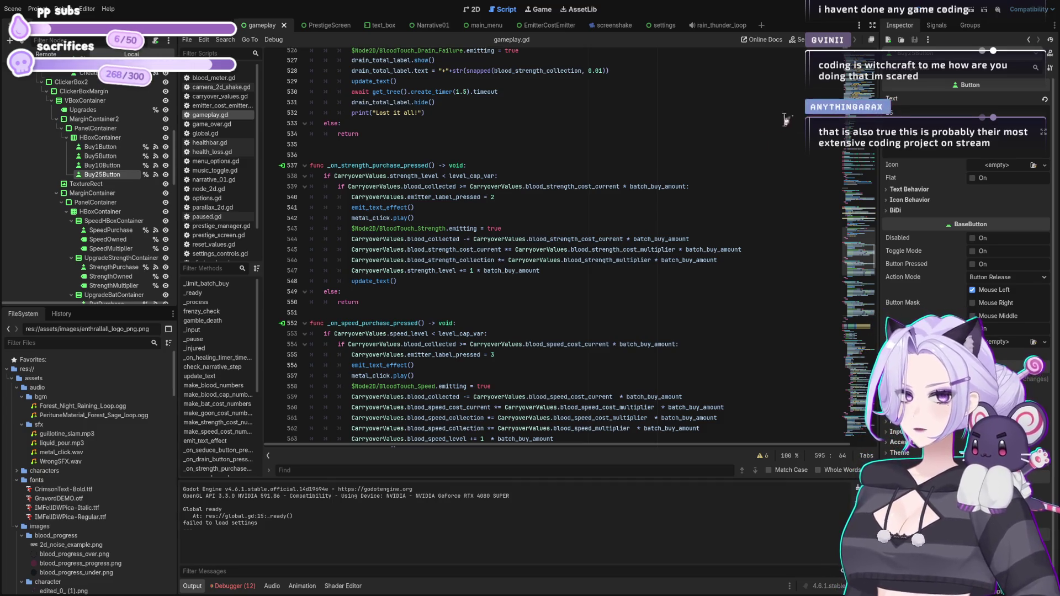
Stop the game, review the purchase code near line 564, and save.
click(568, 271)
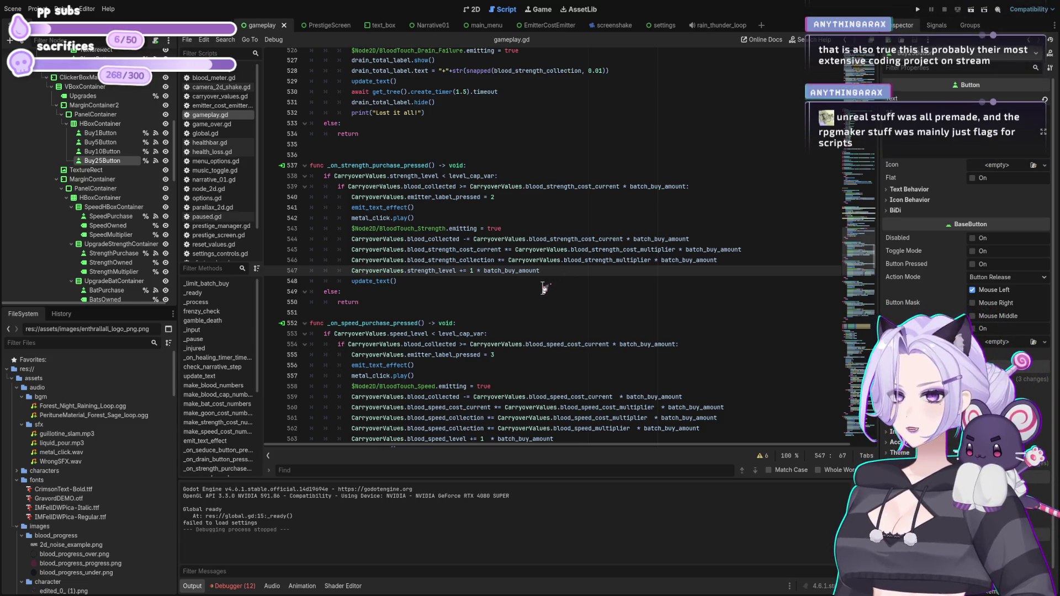
scroll(543, 288, down, 5)
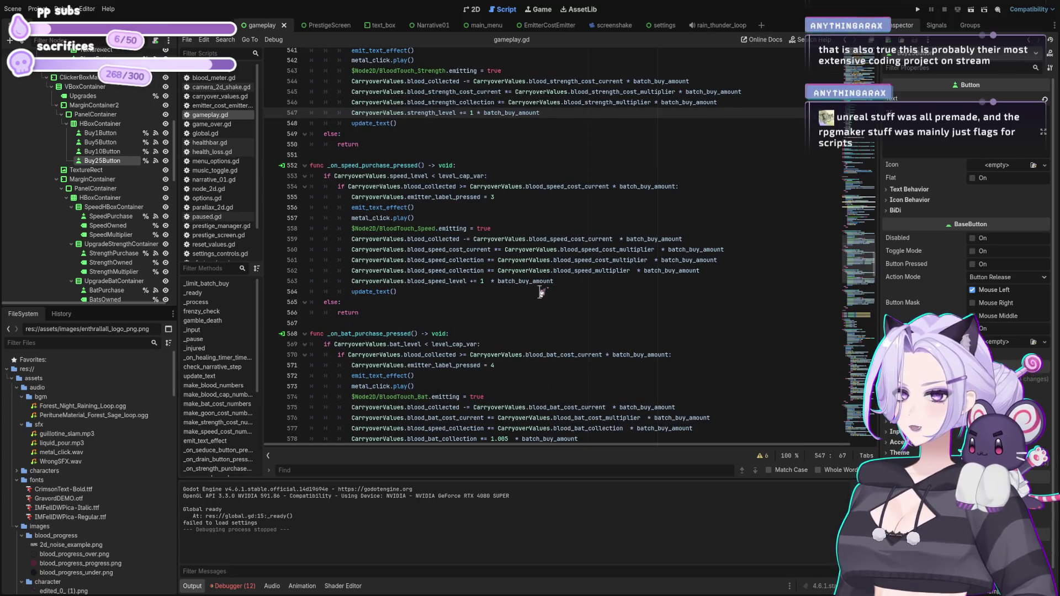
click(541, 293)
scroll(543, 294, down, 8)
key(ctrl+s)
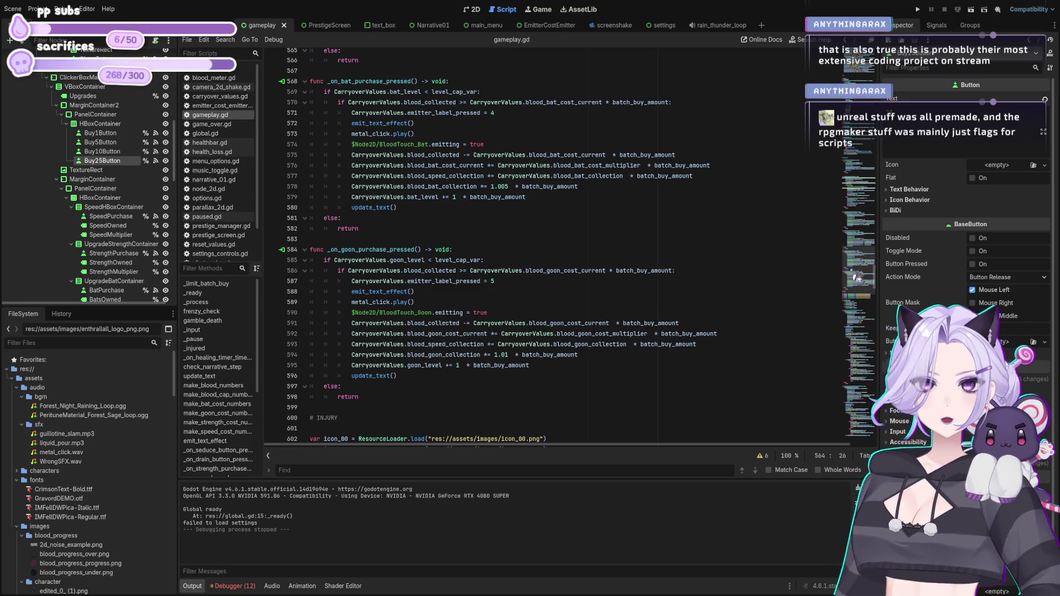
Browse the buy-1 handler, then scroll back up to _process and _limit_batch_buy.
drag(856, 270, 897, 442)
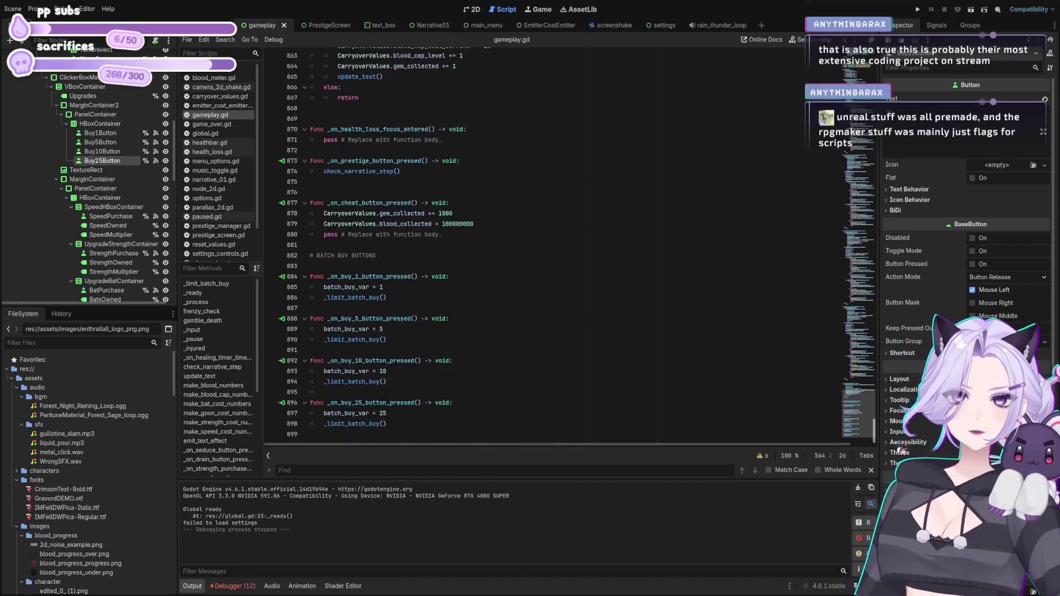
click(385, 297)
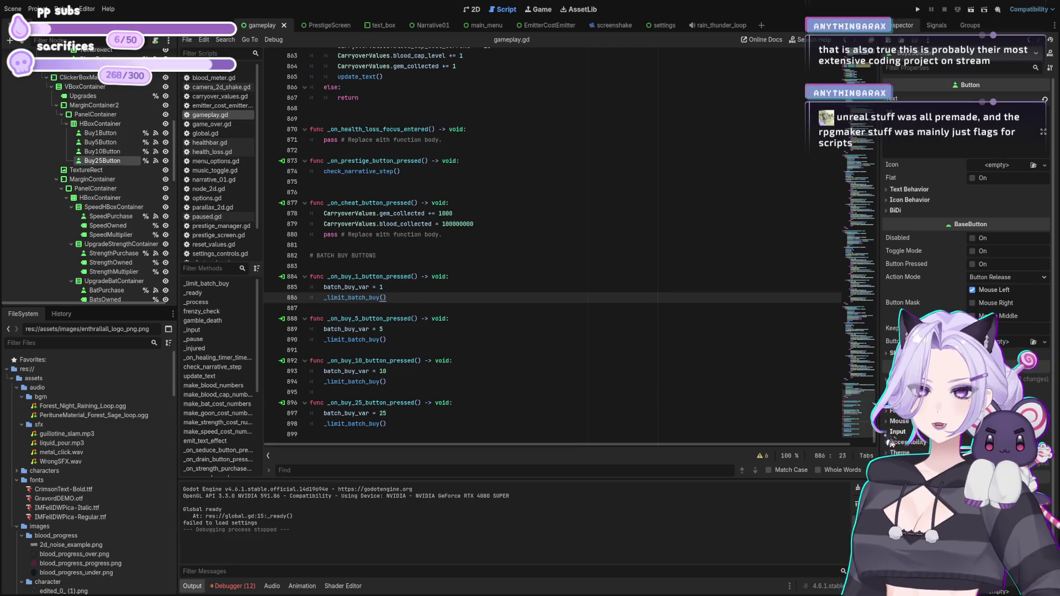
mouse_move(874, 431)
mouse_down()
mouse_move(898, 192)
mouse_move(881, 126)
mouse_up()
scroll(383, 260, up, 10)
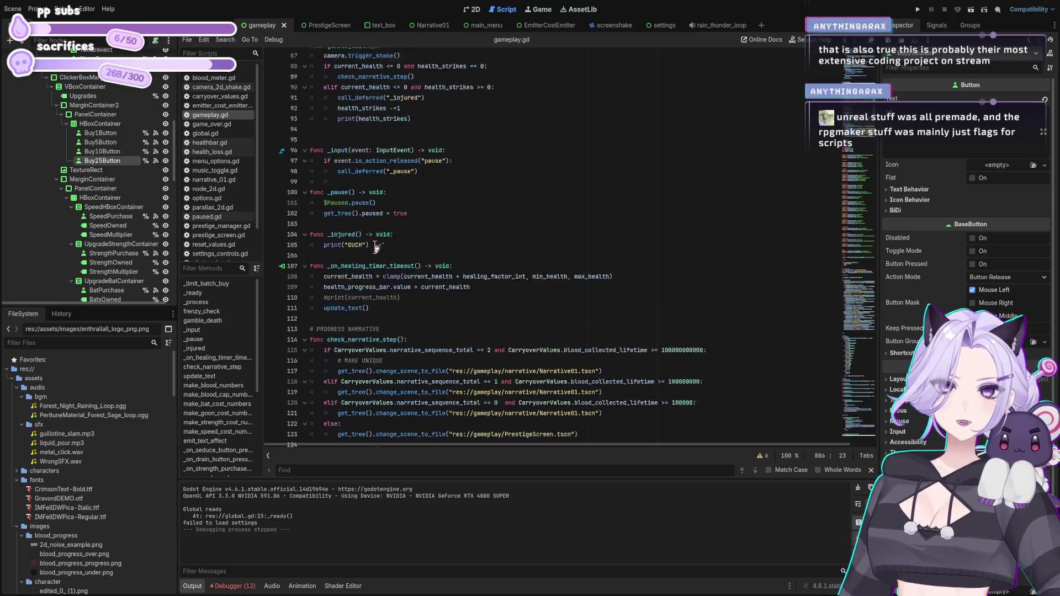
scroll(383, 259, up, 15)
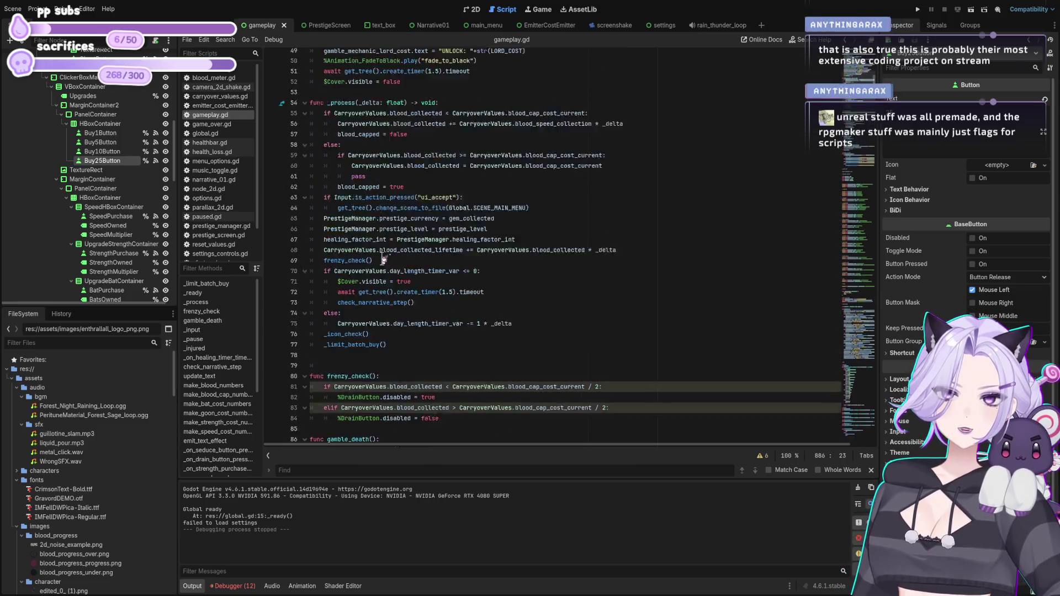
click(370, 224)
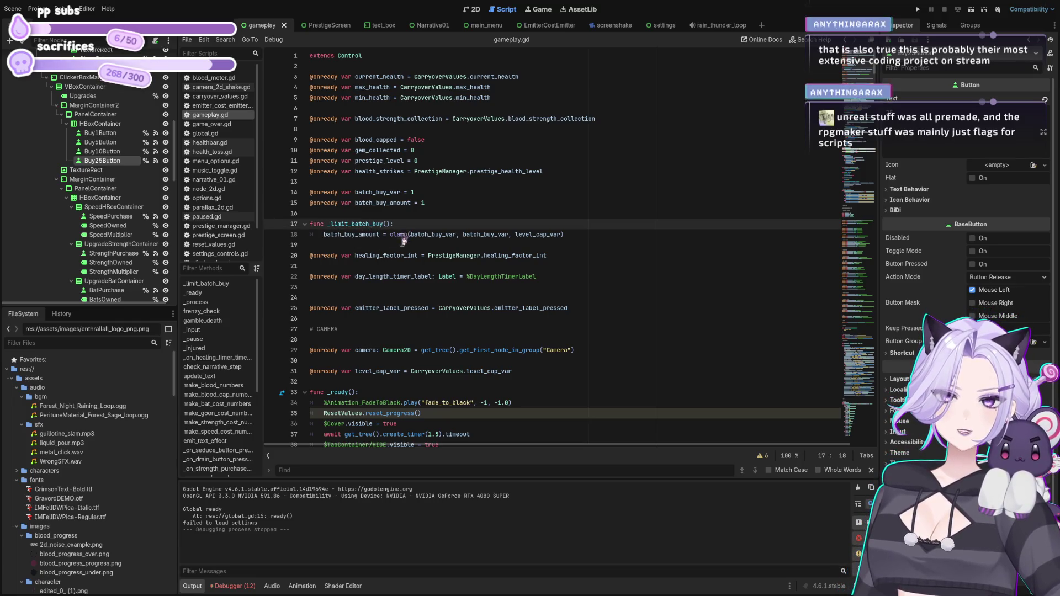
click(373, 235)
click(442, 235)
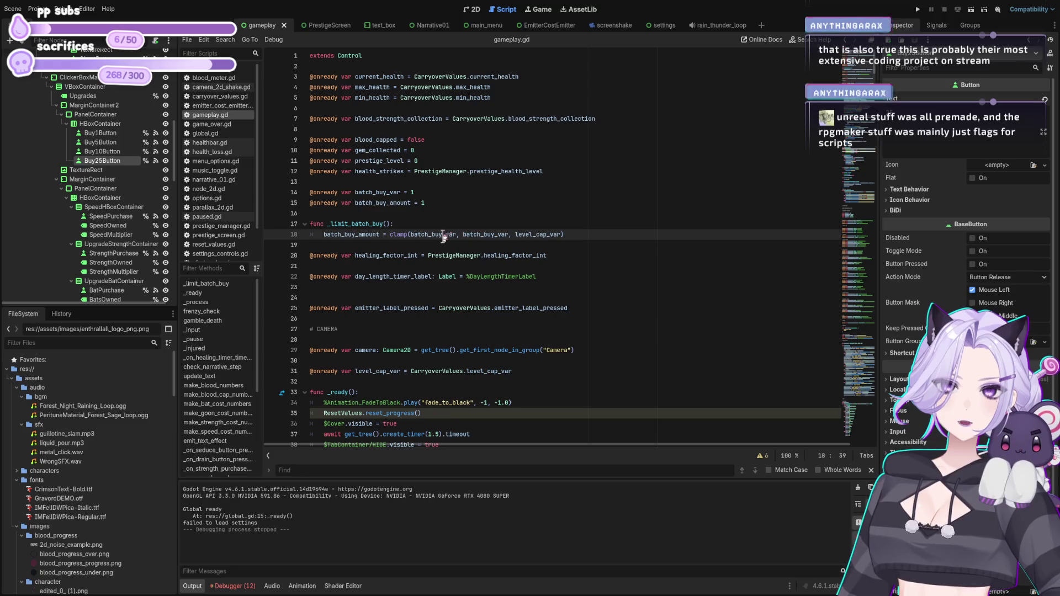
click(569, 234)
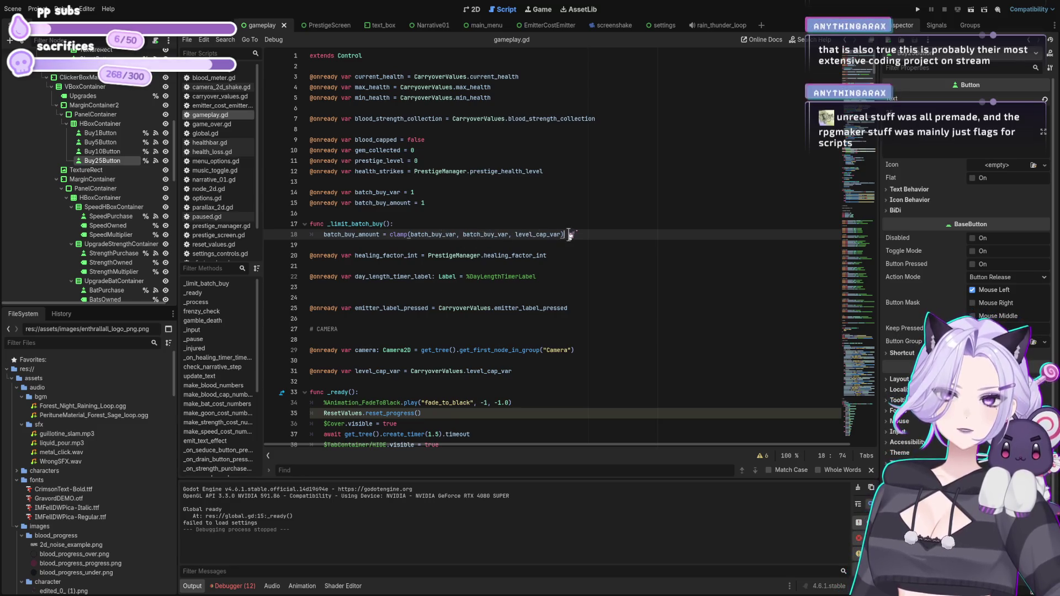
drag(515, 234, 561, 234)
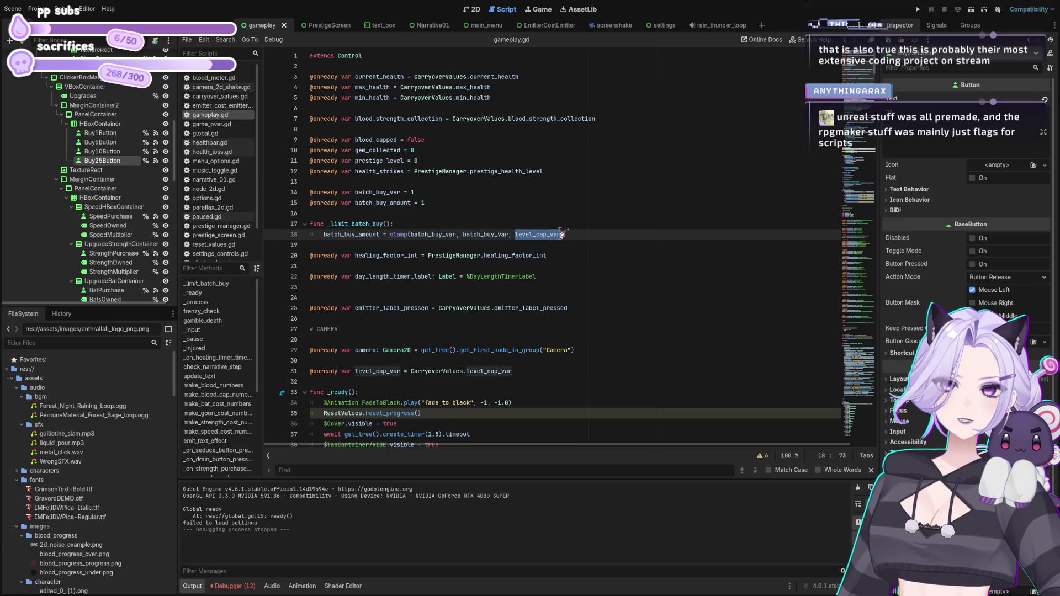
click(598, 234)
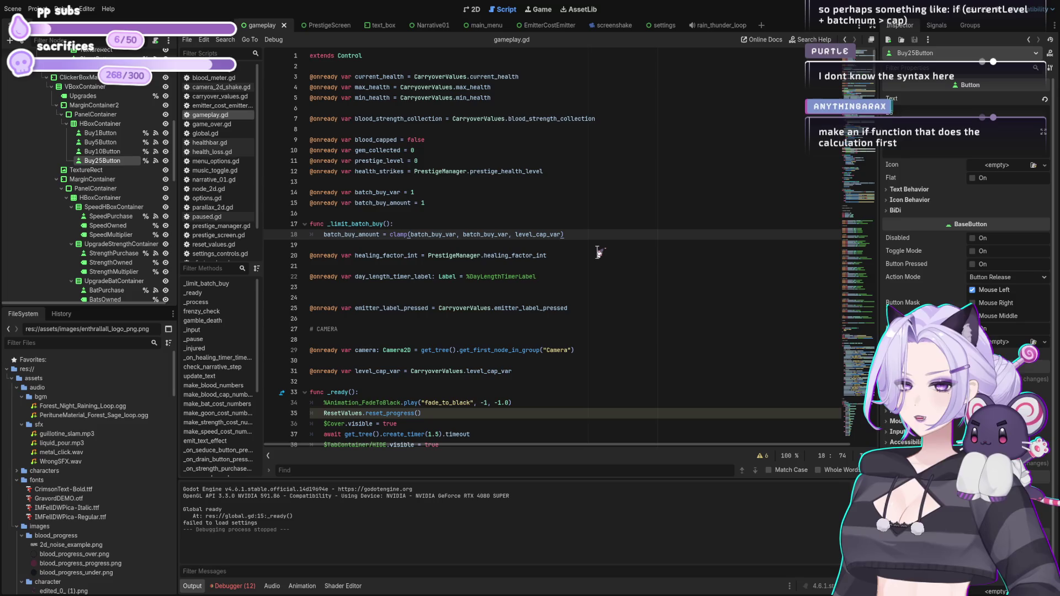
key(Up)
Insert a line above the clamp and type 'if level_cap_var'.
key(Return)
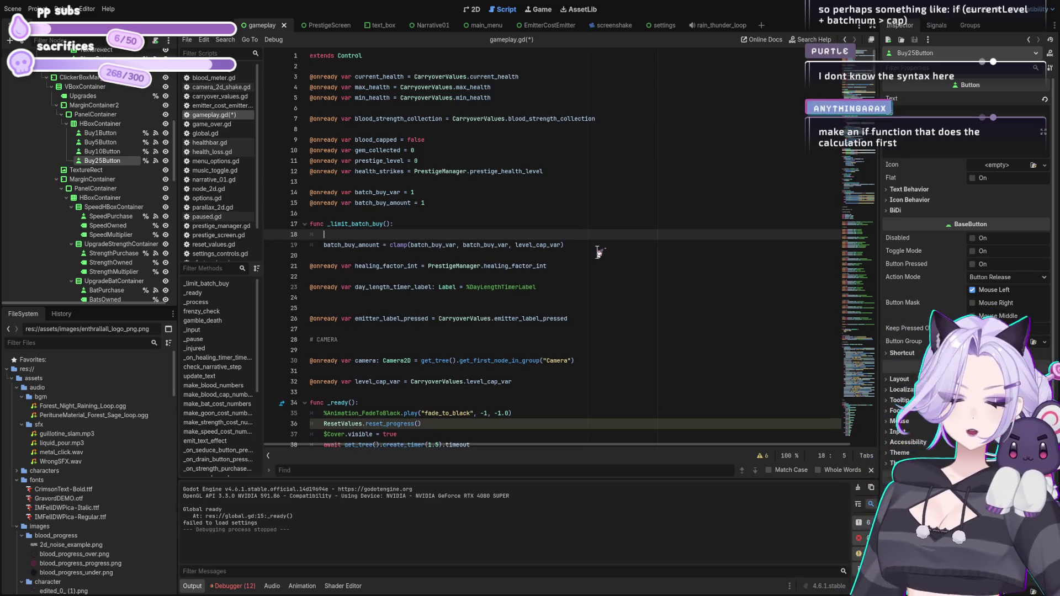
text(if level)
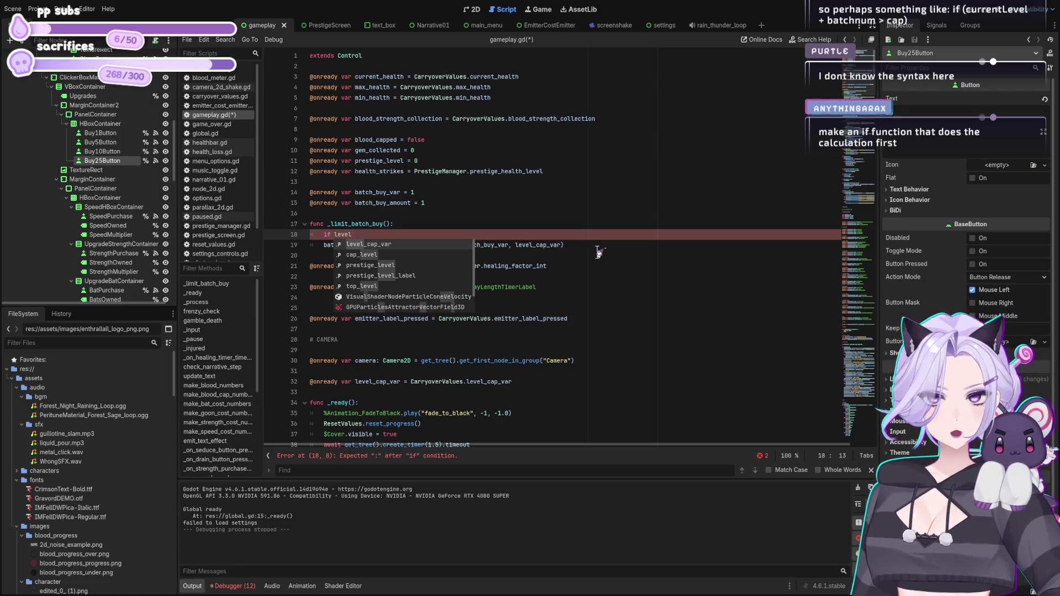
click(601, 249)
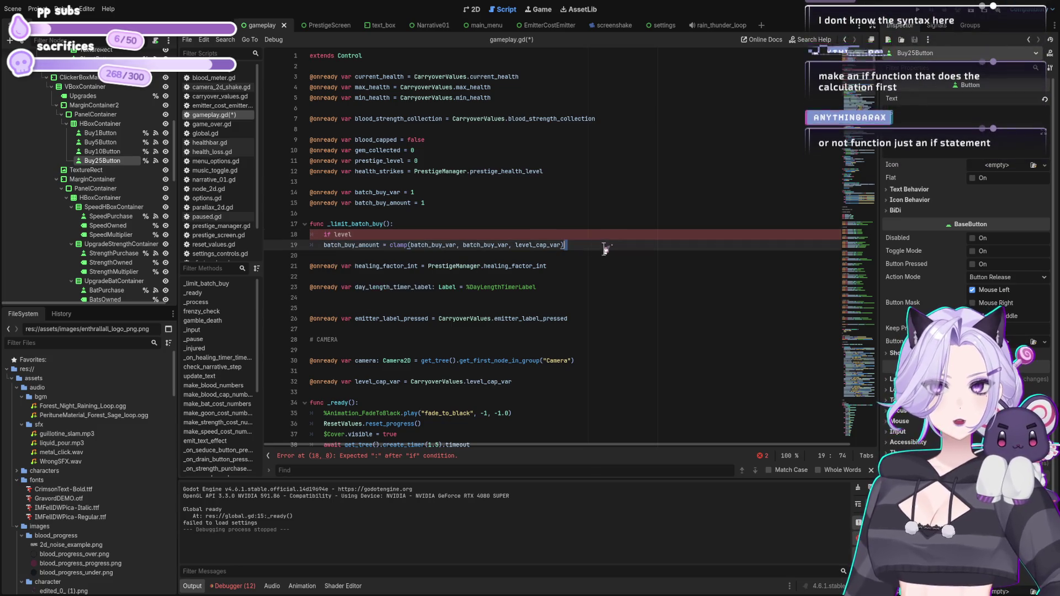
double_click(561, 245)
click(364, 235)
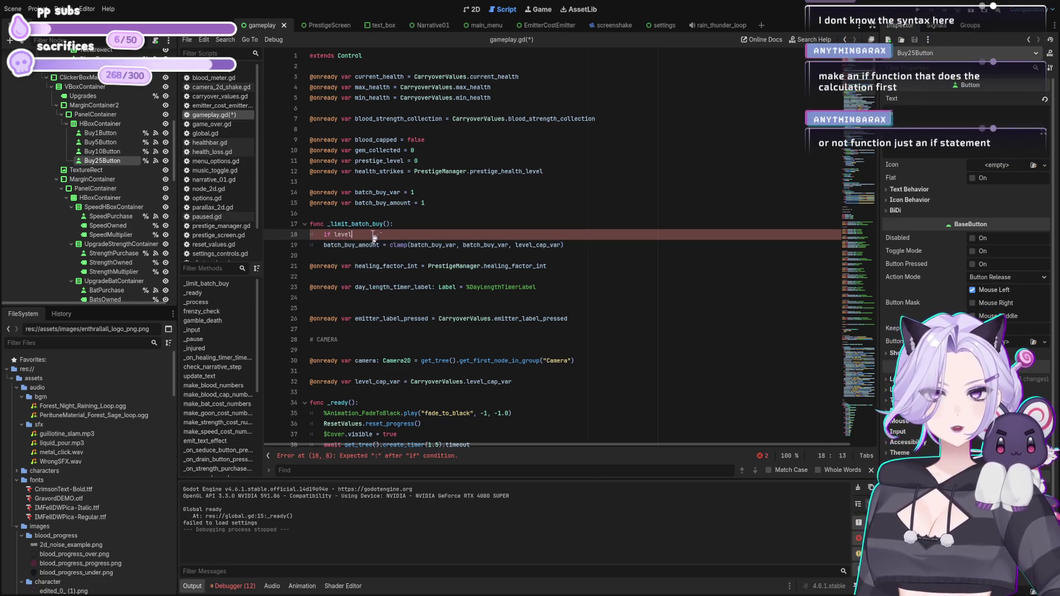
text(_cap_var)
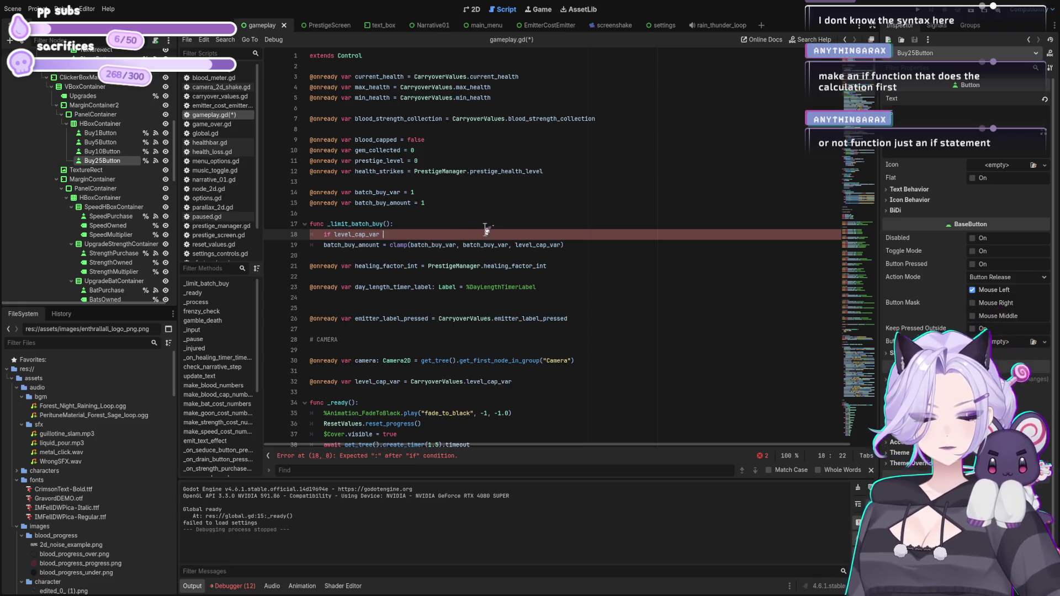
key(BackSpace)
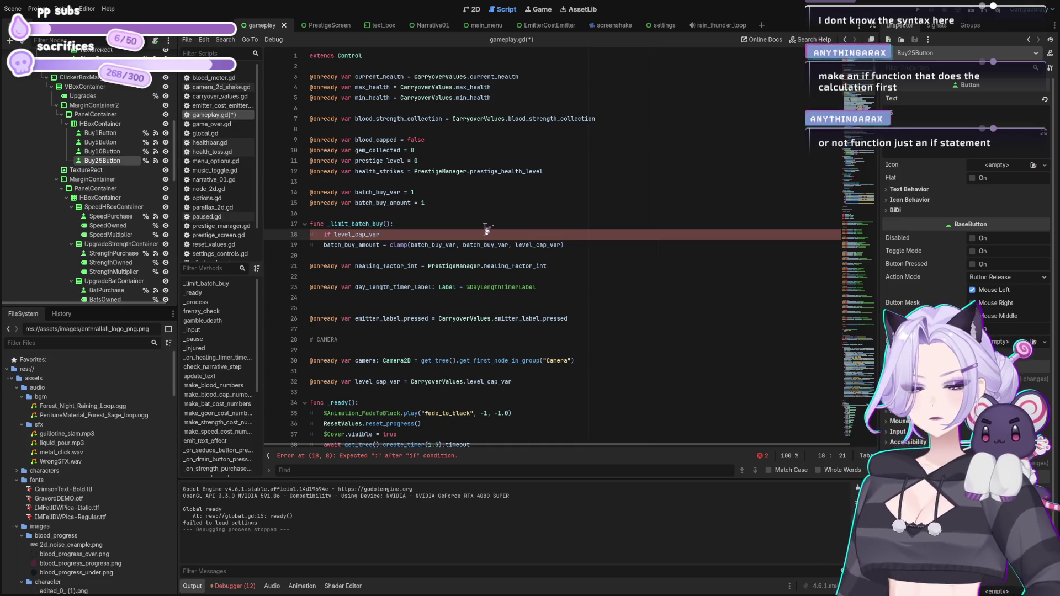
Rewrite the condition as 'if batch_buy_amount >= level_cap_var' with a blank line above it.
click(486, 228)
key(Return)
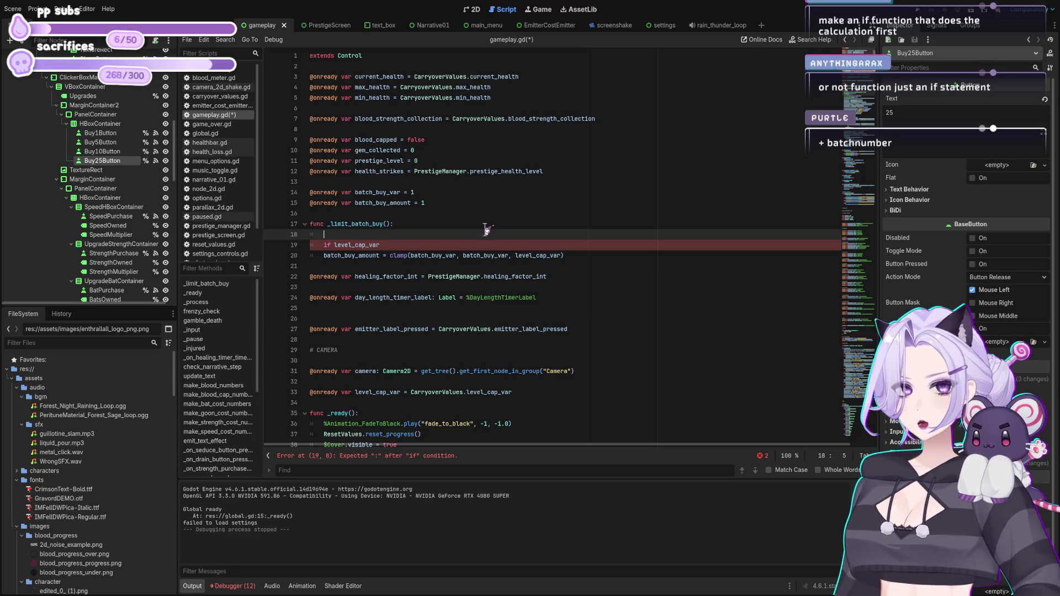
key(Down)
key(End)
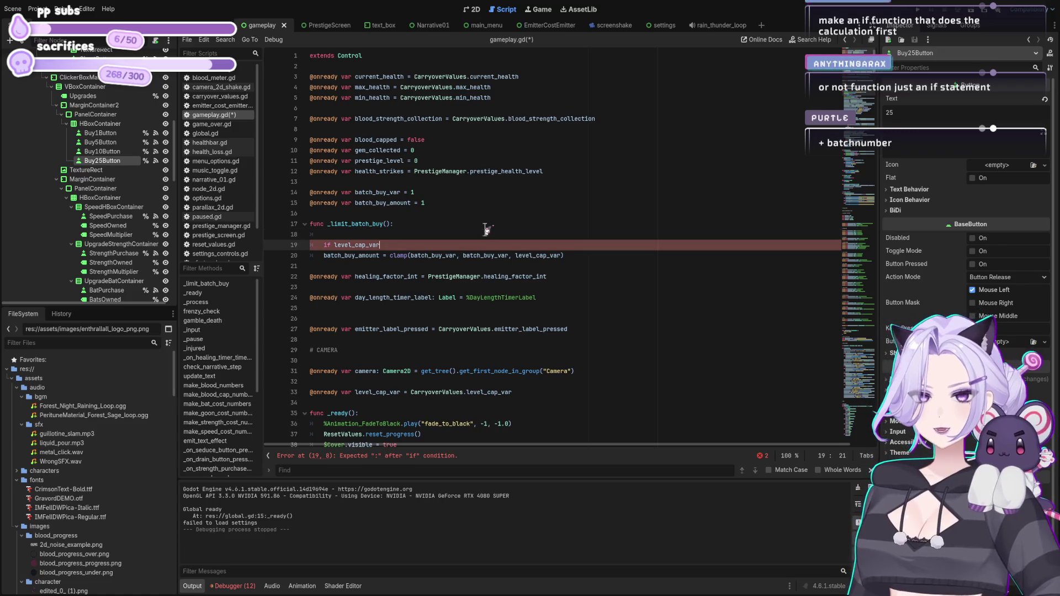
text( >=)
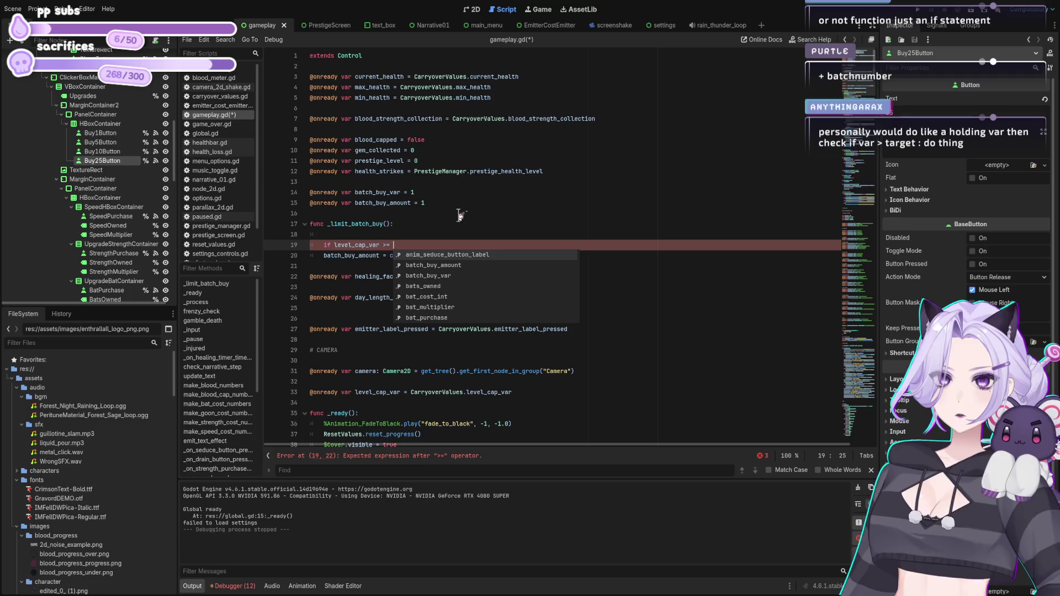
click(335, 245)
drag(379, 244, 334, 245)
text(batcj_)
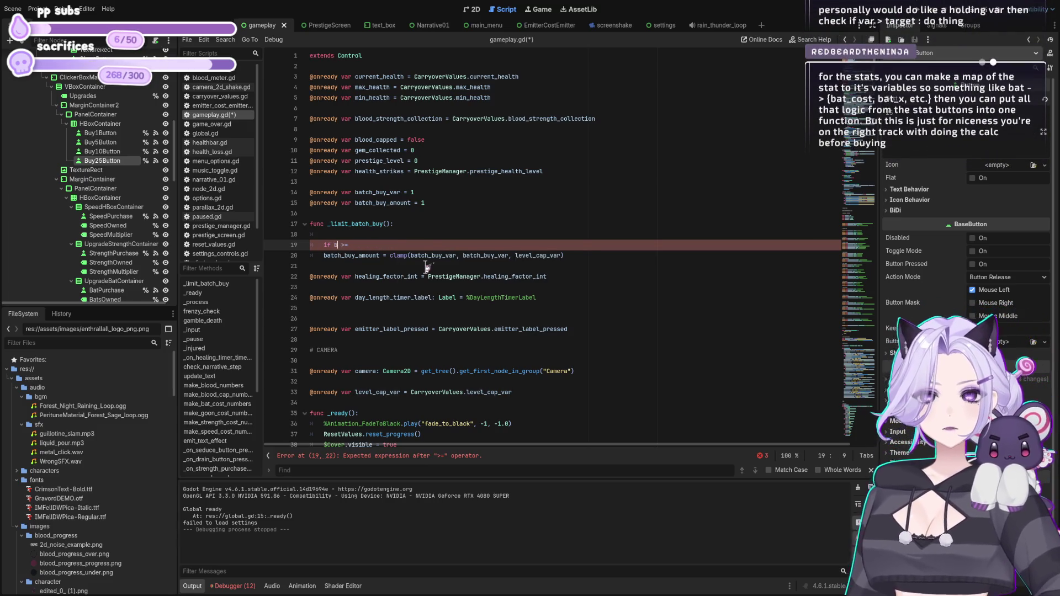
key(BackSpace)
key(BackSpace)
text(h_buy_a)
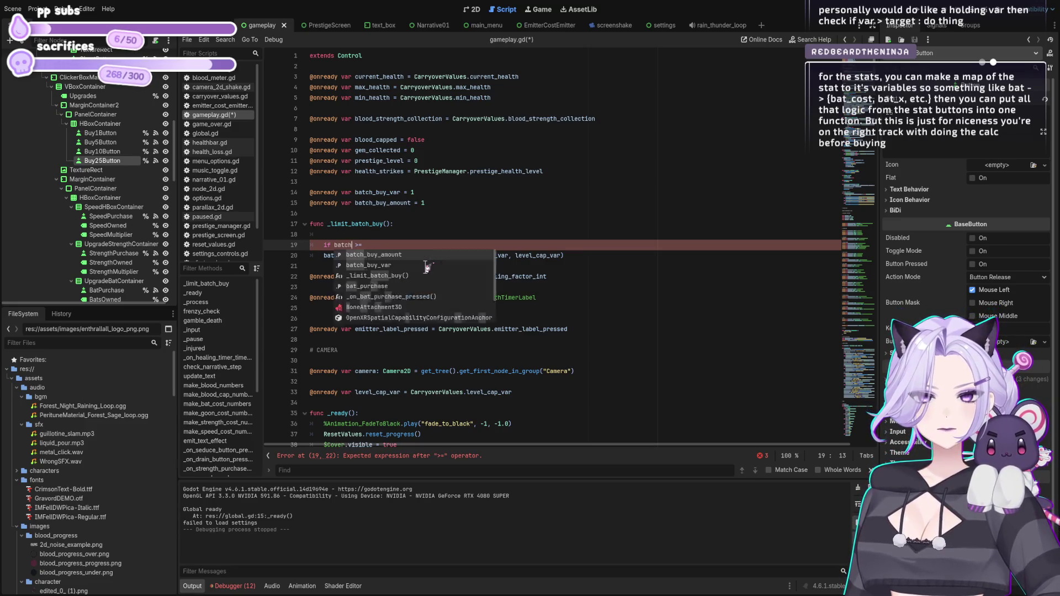
text(mount >= )
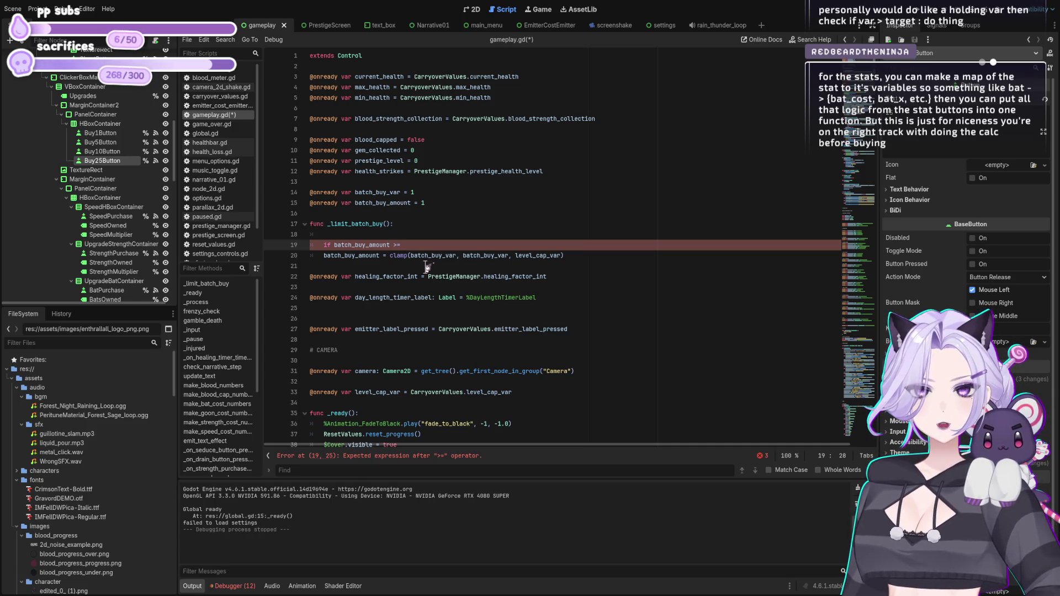
text(level_cap_var)
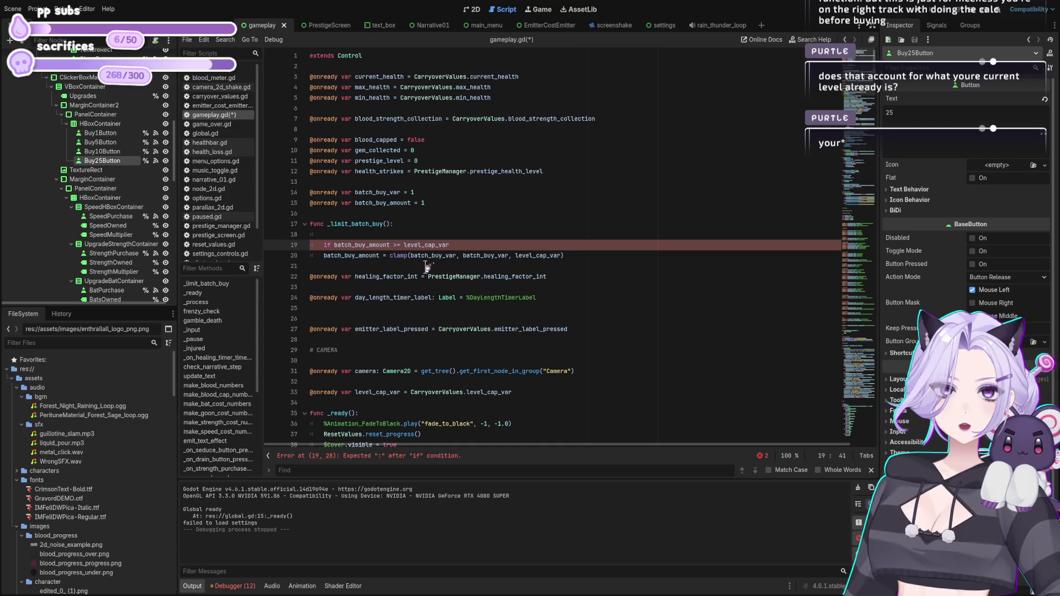
Add 'if batch_buy_amount >= 25:' on the line above and select that line.
key(ctrl+shift+Return)
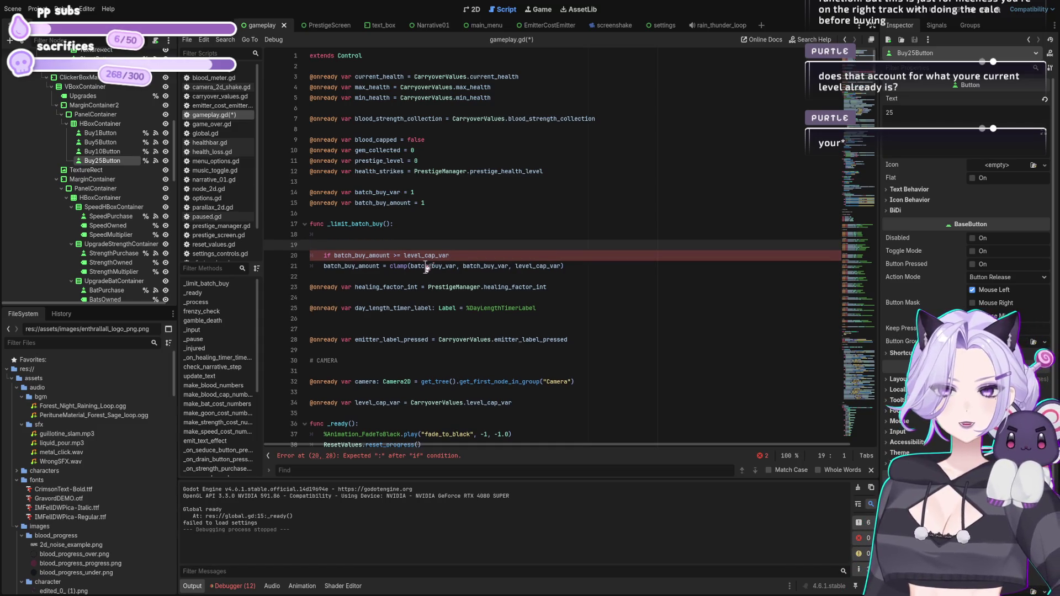
key(BackSpace)
text(if )
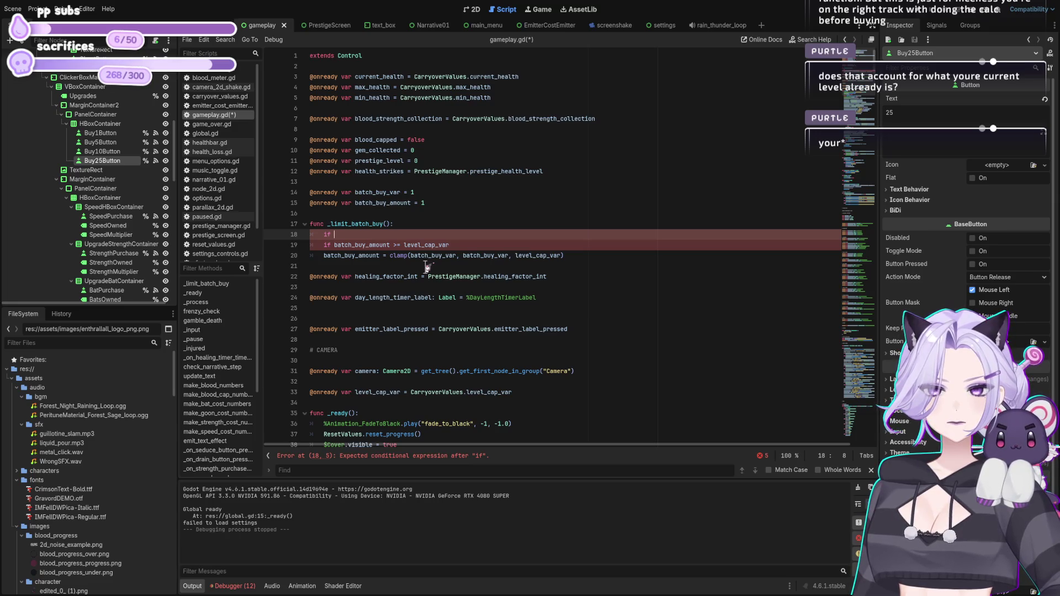
text(batch_buy_amount )
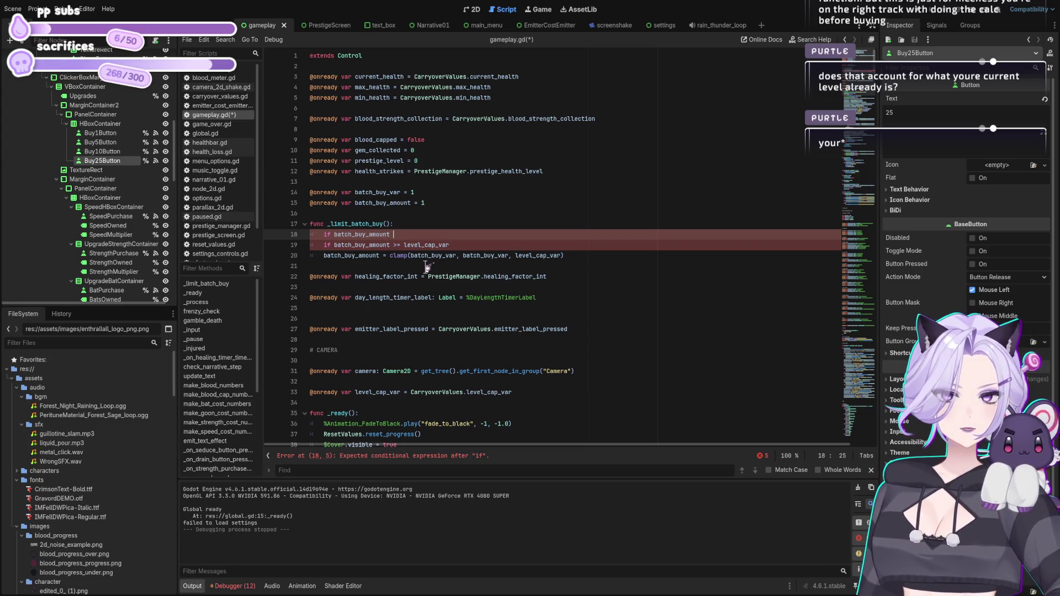
text(>= 25)
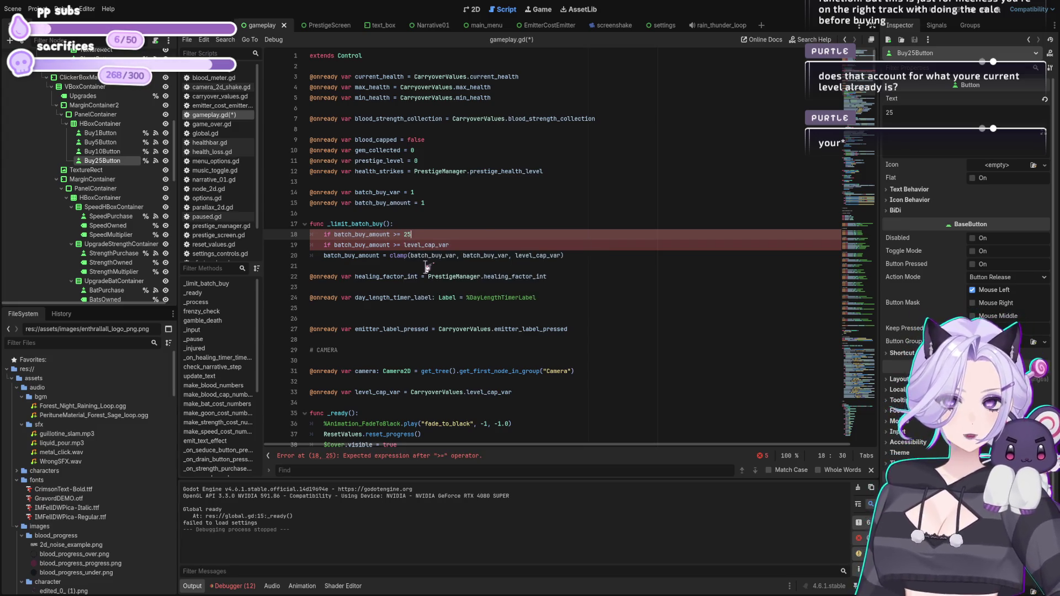
text(:)
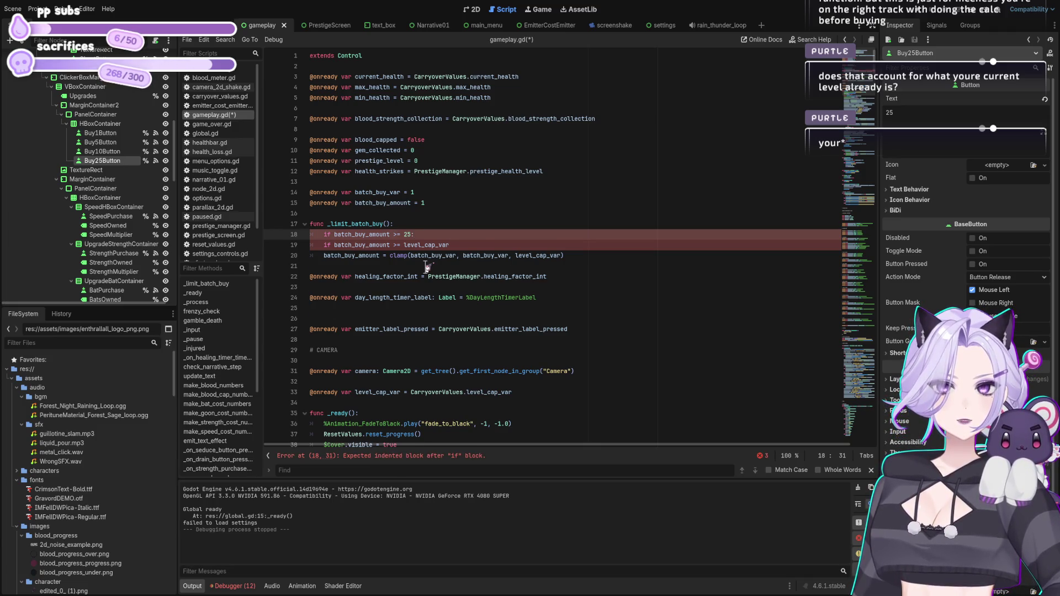
key(Return)
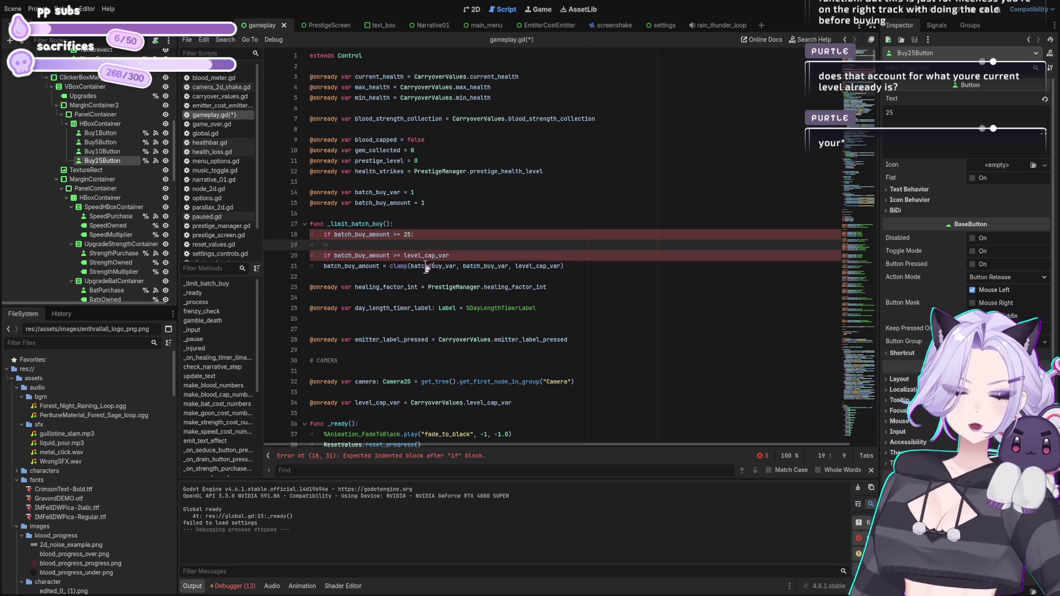
key(Up)
key(End)
key(shift+Home)
Replace the 25 check with 'match batch_buy_amount:' and start its indented block.
text(match )
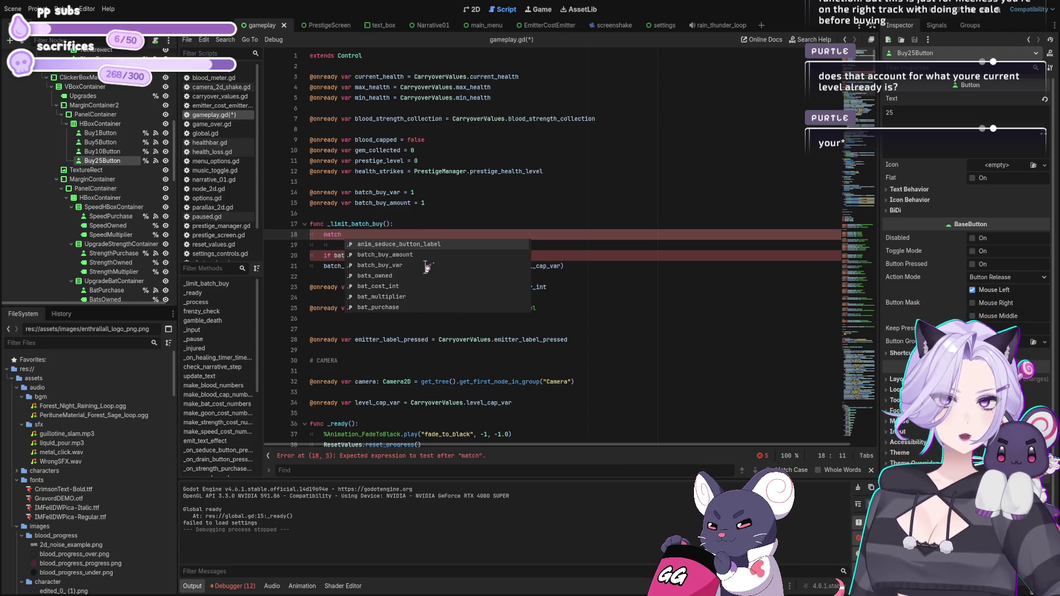
text(batch_)
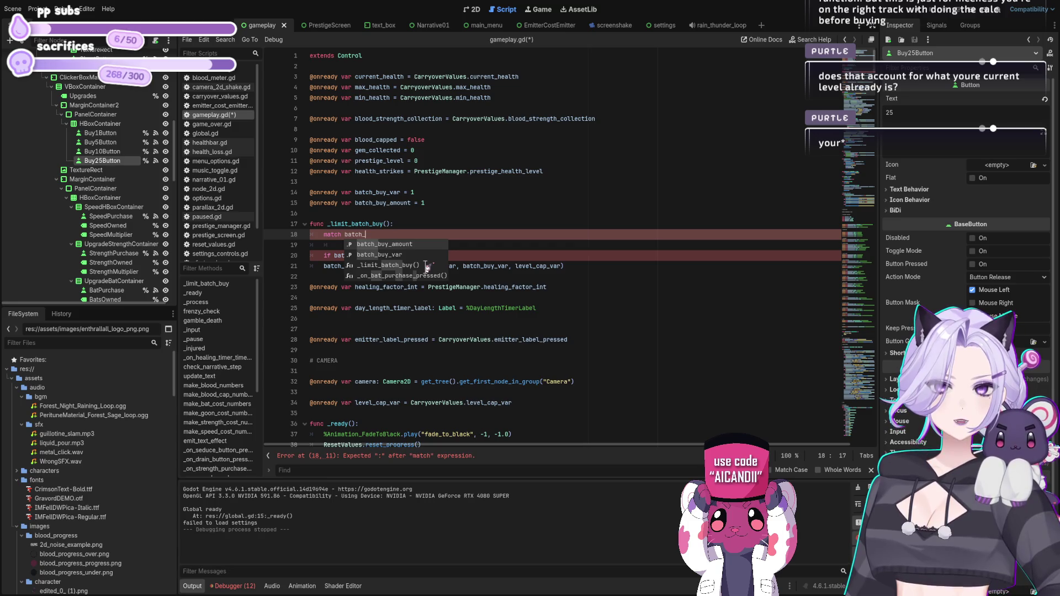
key(Return)
key(Down)
key(Down)
key(Down)
key(End)
key(shift+Home)
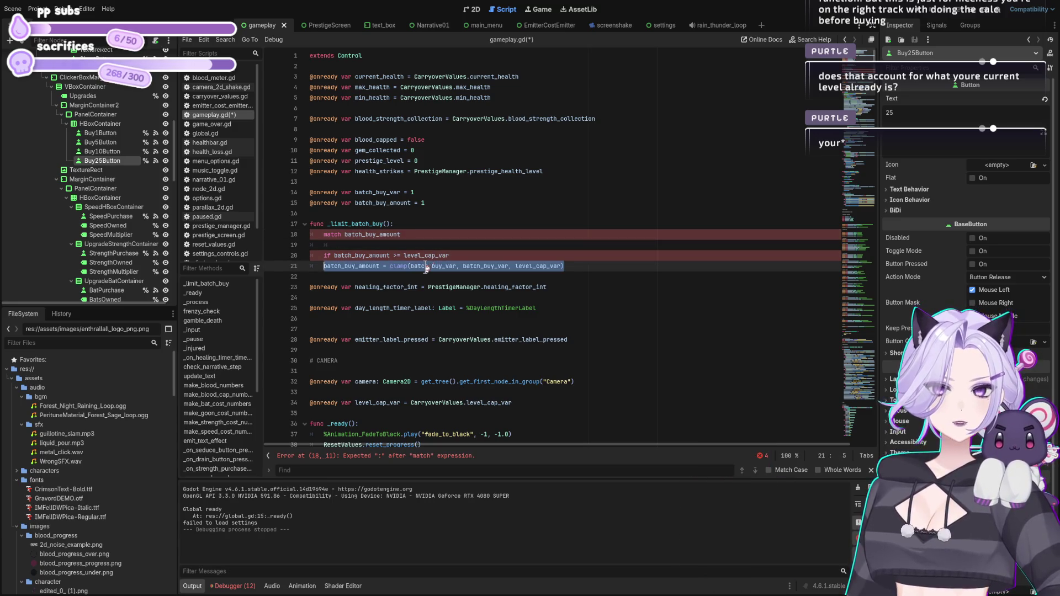
key(BackSpace)
key(BackSpace)
key(ctrl+z)
key(ctrl+z)
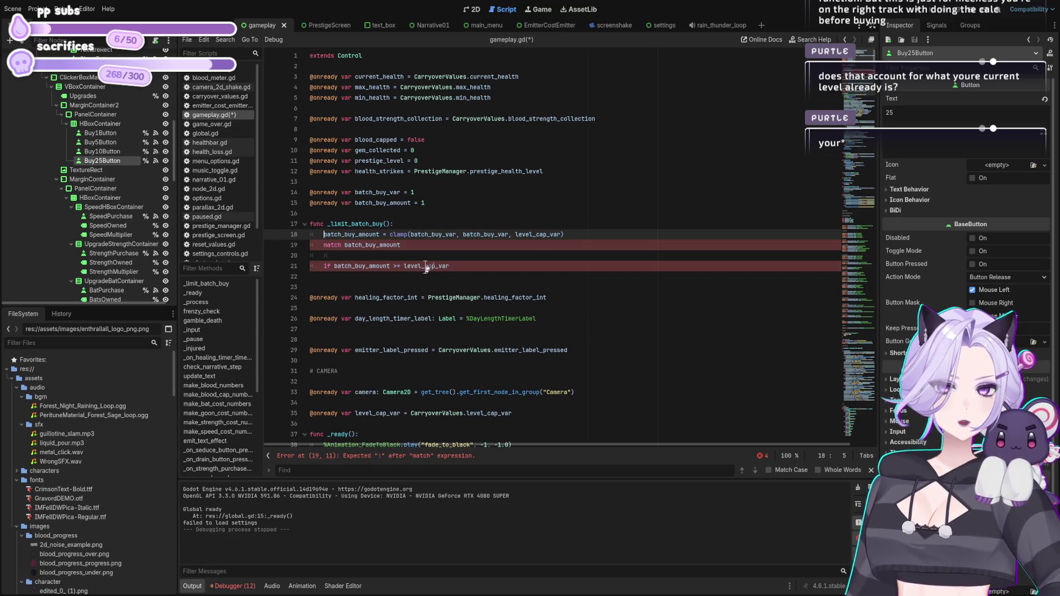
key(Down)
text(:)
key(Return)
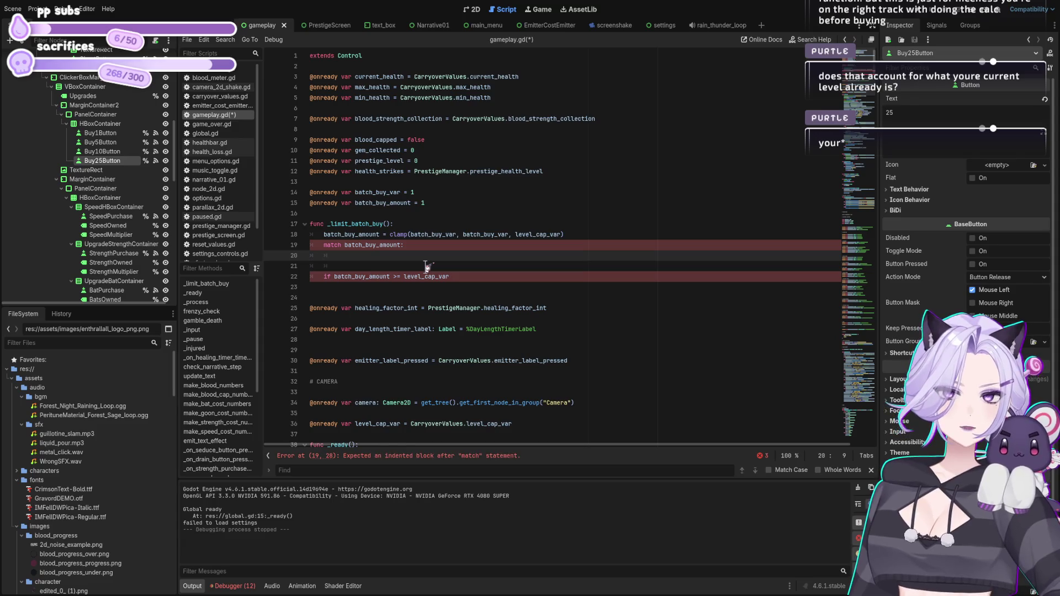
text(1:)
Draft a pass line under the match, then delete it.
key(Return)
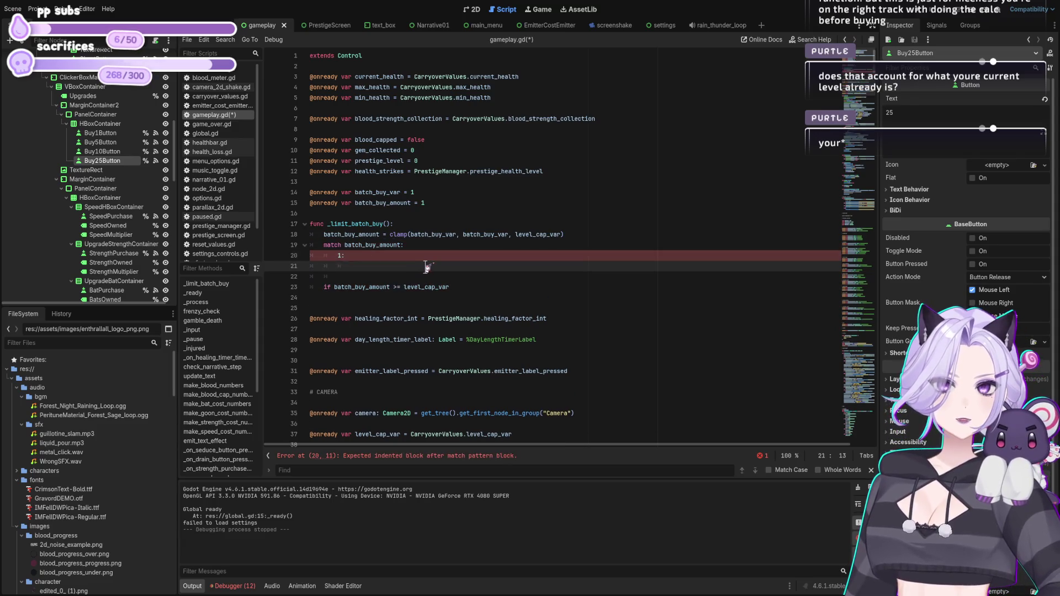
text(pass)
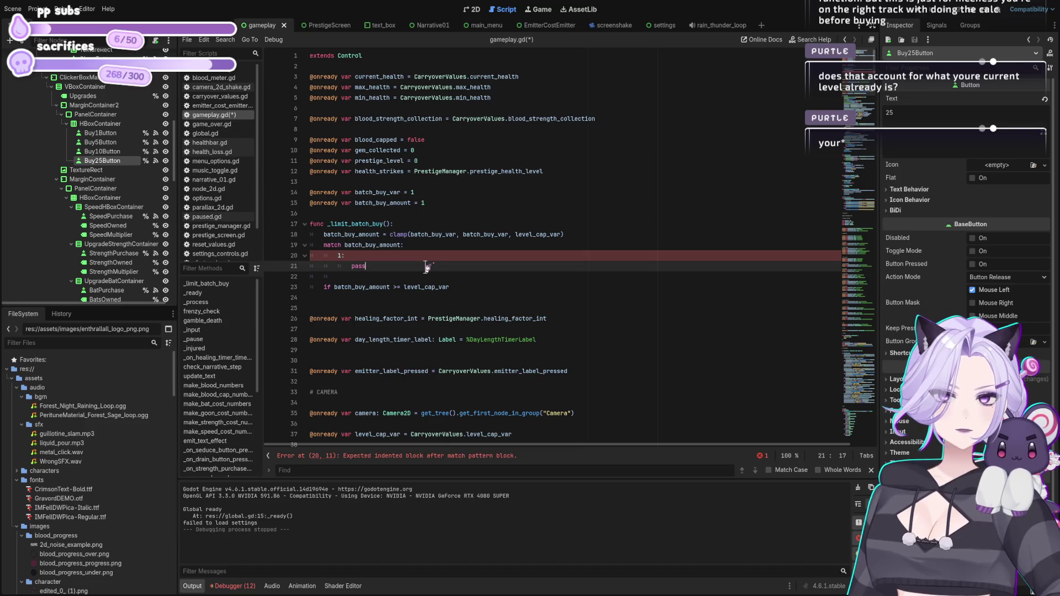
key(shift+Up)
key(shift+Home)
key(shift+Home)
key(BackSpace)
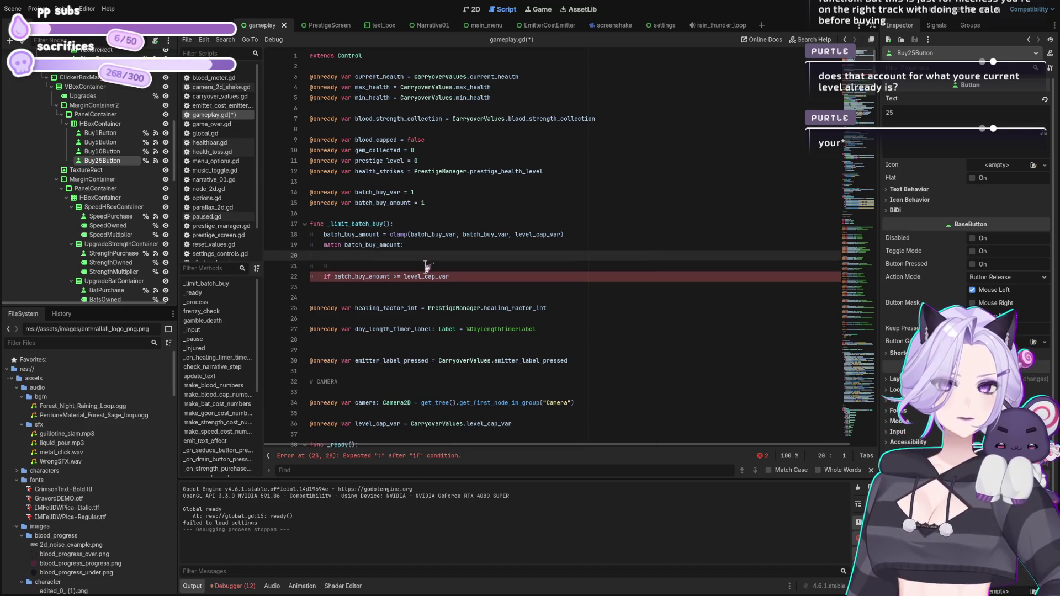
Add the 25 and 10 match branches, each containing pass.
key(Tab)
text(5)
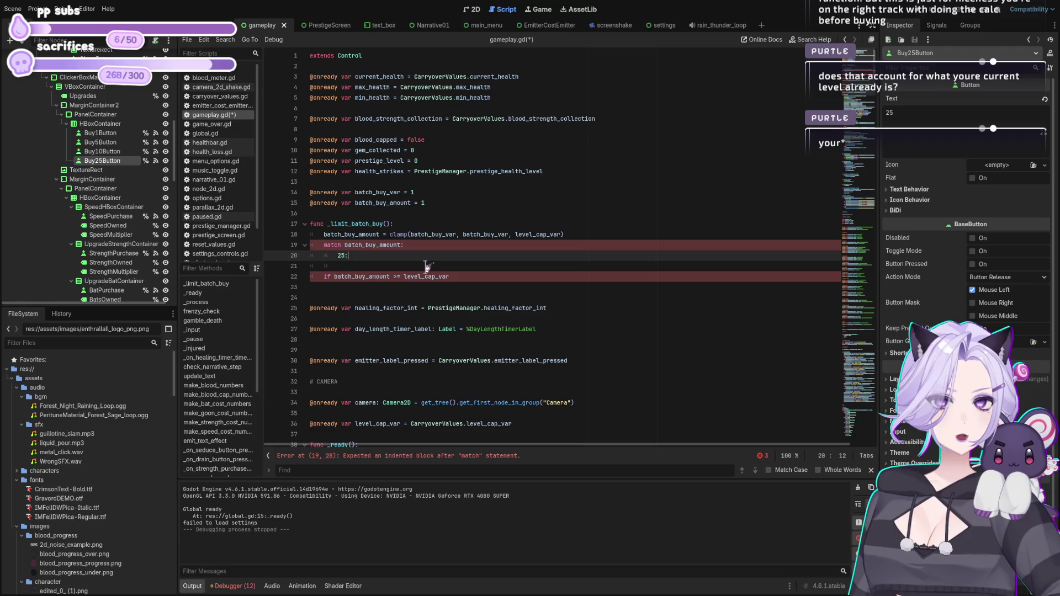
text(:)
key(Return)
text(pass)
key(Return)
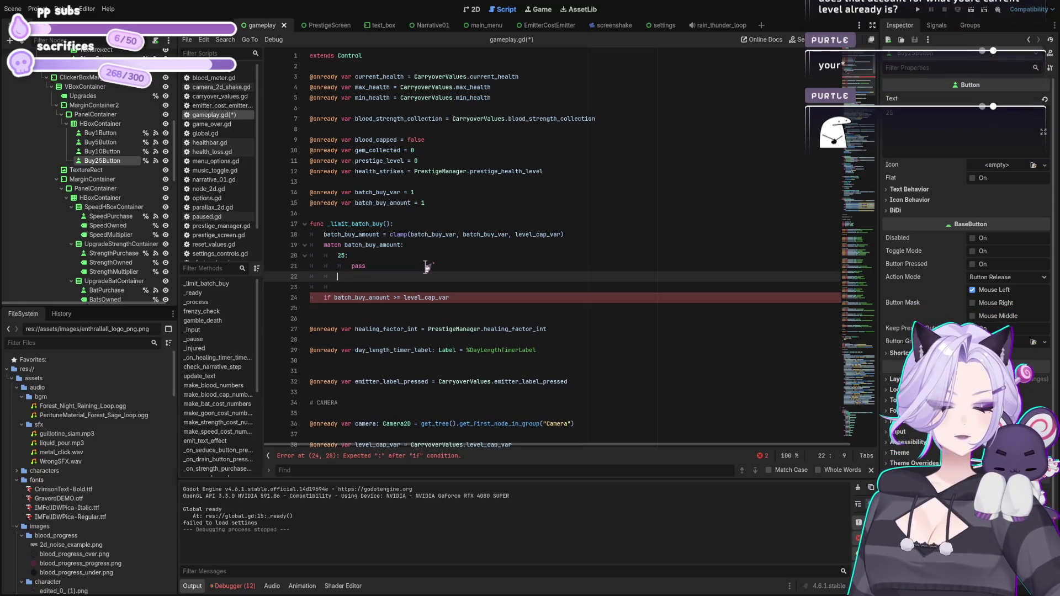
text(10:)
key(Return)
text(pass)
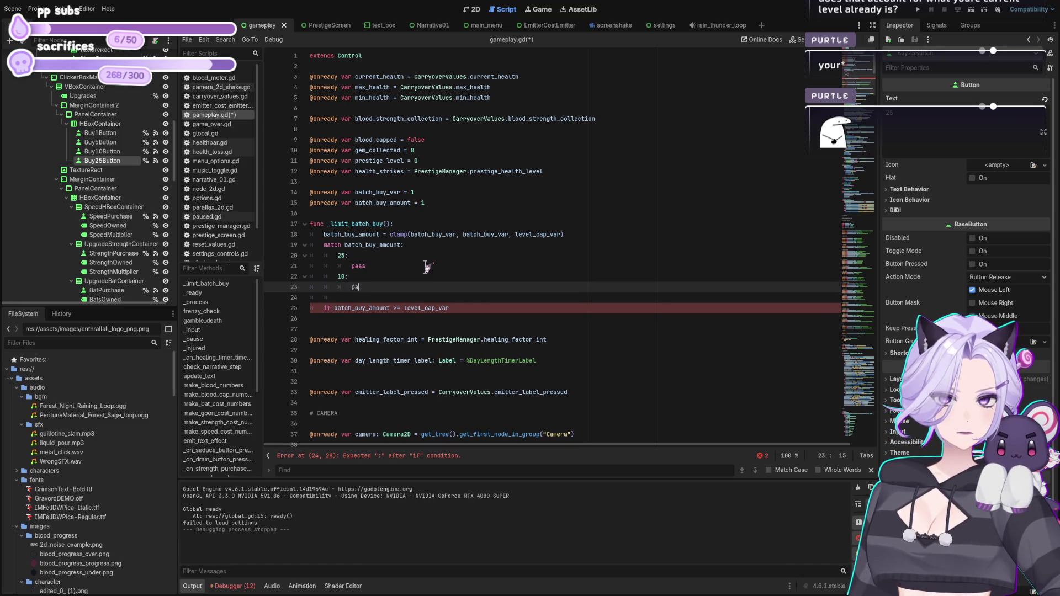
key(Return)
Add the 5 and 1 match branches, each containing pass.
text(:)
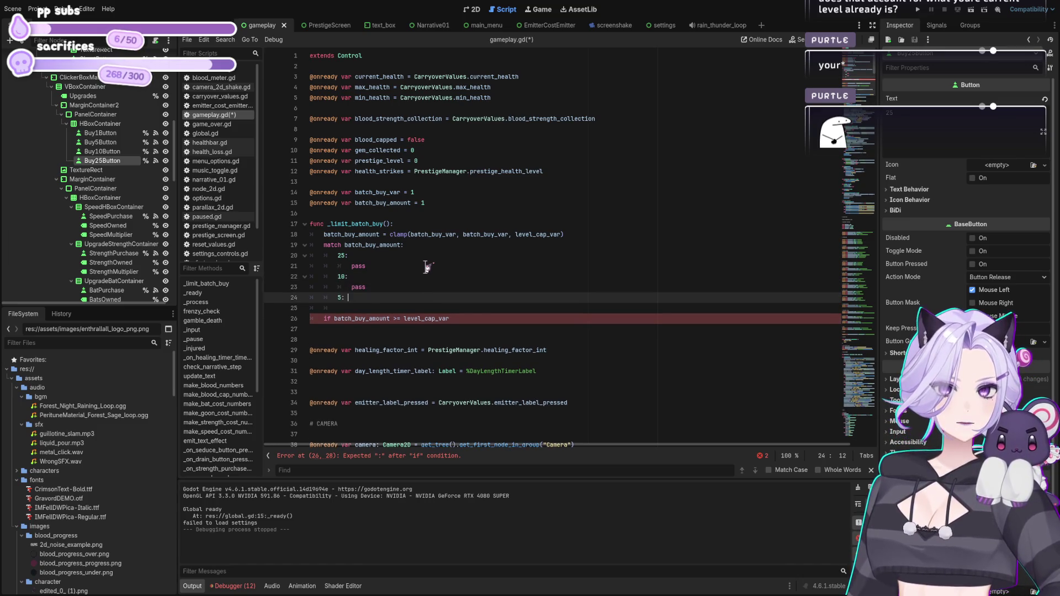
key(Return)
text(pass)
key(Return)
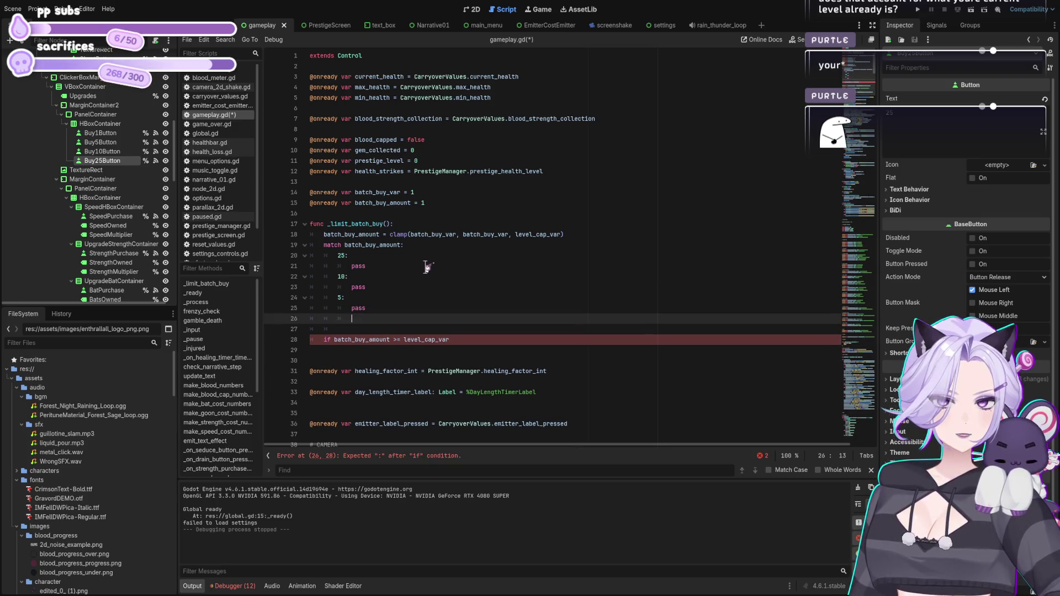
text(:)
key(Return)
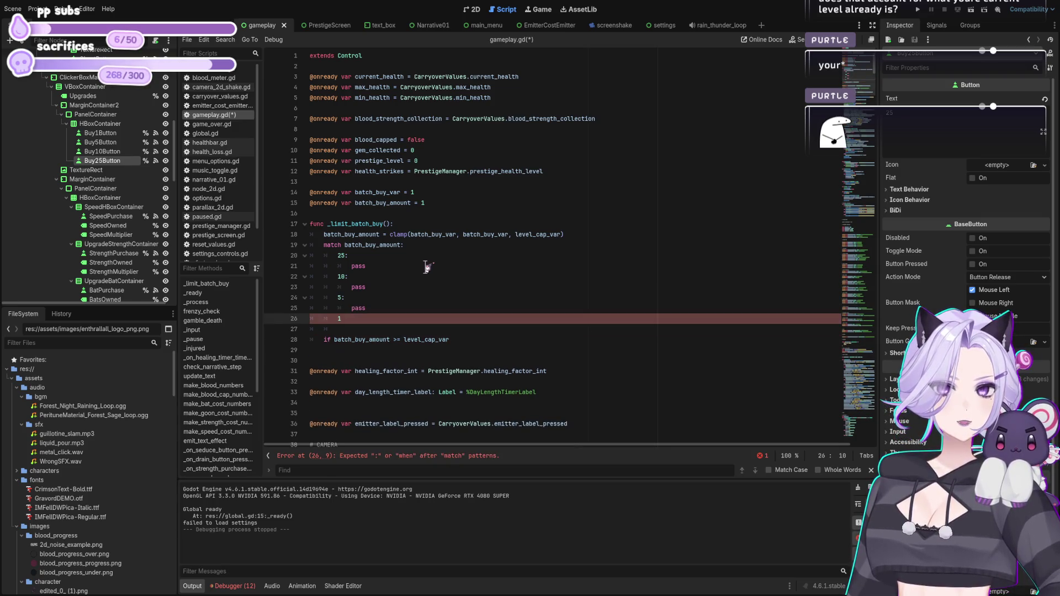
text(pass)
key(Return)
Delete the leftover 'if batch_buy_amount >= level_cap_var' line.
key(Down)
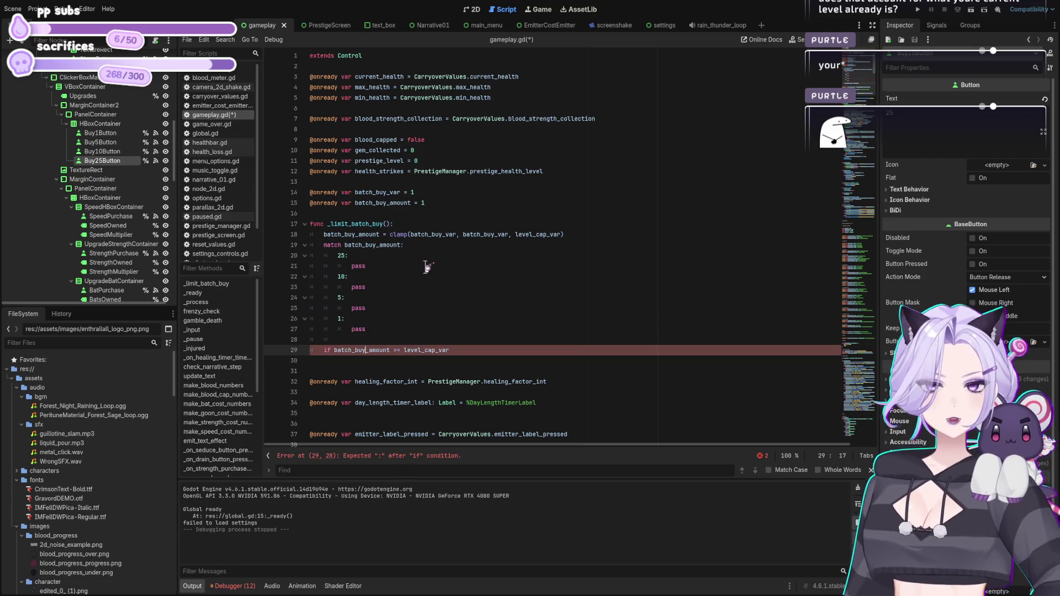
key(End)
key(shift+Home)
key(BackSpace)
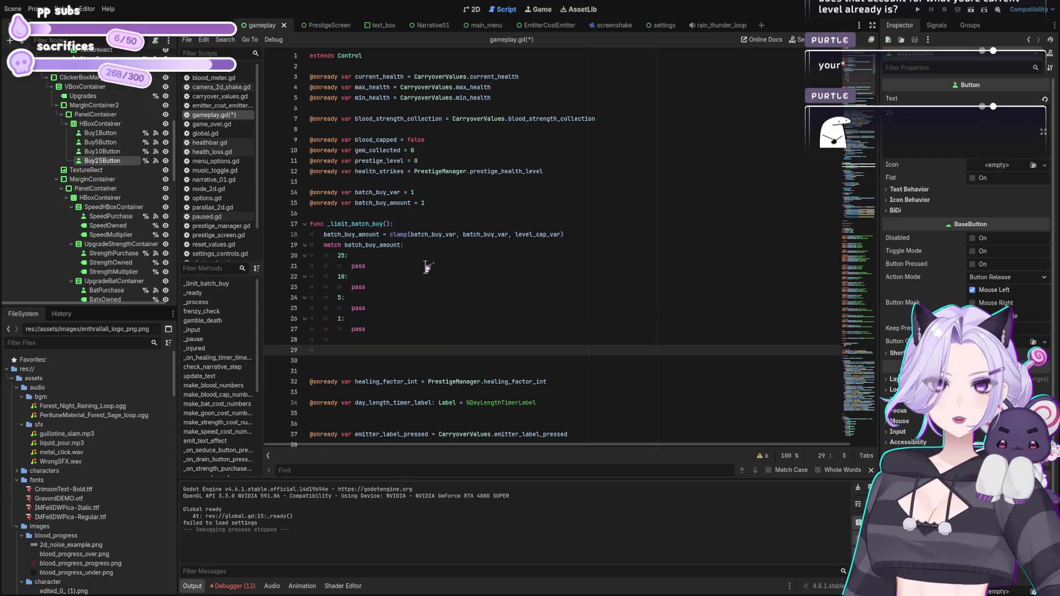
Under case 25, write the condition batch_buy_amount + 25 >= level_cap_var.
key(BackSpace)
key(BackSpace)
key(BackSpace)
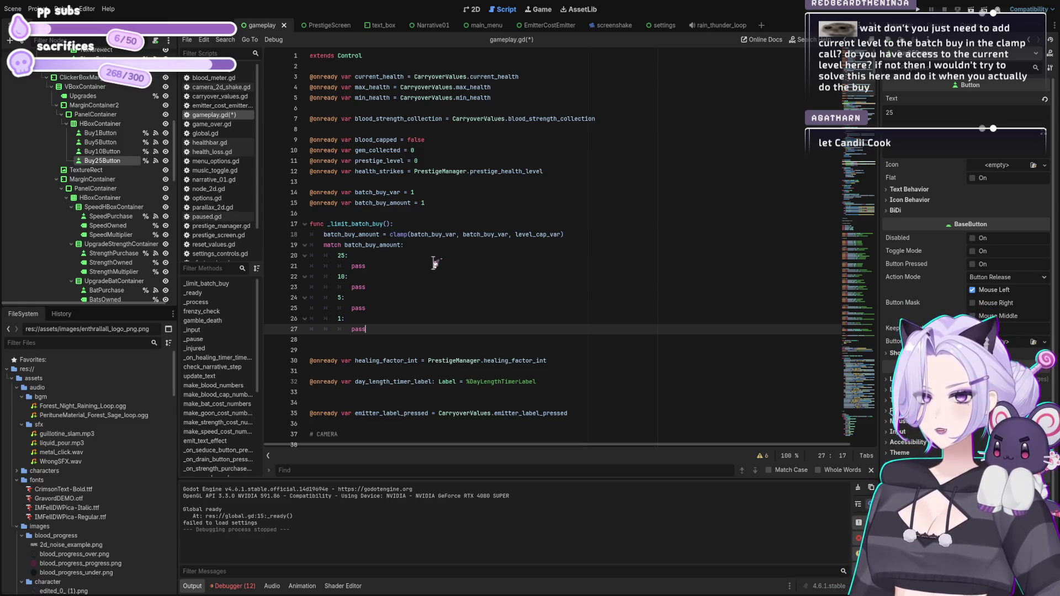
click(367, 267)
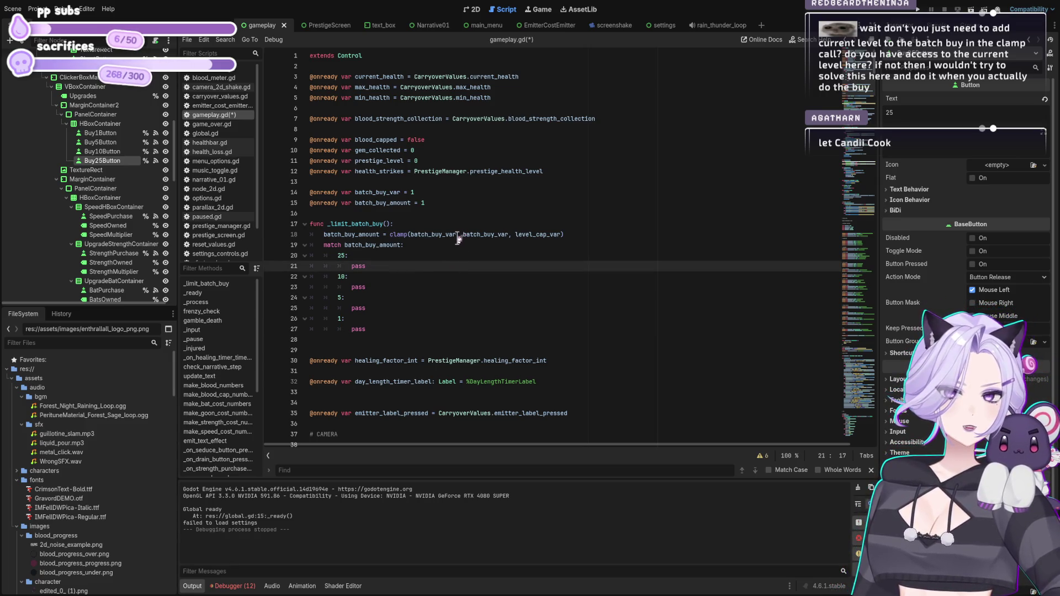
click(390, 254)
key(Return)
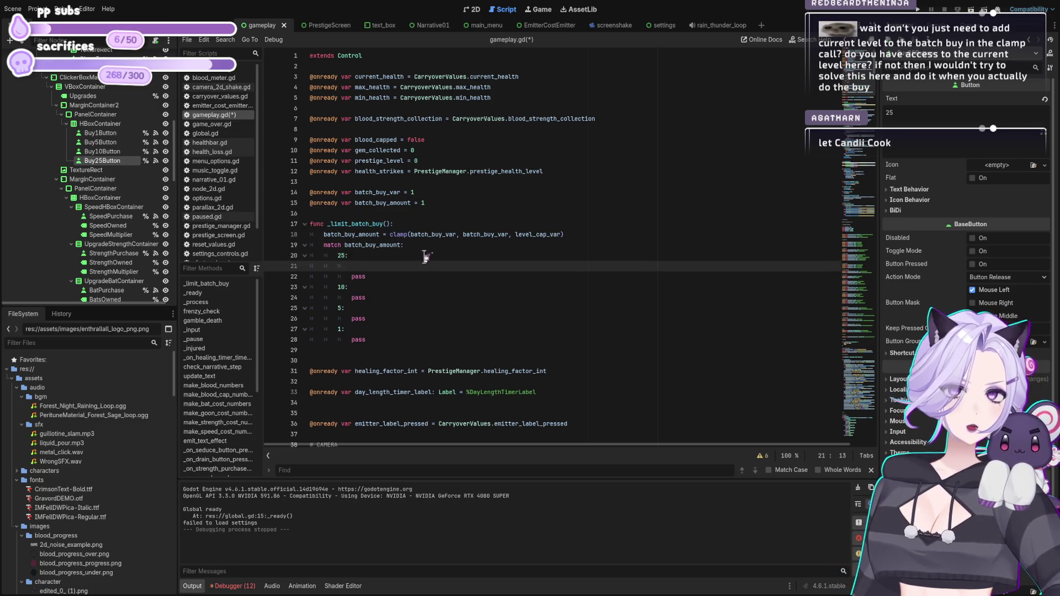
text(iflevel_cap_v)
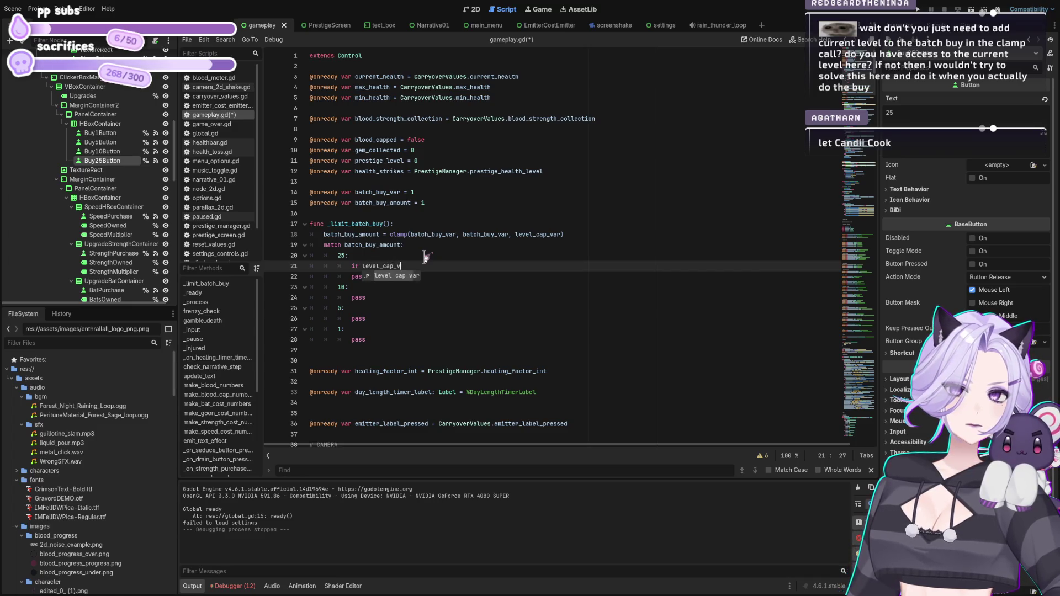
key(Return)
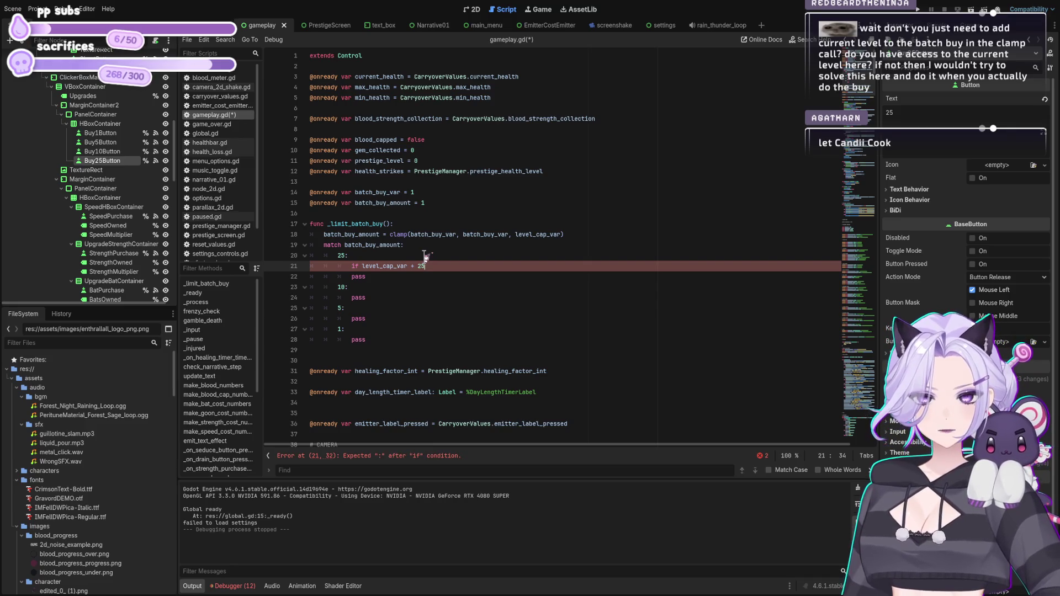
text(>)
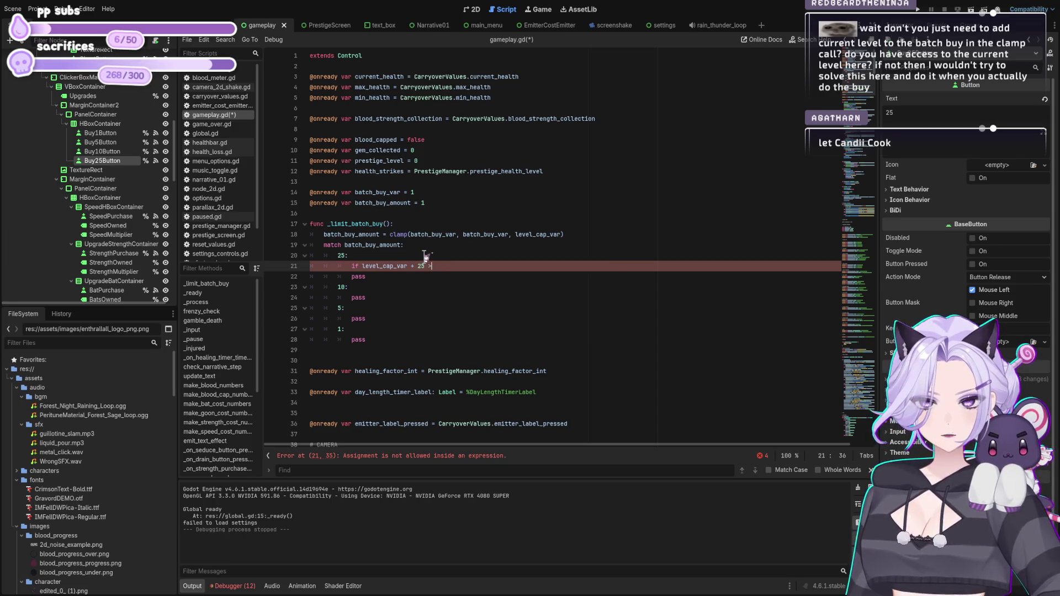
text(= )
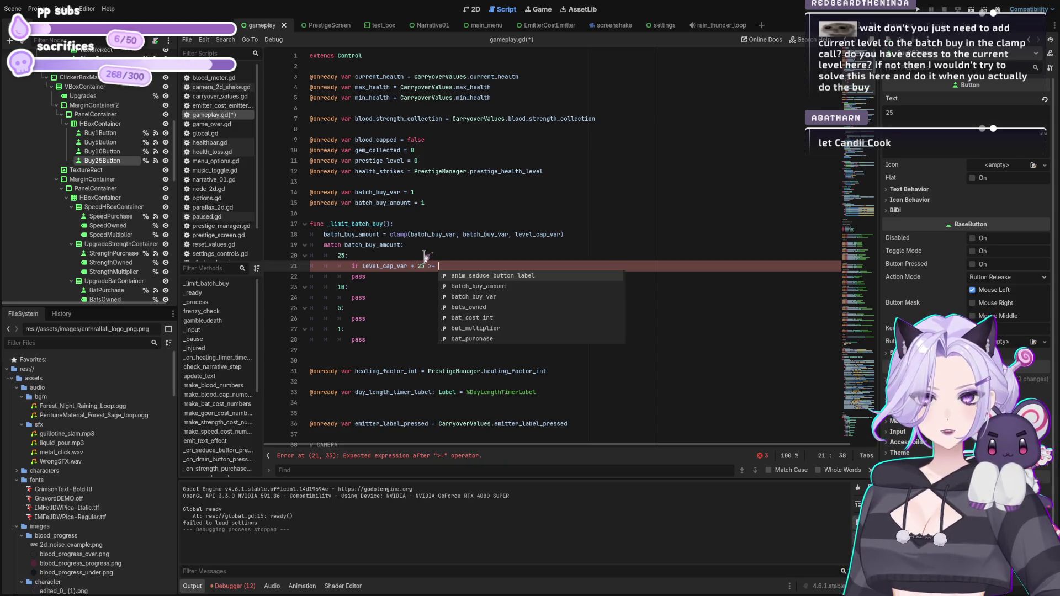
text(level_cap_var)
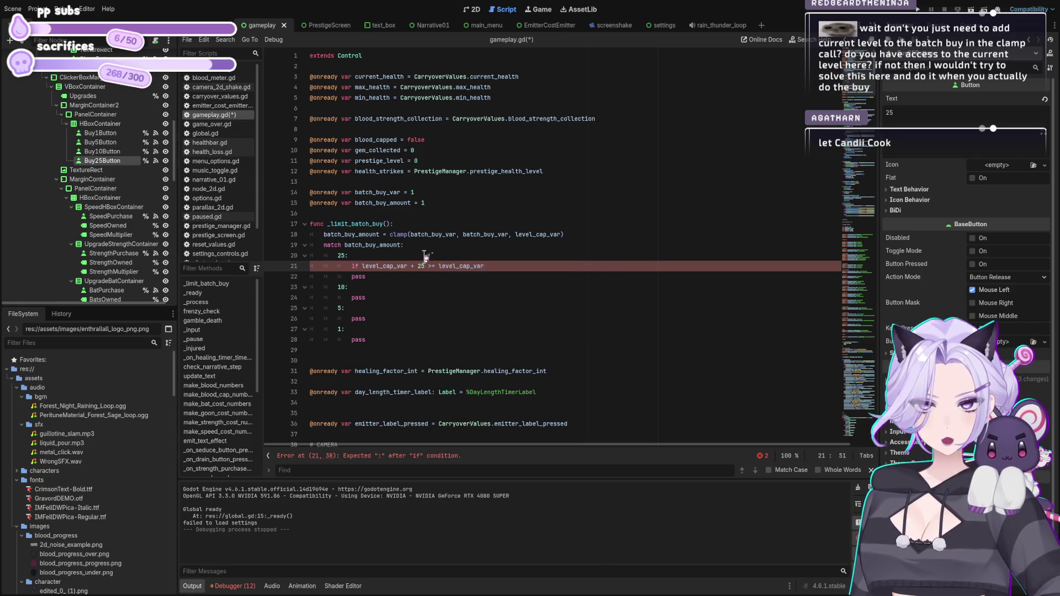
text(:)
key(Return)
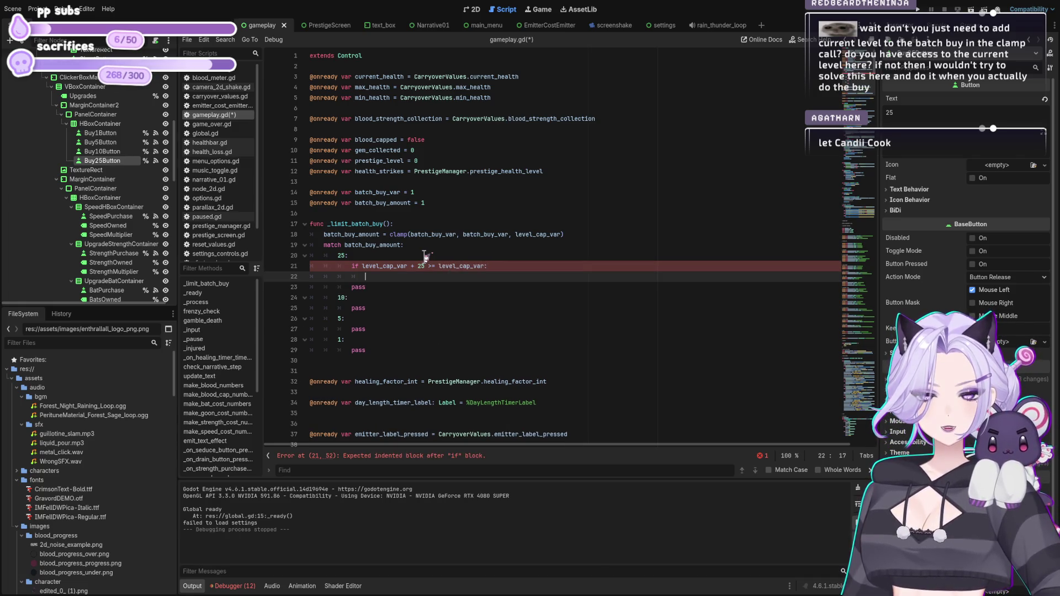
key(Up)
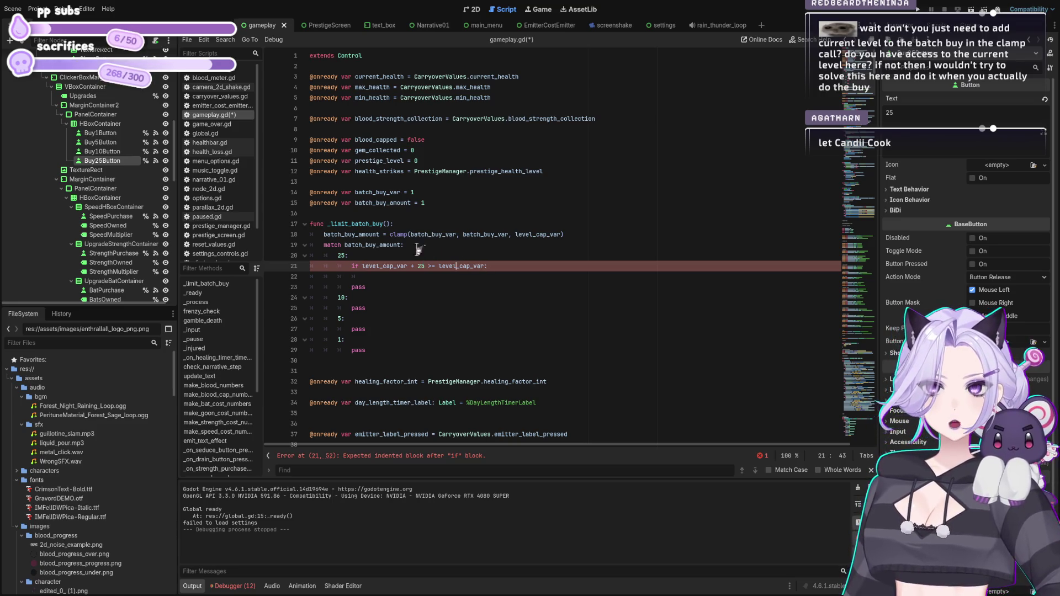
click(402, 245)
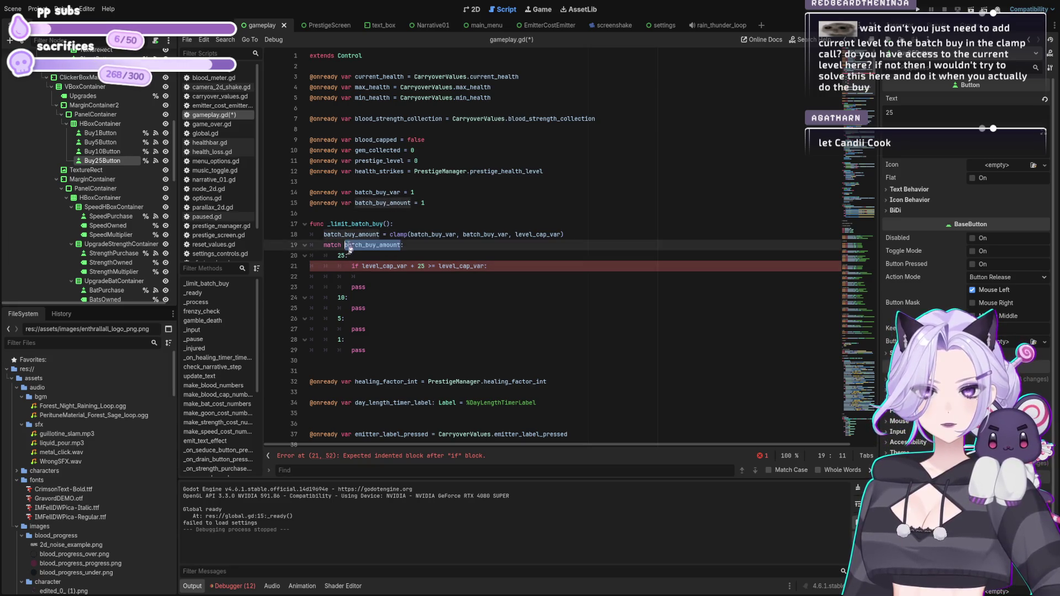
drag(362, 266, 407, 268)
text(batch_buy_amount)
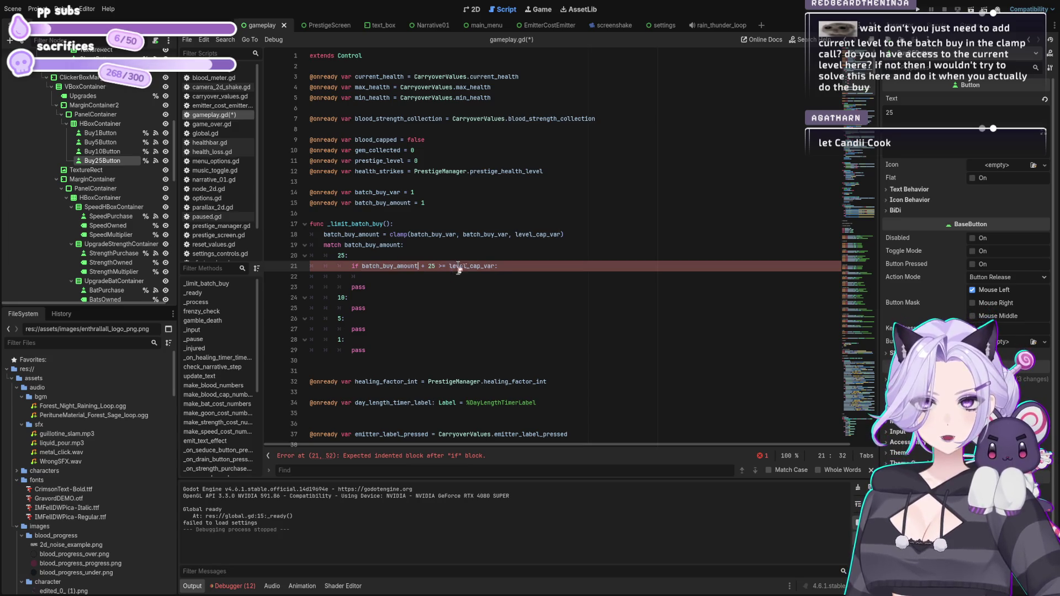
key(Down)
key(Down)
key(Up)
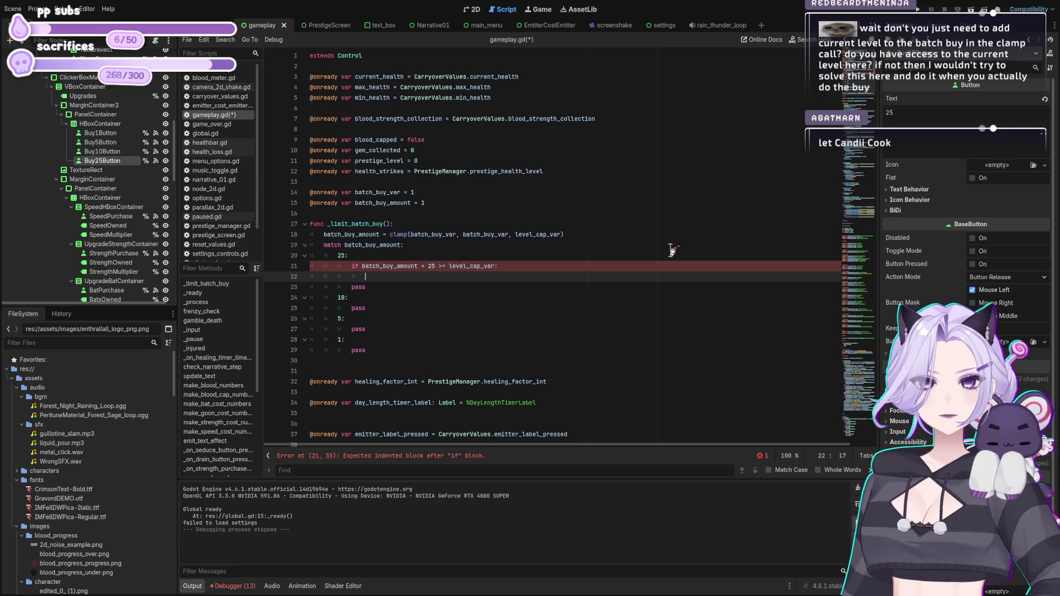
Give the 25 condition a body that prints "OOPS" and calls queue_free().
text(queue_free)
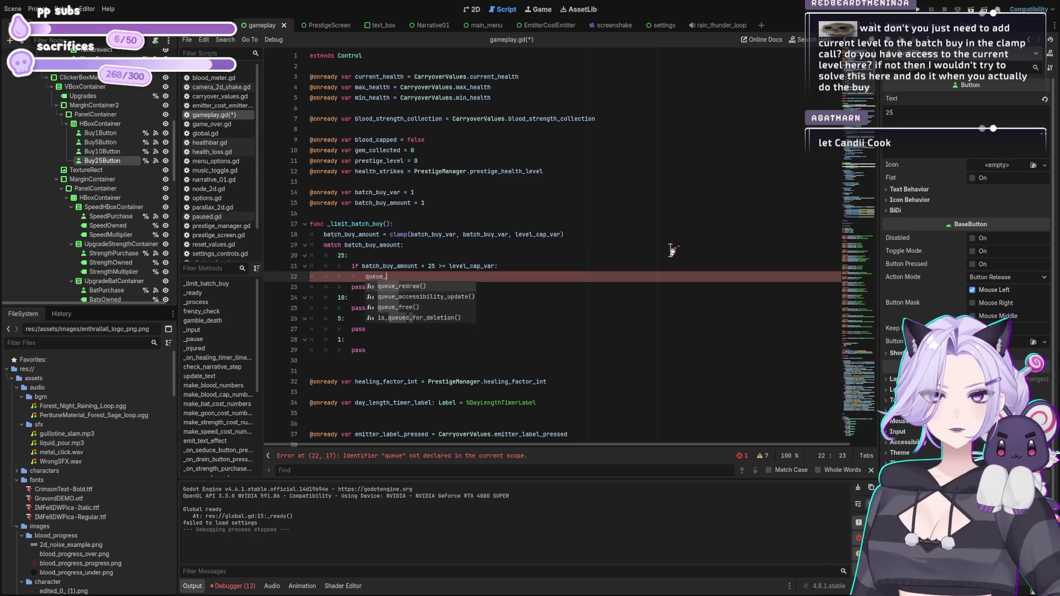
key(Return)
key(Down)
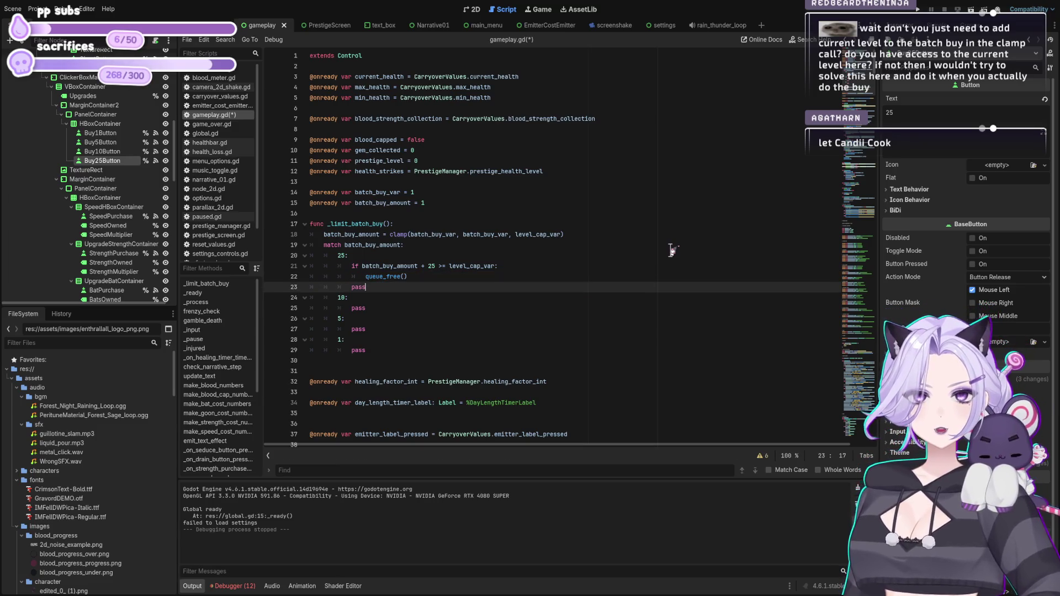
key(ctrl+shift+Return)
key(BackSpace)
key(BackSpace)
key(BackSpace)
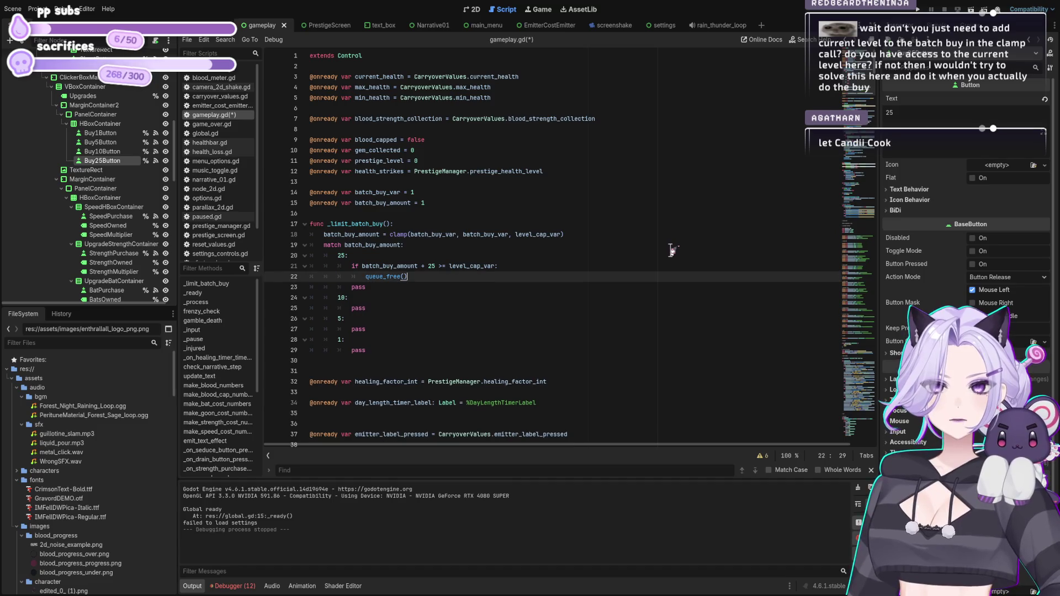
key(ctrl+shift+Return)
text(print)
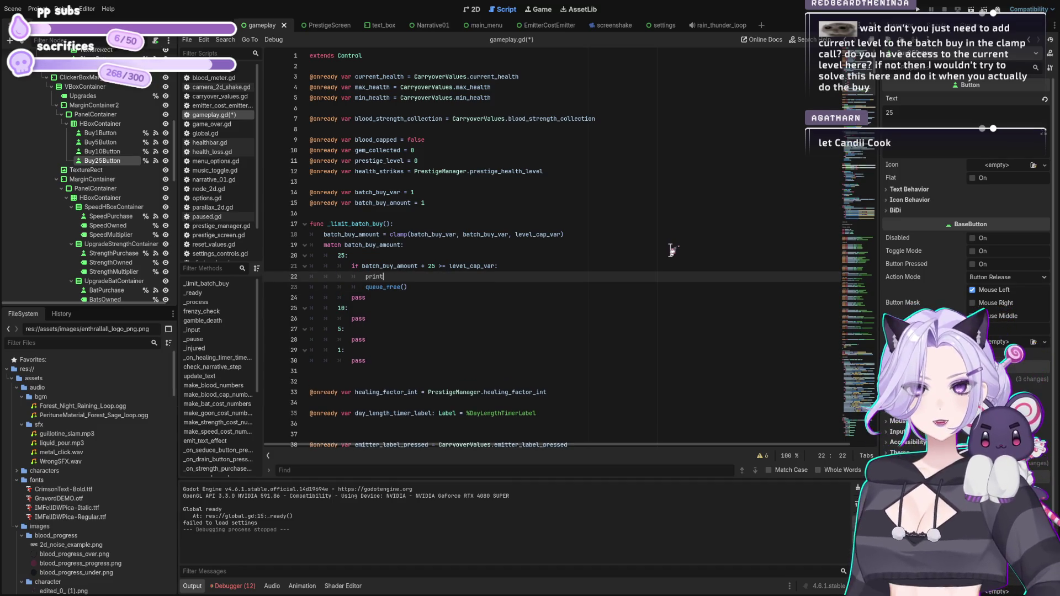
text((")
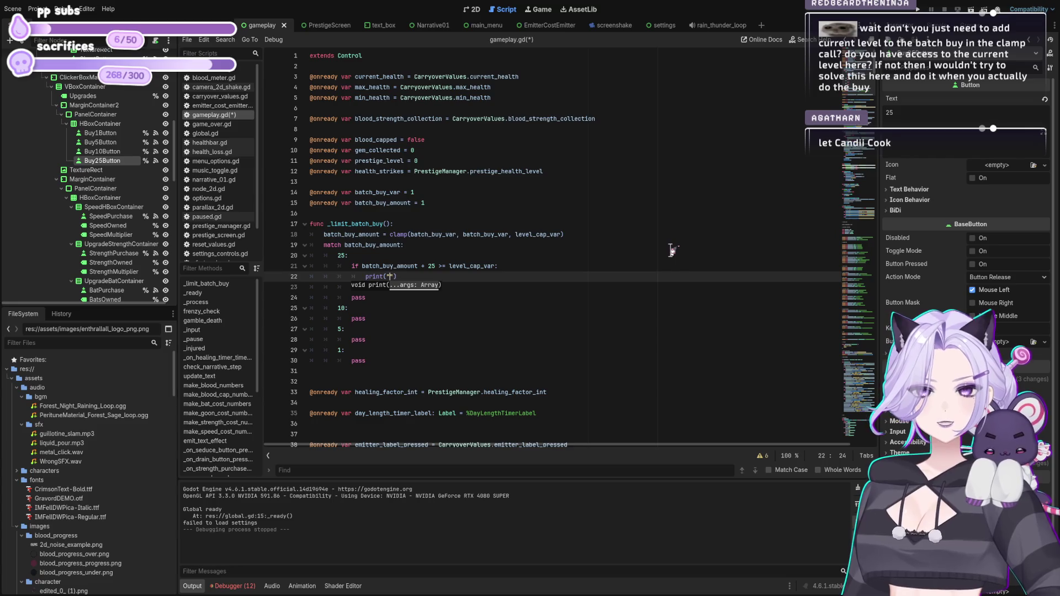
text(OOPS)
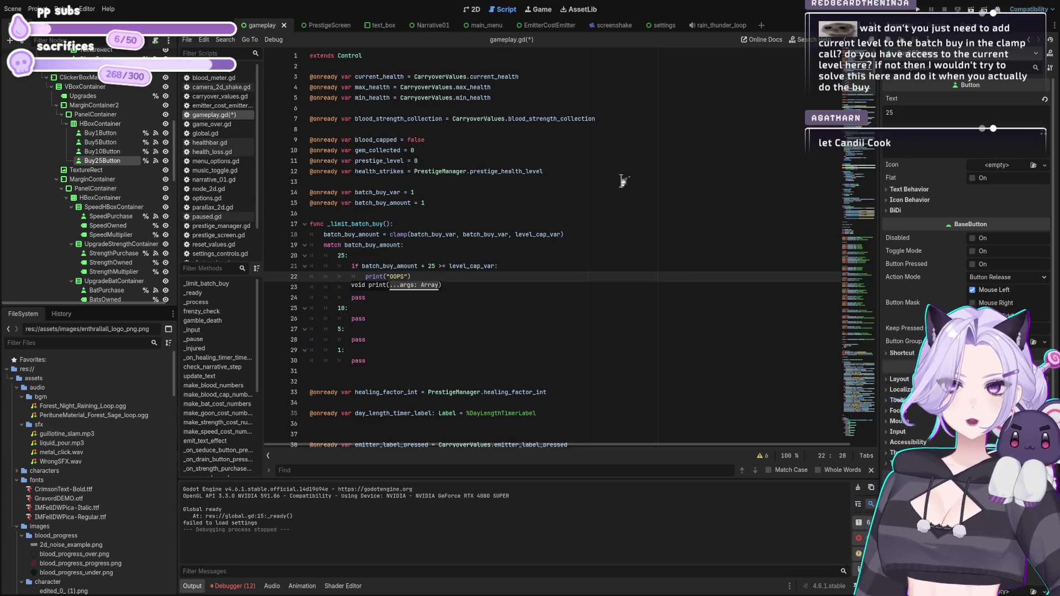
click(470, 276)
Duplicate the if block into the 10 case and change its 25 to 10.
mouse_move(470, 287)
mouse_down()
mouse_move(342, 279)
mouse_move(310, 266)
mouse_up()
key(ctrl+c)
key(Down)
key(Down)
key(Down)
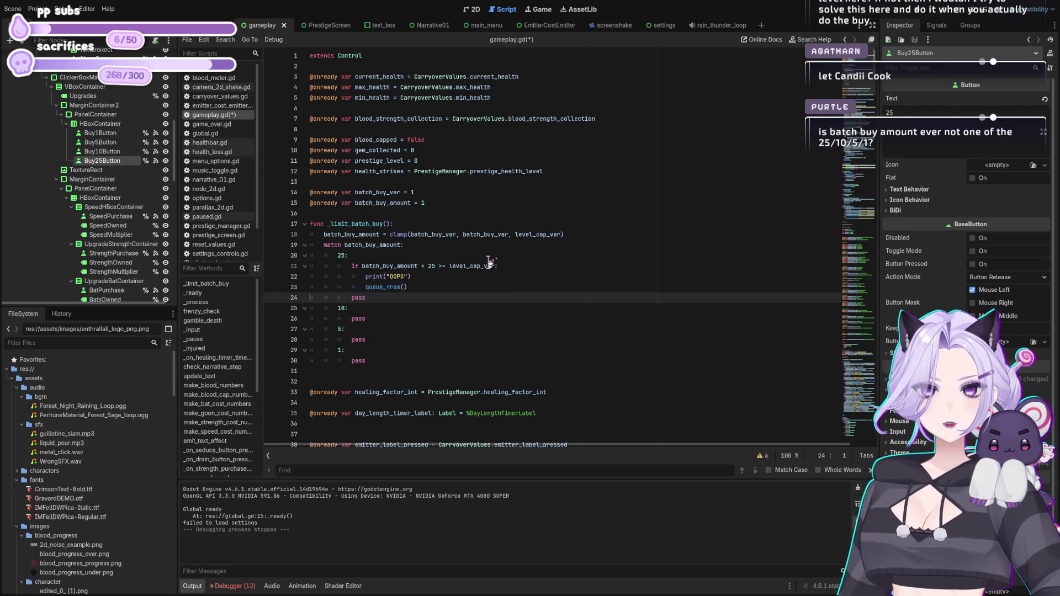
key(Return)
key(Up)
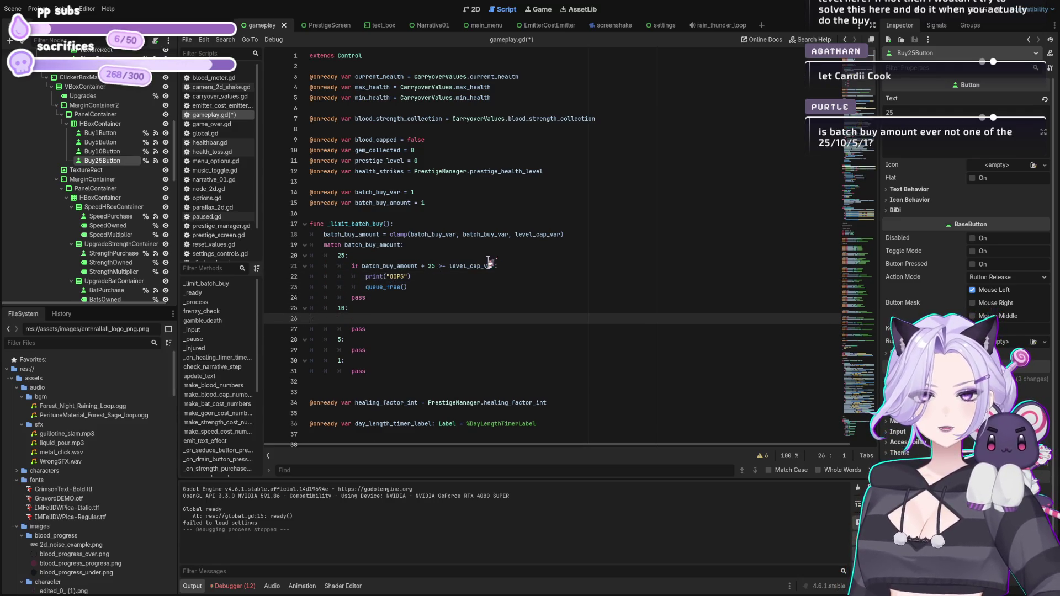
key(ctrl+v)
key(Up)
key(Up)
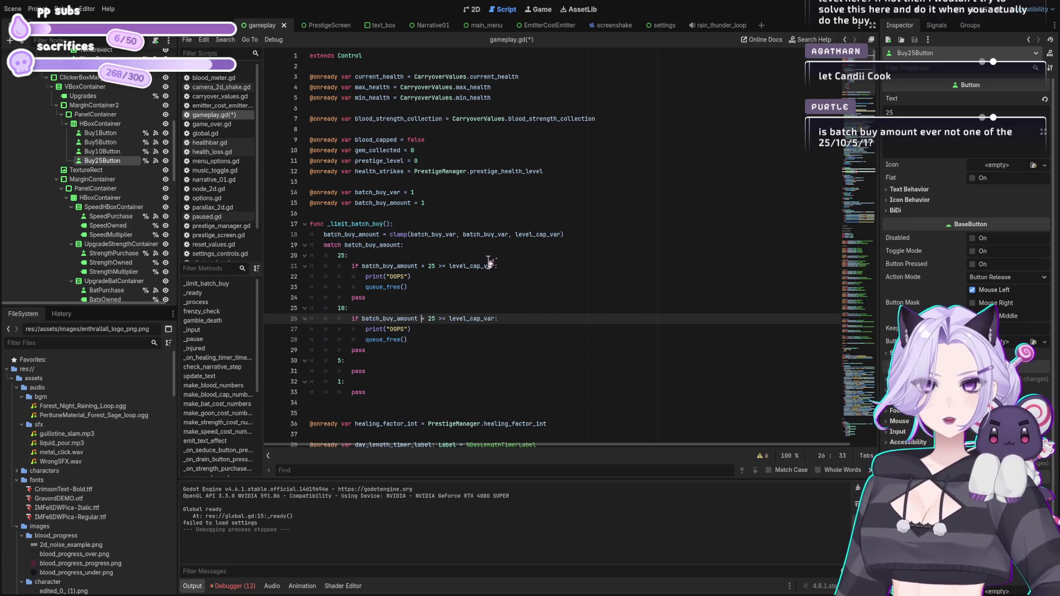
key(ctrl+z)
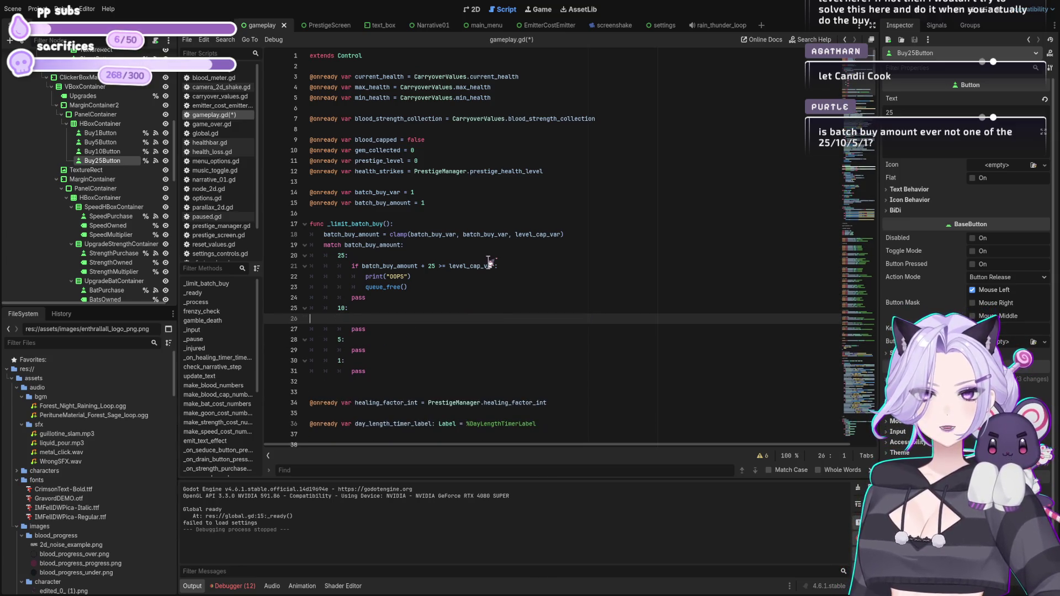
key(ctrl+v)
key(Up)
key(Up)
key(Delete)
key(Delete)
key(Delete)
text(10)
Delete the leftover pass lines from the 10 and 25 cases.
key(Down)
key(Down)
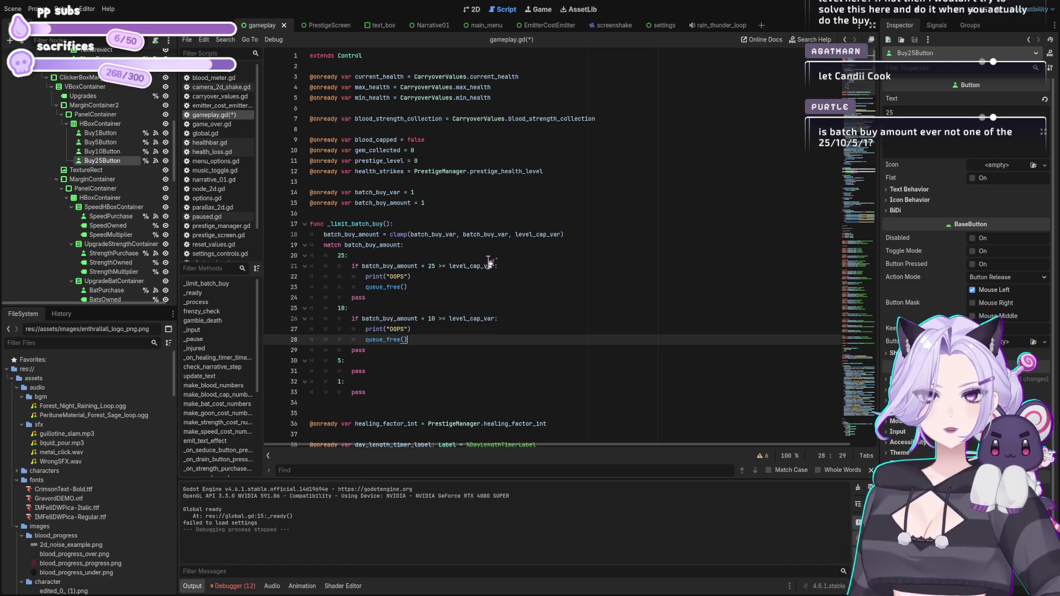
key(Down)
key(Down)
key(Up)
key(shift+Home)
key(shift+Home)
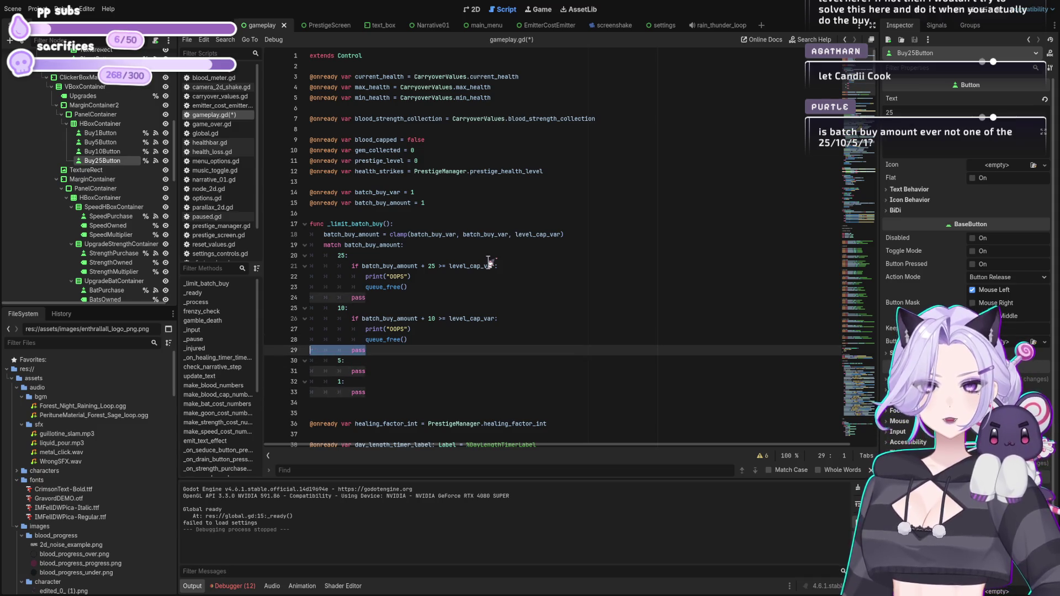
key(BackSpace)
key(BackSpace)
key(Up)
key(Up)
key(Up)
key(shift+Home)
key(shift+Home)
key(BackSpace)
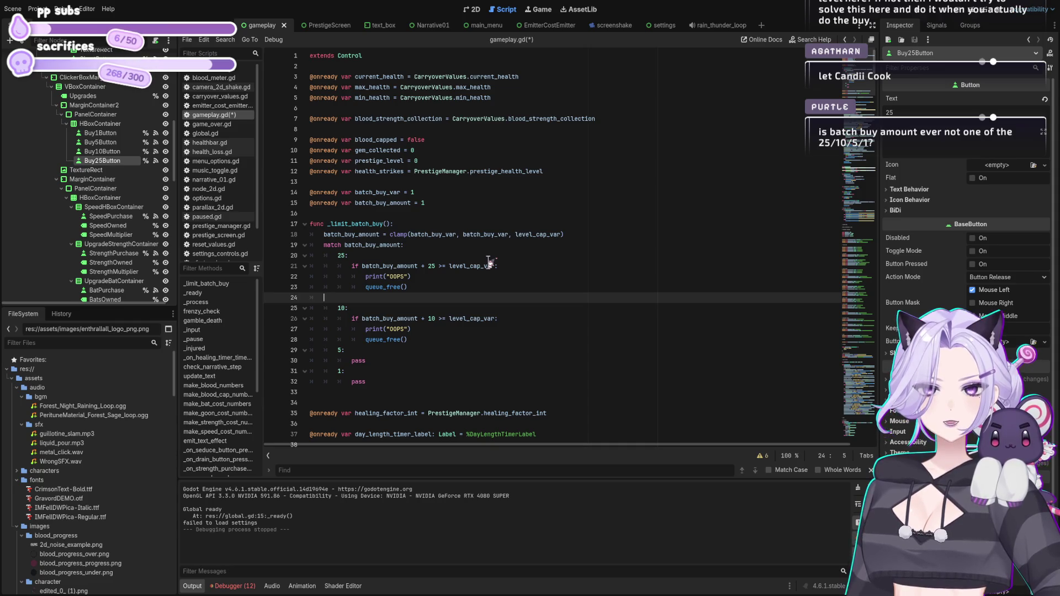
Add an else branch that returns to the 25 case.
text(else:)
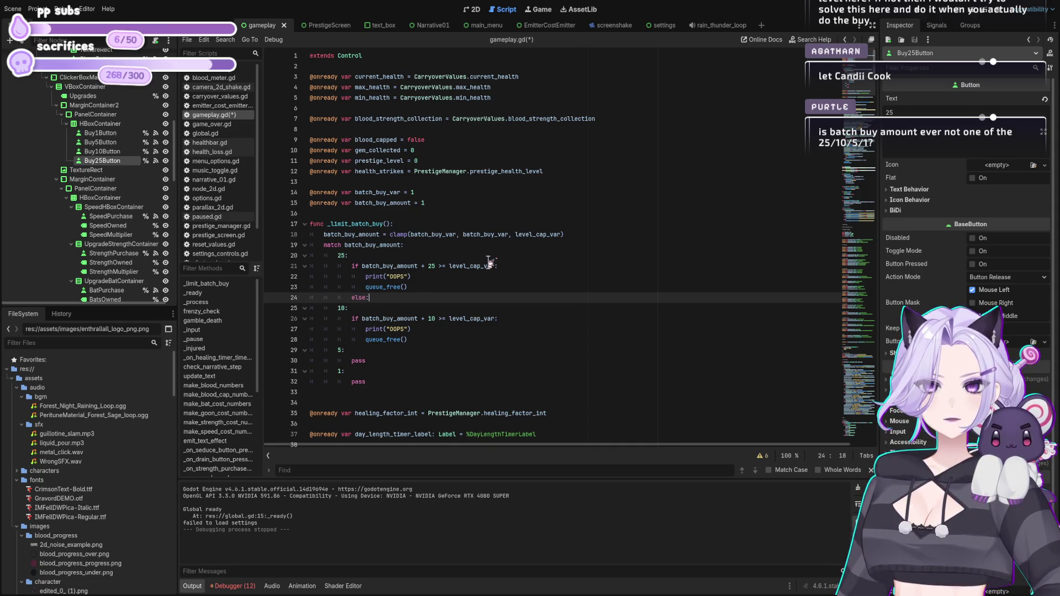
key(Return)
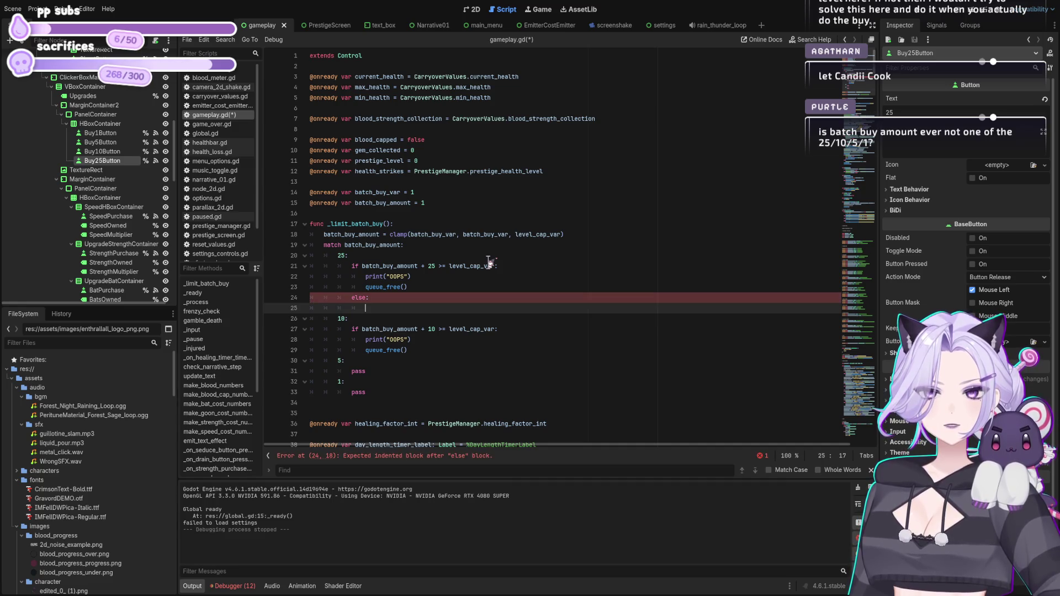
text(p)
key(Up)
key(Up)
key(Up)
key(Up)
key(Down)
key(Down)
key(Down)
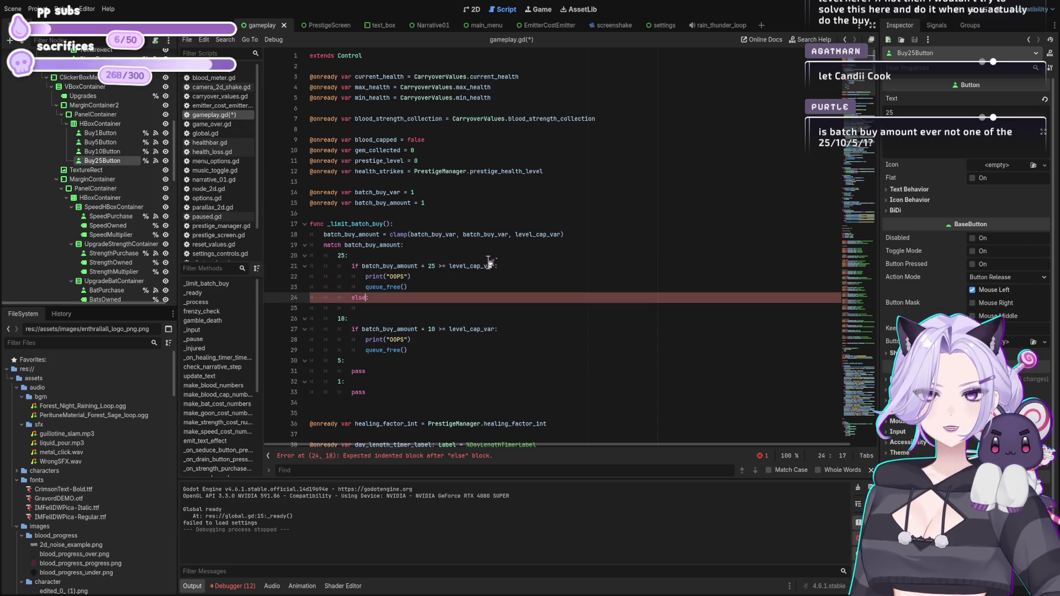
text(return)
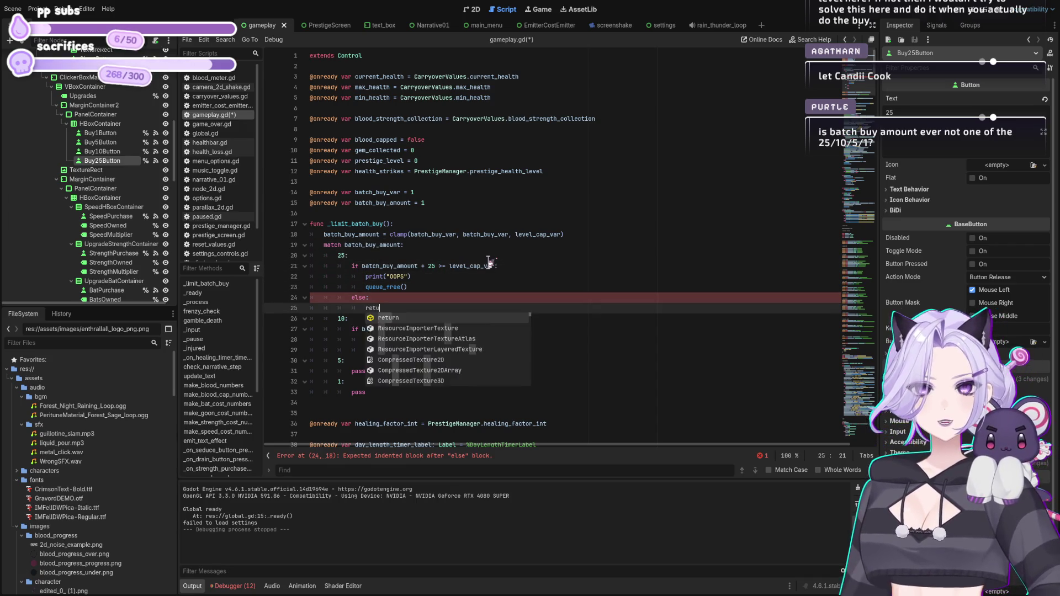
Add else: return after the 10 case's queue_free() line.
click(417, 362)
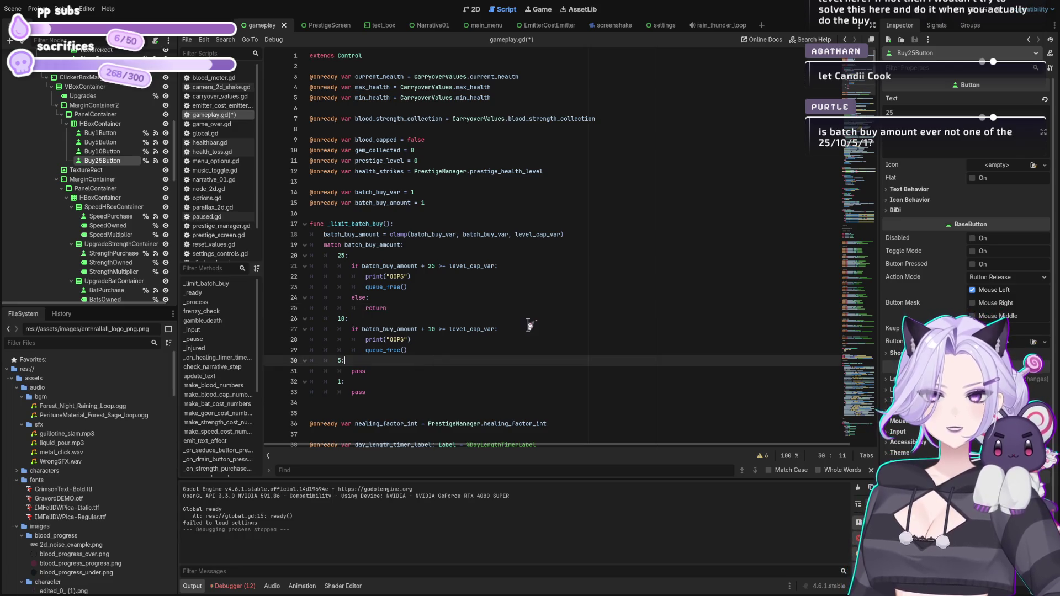
key(Up)
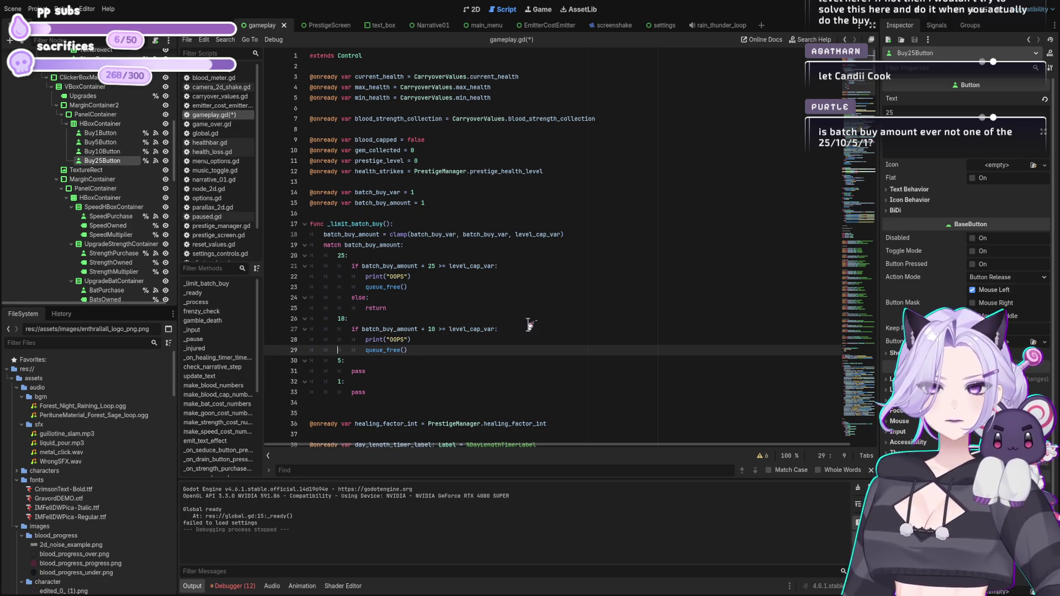
key(End)
key(Return)
text(else:)
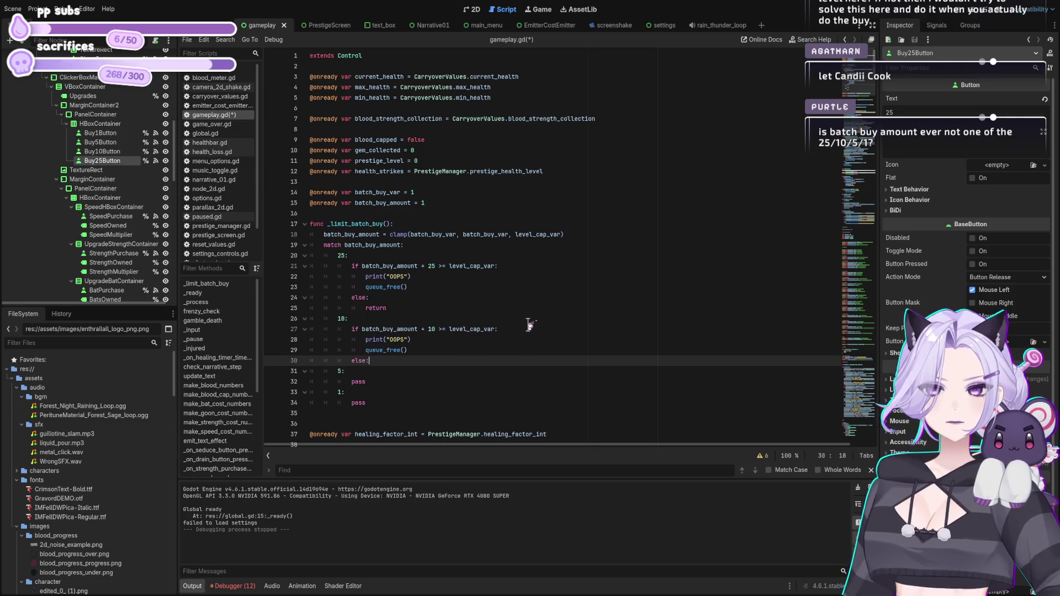
key(Return)
text(return)
key(Down)
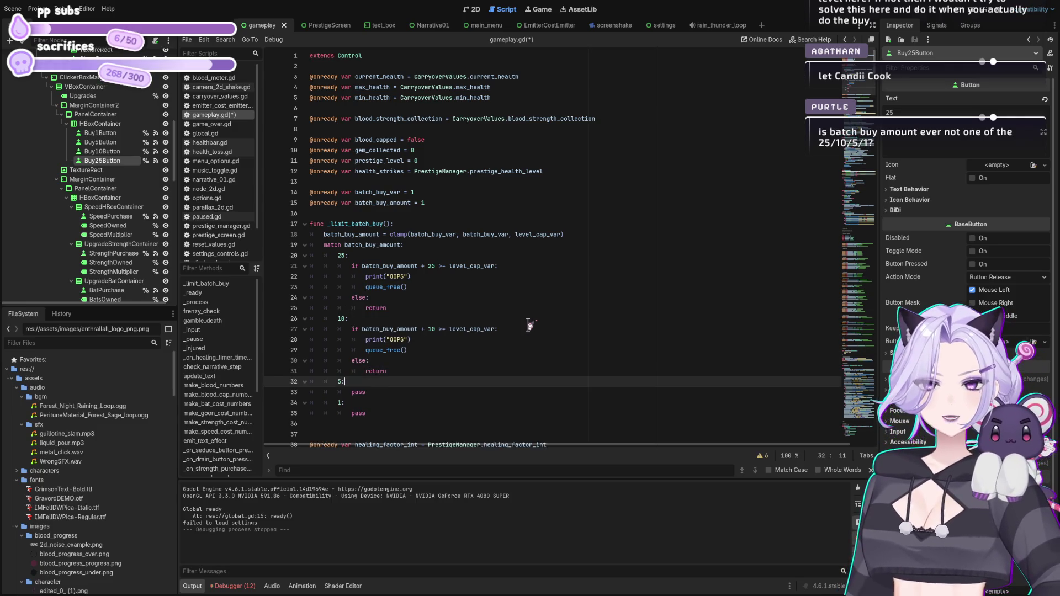
key(Return)
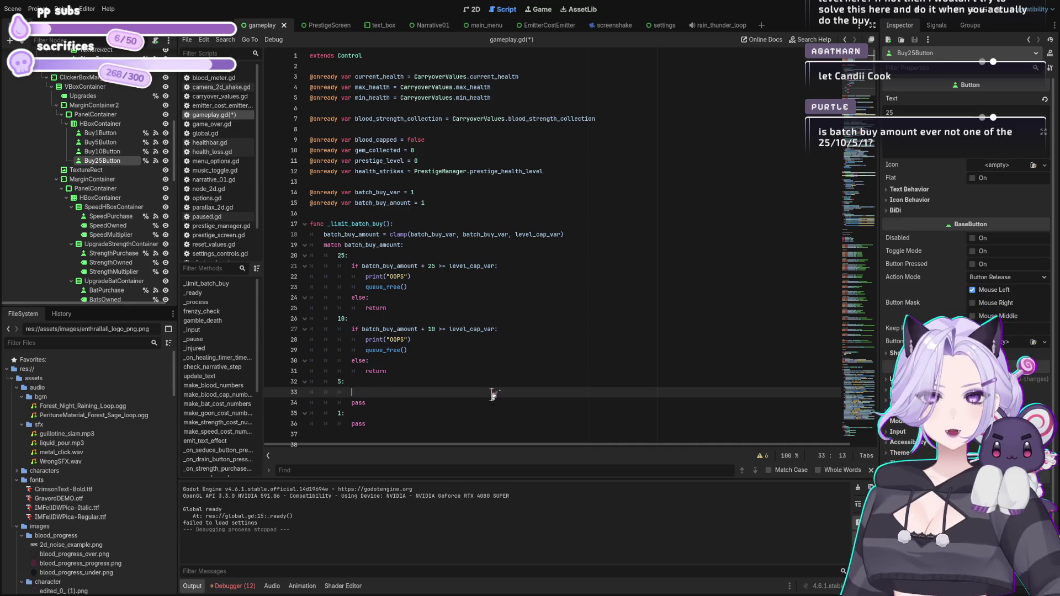
Replace the pass under the 1 case with return.
key(Down)
key(Down)
key(Down)
key(shift+End)
text(return)
key(Up)
key(Up)
key(Up)
Copy the 10 case's if block into the 5 case, change 10 to 5, and save.
key(shift+Up)
key(shift+Up)
key(shift+Home)
key(shift+Home)
key(ctrl+c)
key(Down)
key(Down)
key(Down)
key(Down)
key(Down)
key(ctrl+v)
key(Up)
key(Up)
key(Down)
key(Down)
key(Up)
key(Up)
key(End)
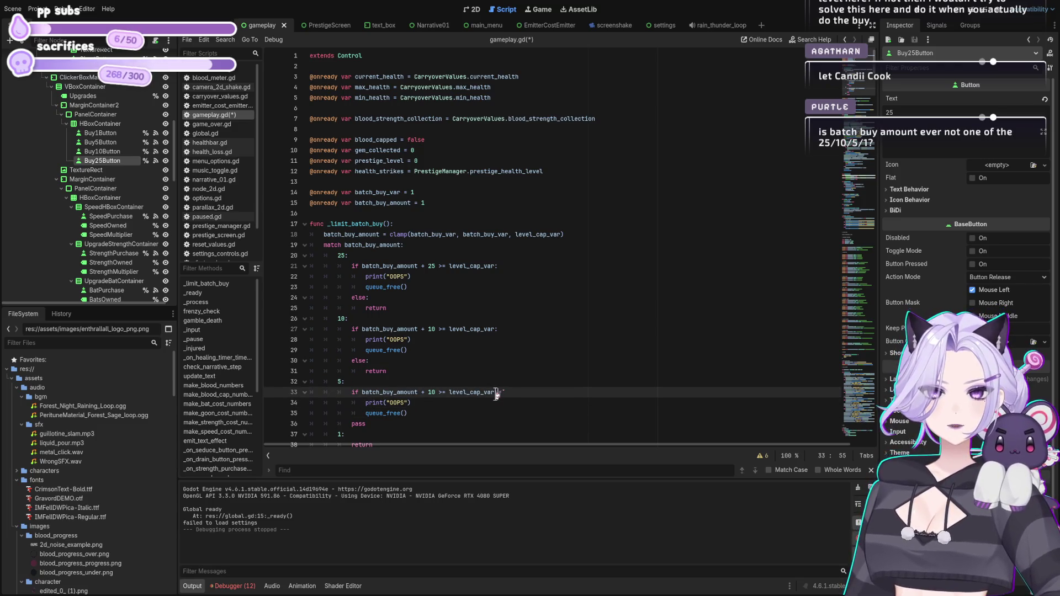
double_click(432, 392)
text(5)
key(ctrl+s)
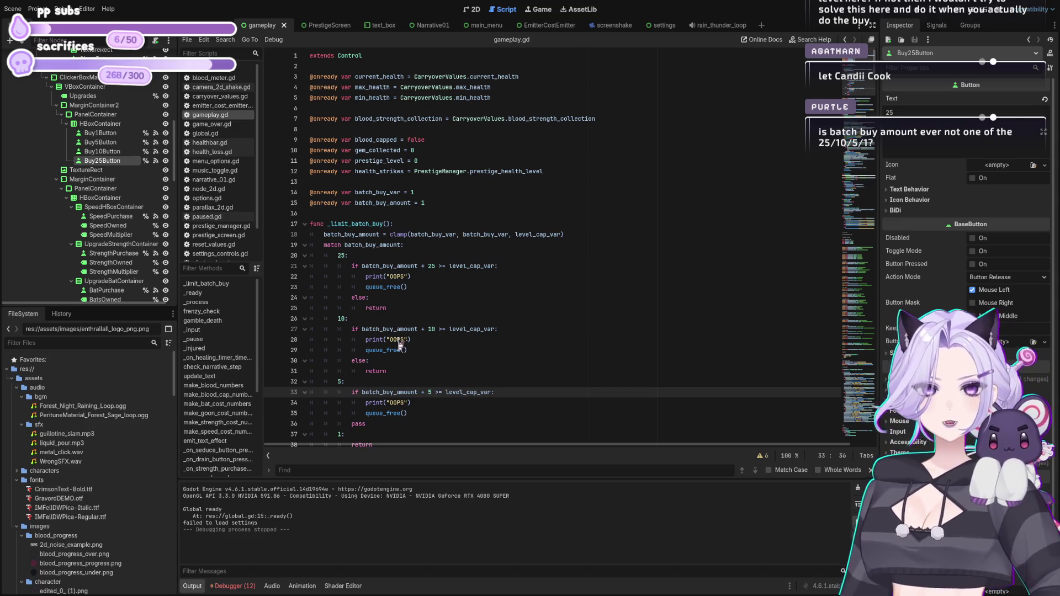
Label the prints OOPS 10, OOPS 5 and OOPS 25, save, and run the game.
click(406, 341)
text(1)
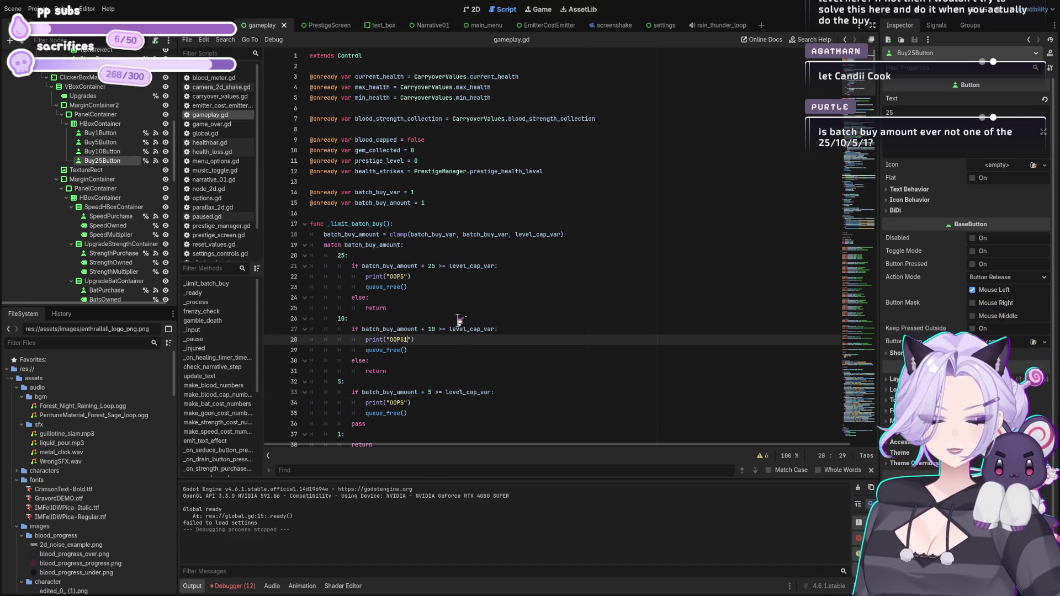
key(BackSpace)
text(10)
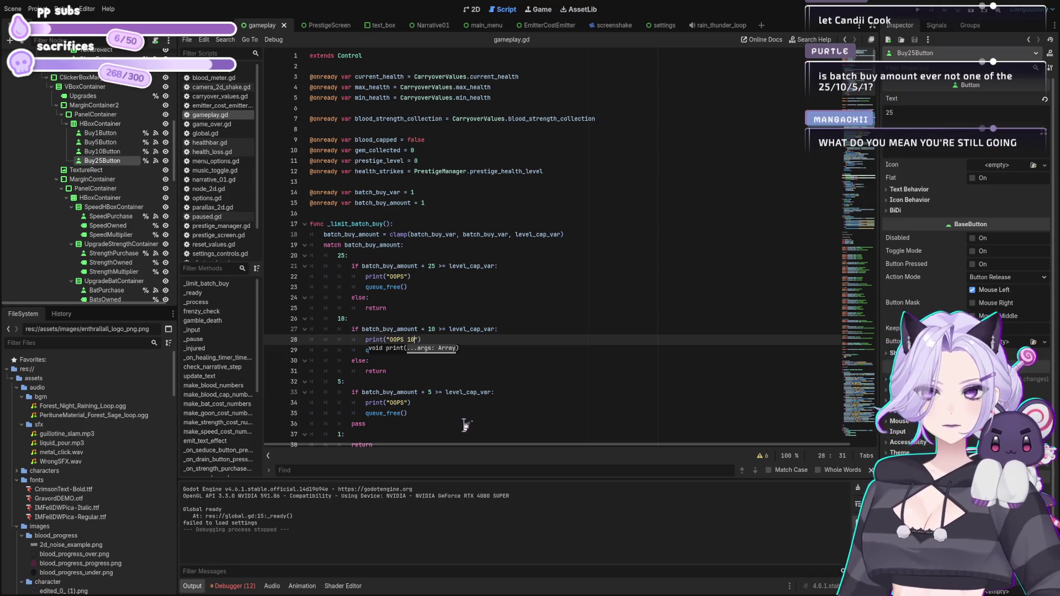
click(413, 404)
text(6)
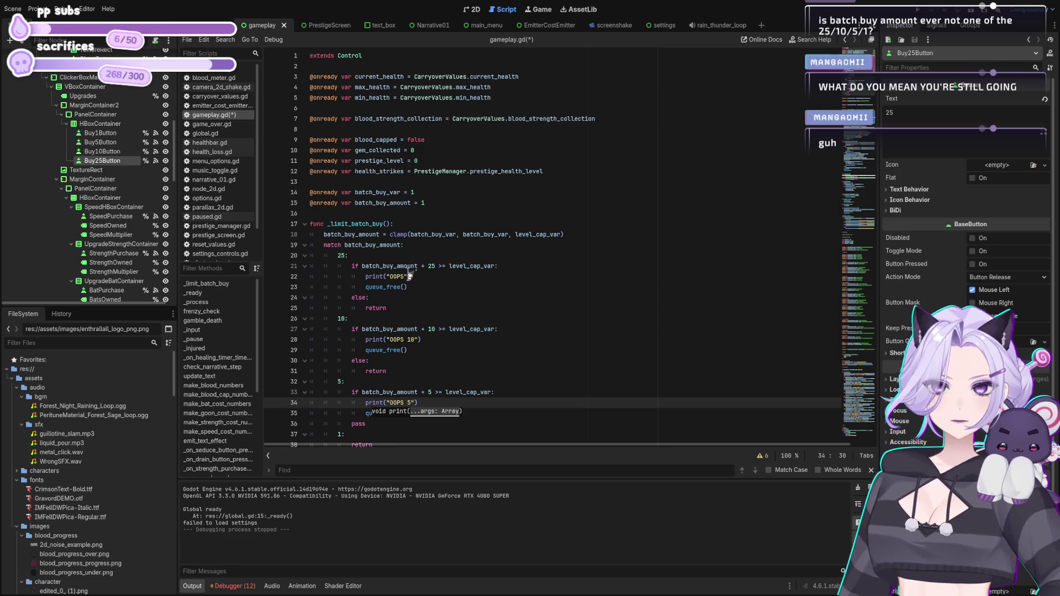
click(407, 276)
text(25)
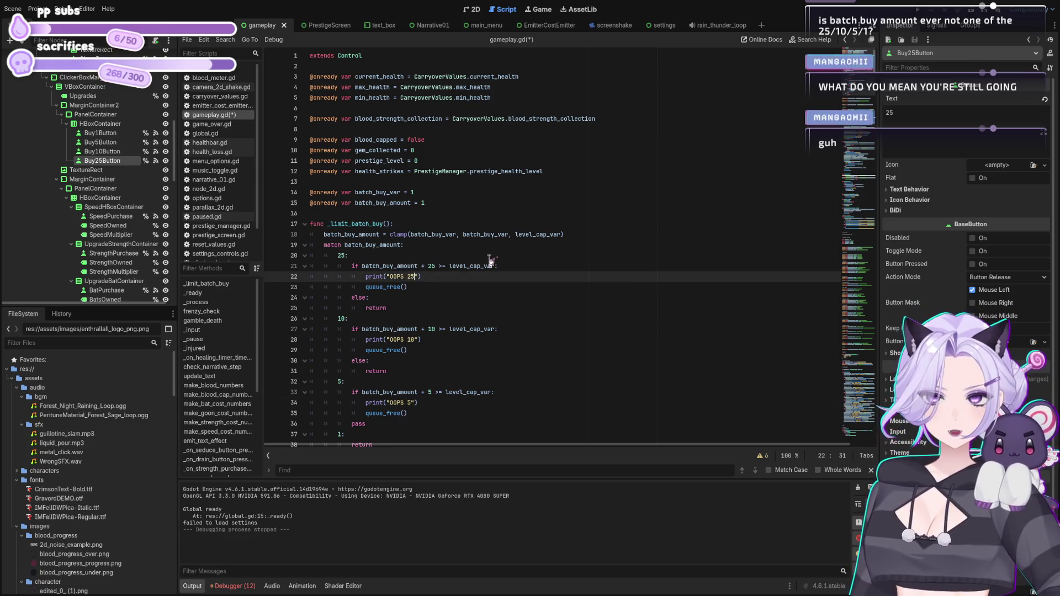
key(ctrl+s)
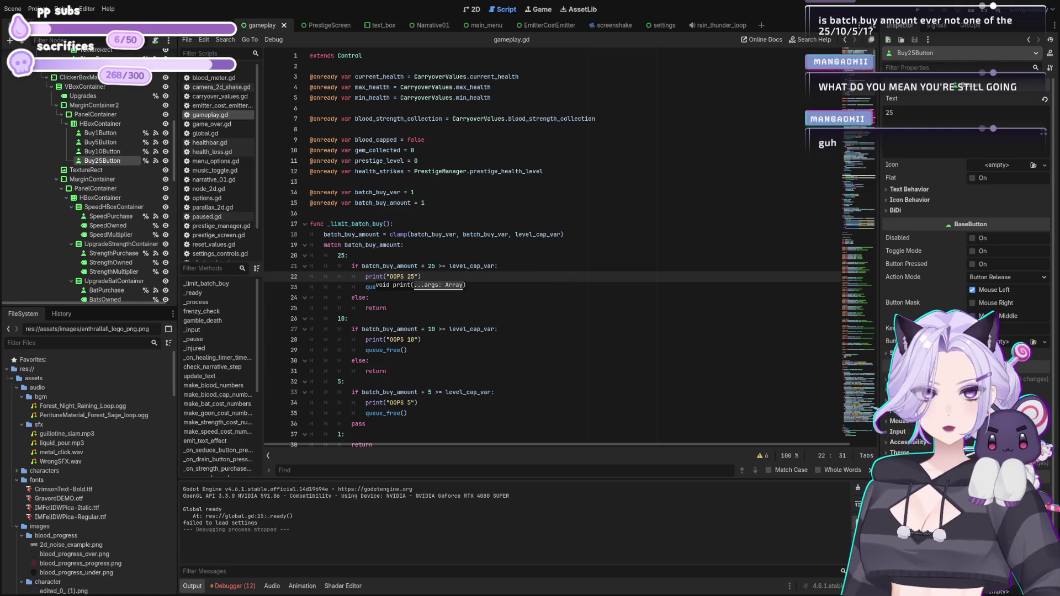
key(F5)
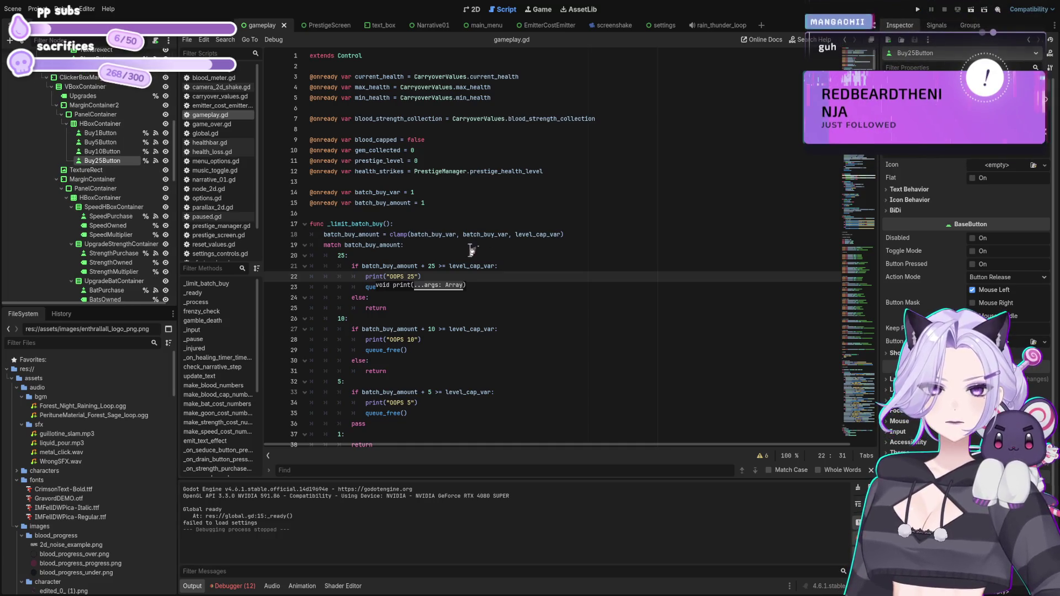
key(Up)
key(End)
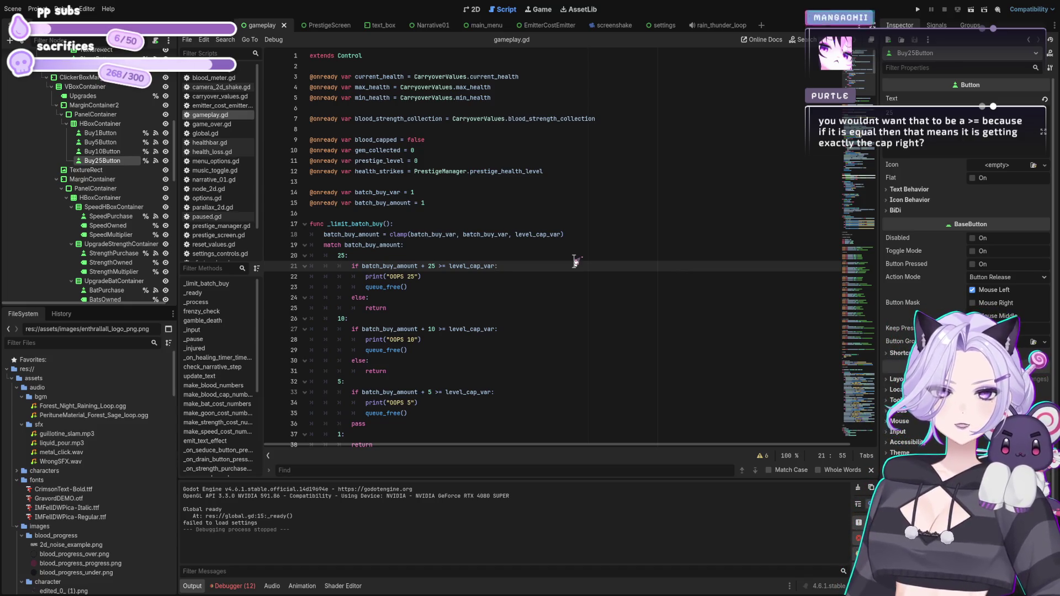
click(439, 392)
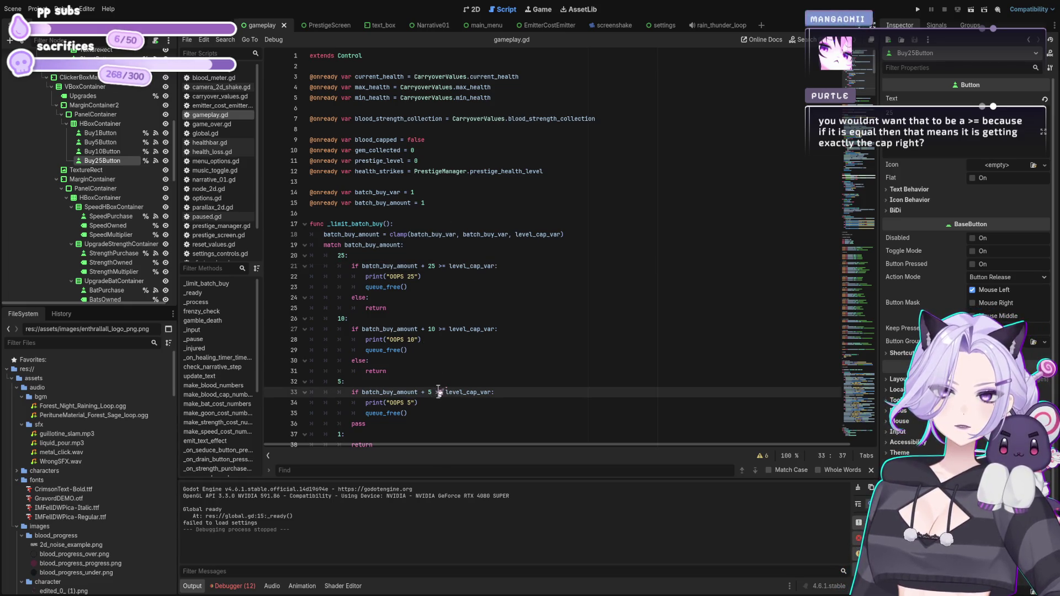
scroll(438, 392, down, 2)
click(440, 331)
double_click(440, 330)
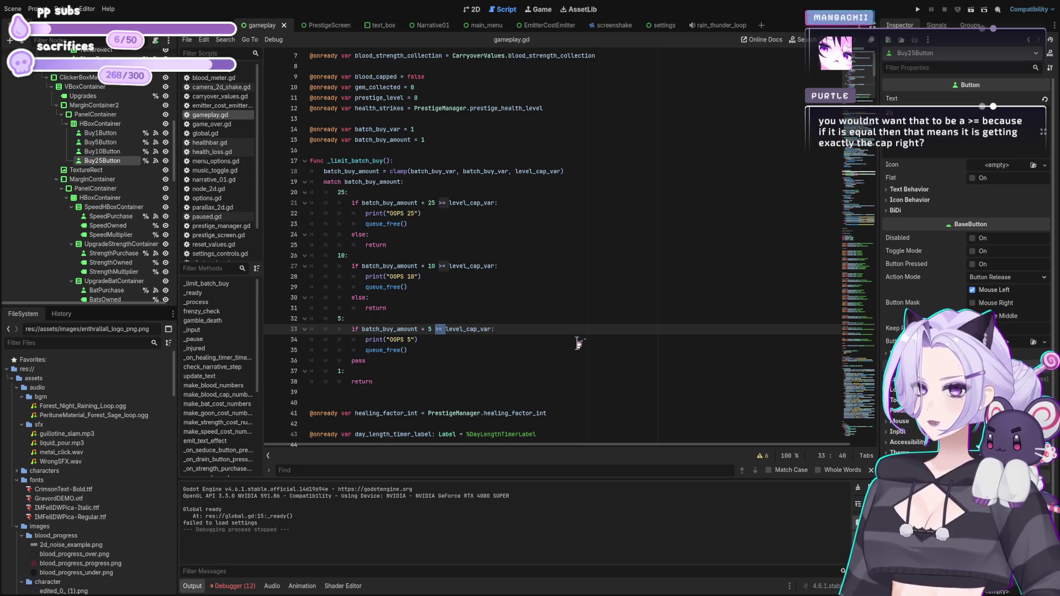
click(581, 342)
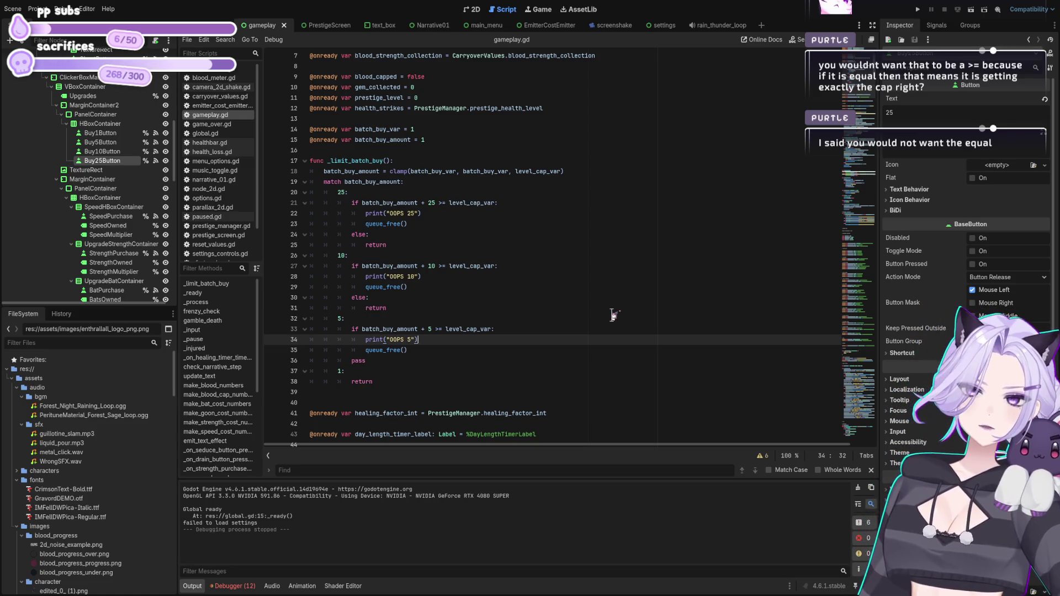
Change >= to > in the 5, 10 and 25 comparisons, save, and test-run the game.
click(442, 329)
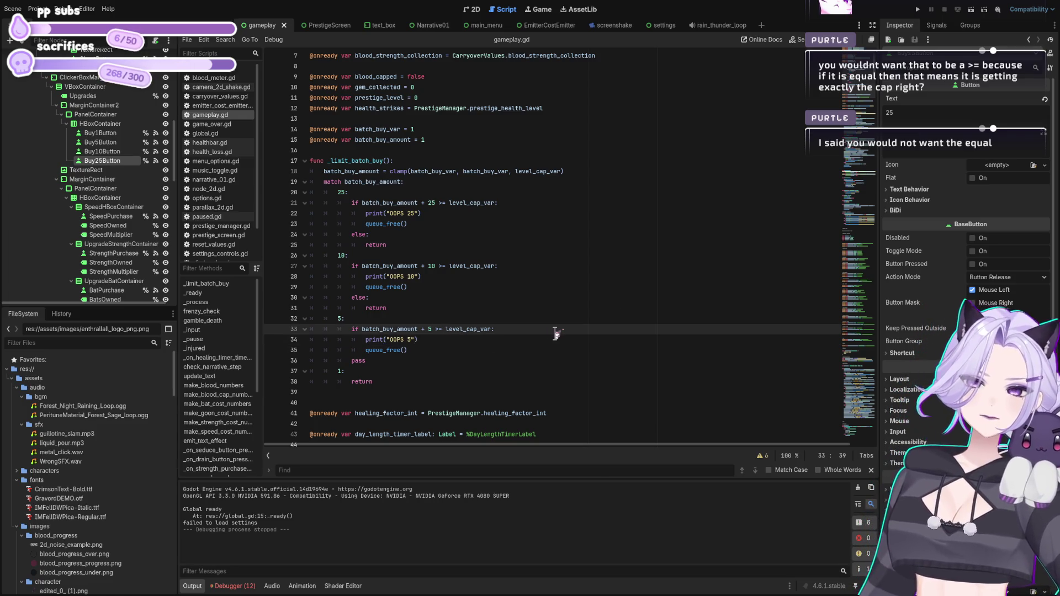
key(BackSpace)
key(Up)
key(Up)
key(Up)
key(Delete)
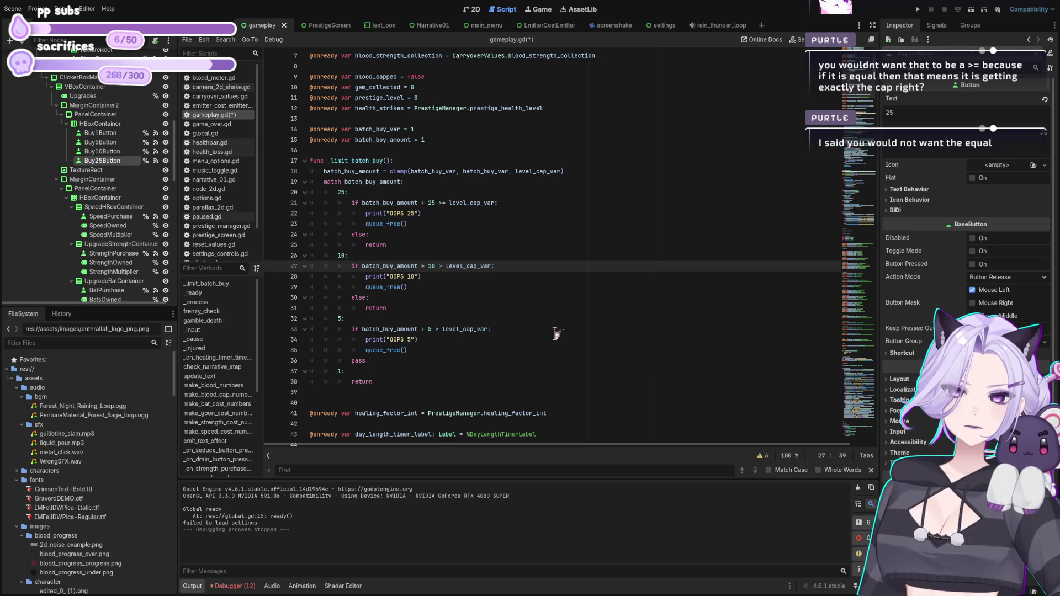
key(Up)
key(Up)
key(Up)
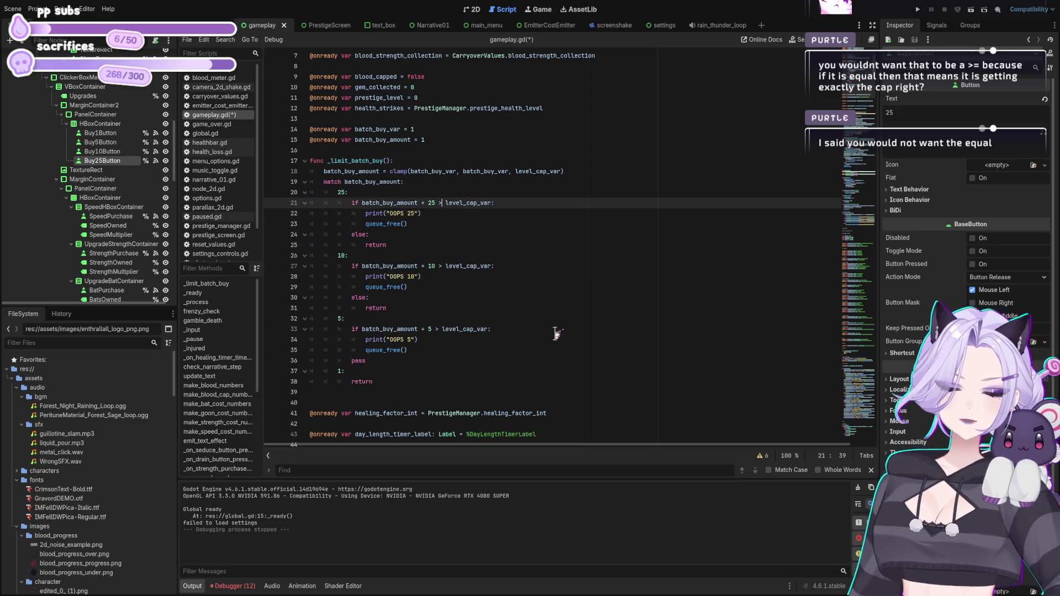
key(ctrl+s)
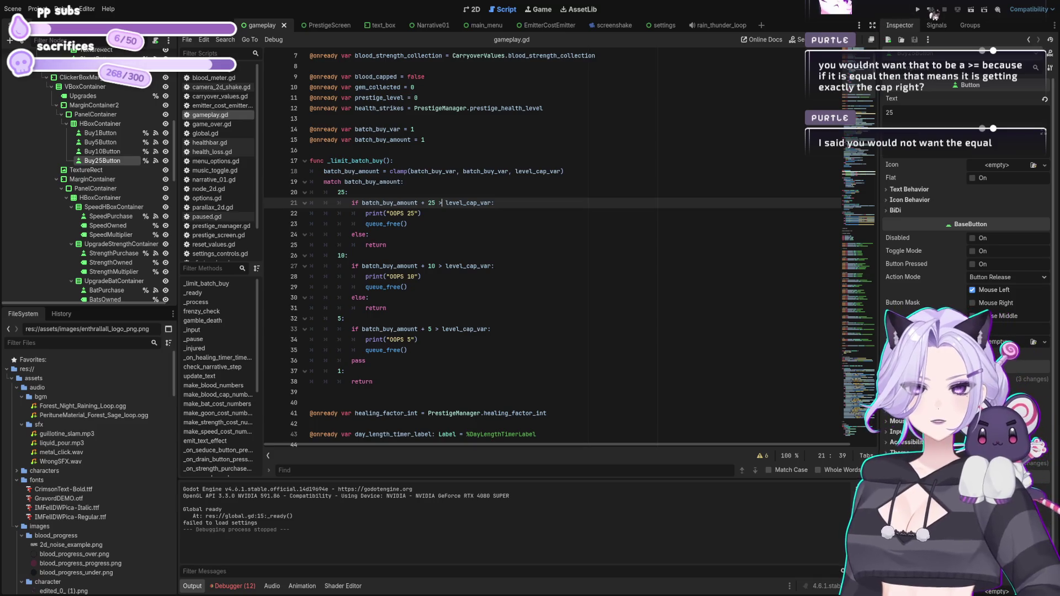
click(918, 9)
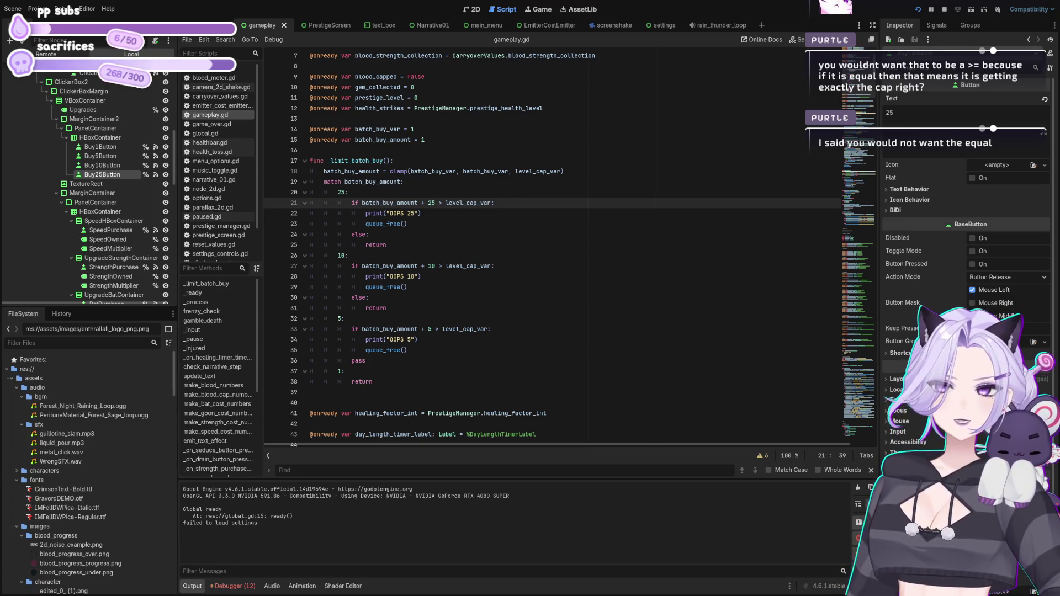
click(453, 256)
Insert print("HELLO??") as the first line of _limit_batch_buy and test-run the game.
click(403, 183)
click(434, 187)
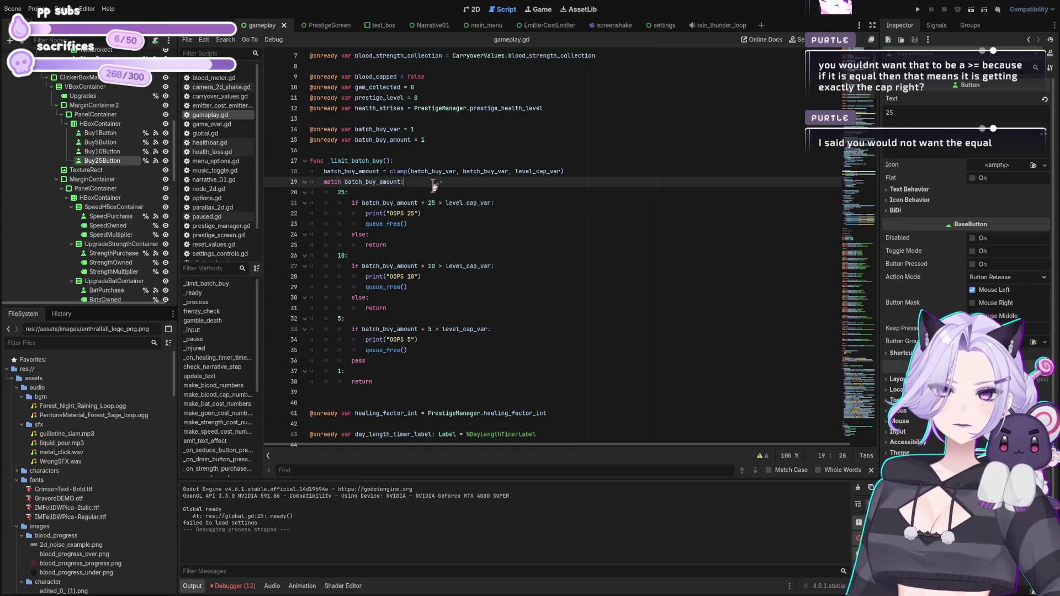
click(394, 161)
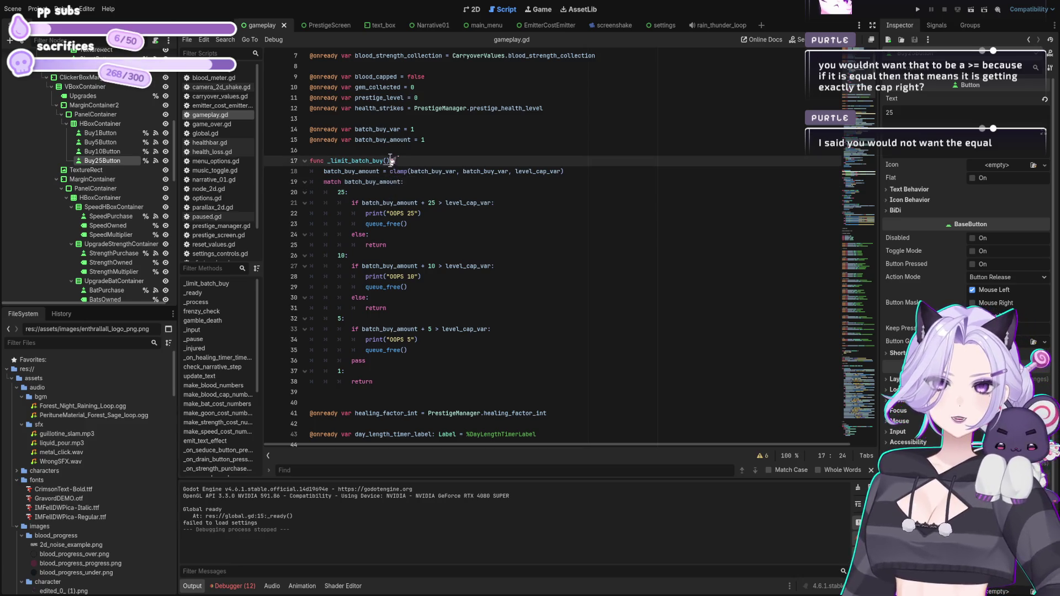
key(Return)
text(print("HELLO??)
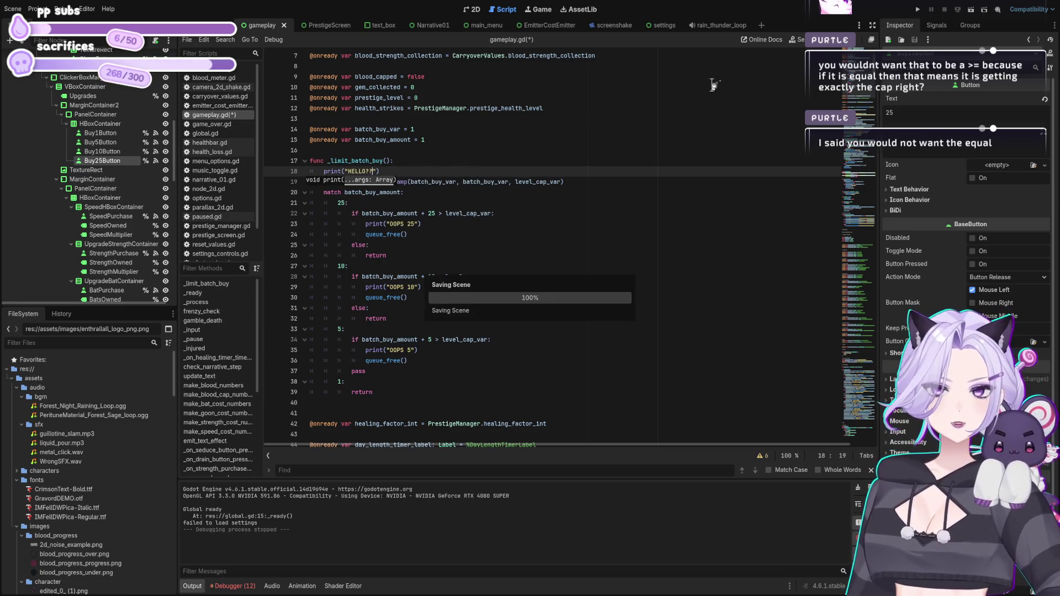
click(918, 10)
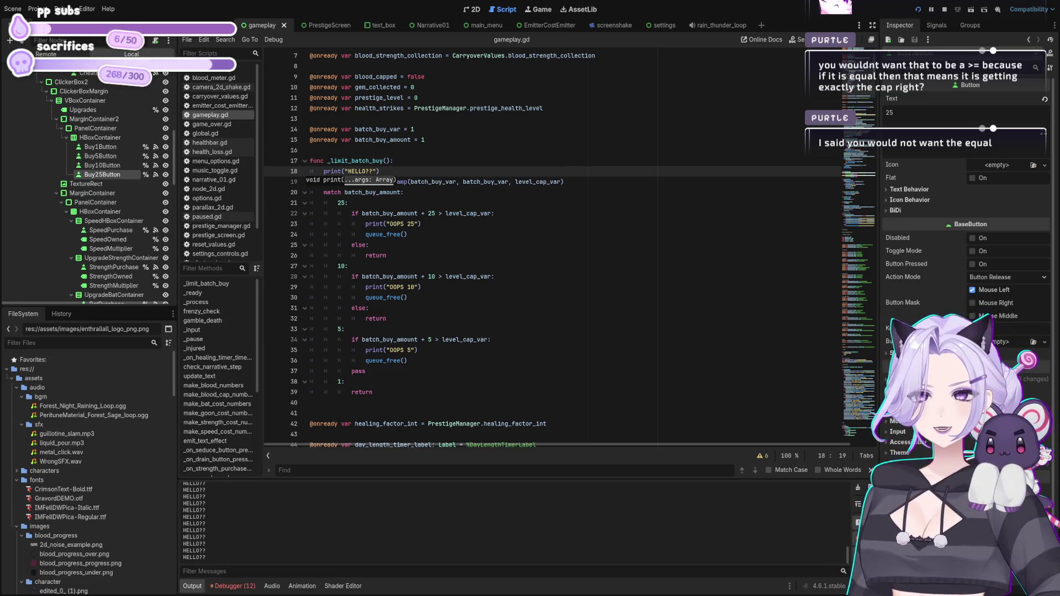
click(411, 161)
click(413, 171)
scroll(408, 193, down, 15)
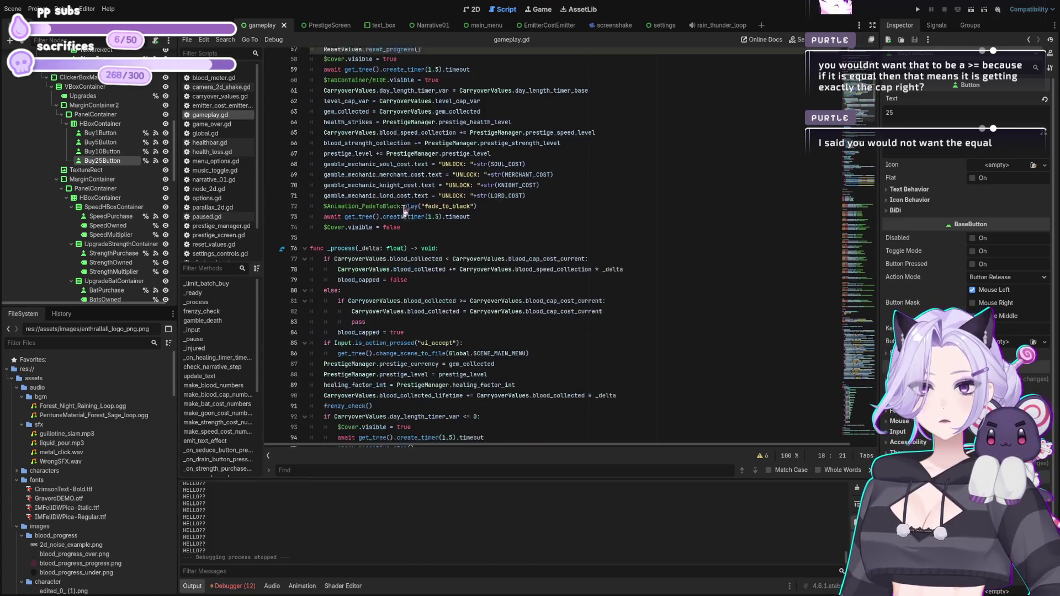
scroll(407, 221, up, 13)
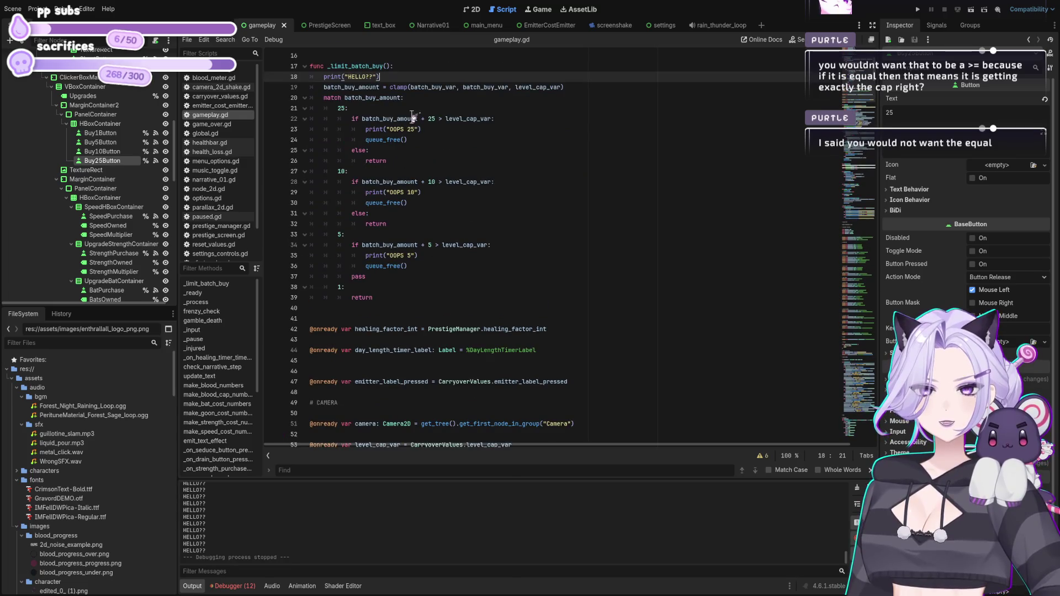
Delete the HELLO?? debug print and save the script.
drag(389, 77, 241, 76)
key(BackSpace)
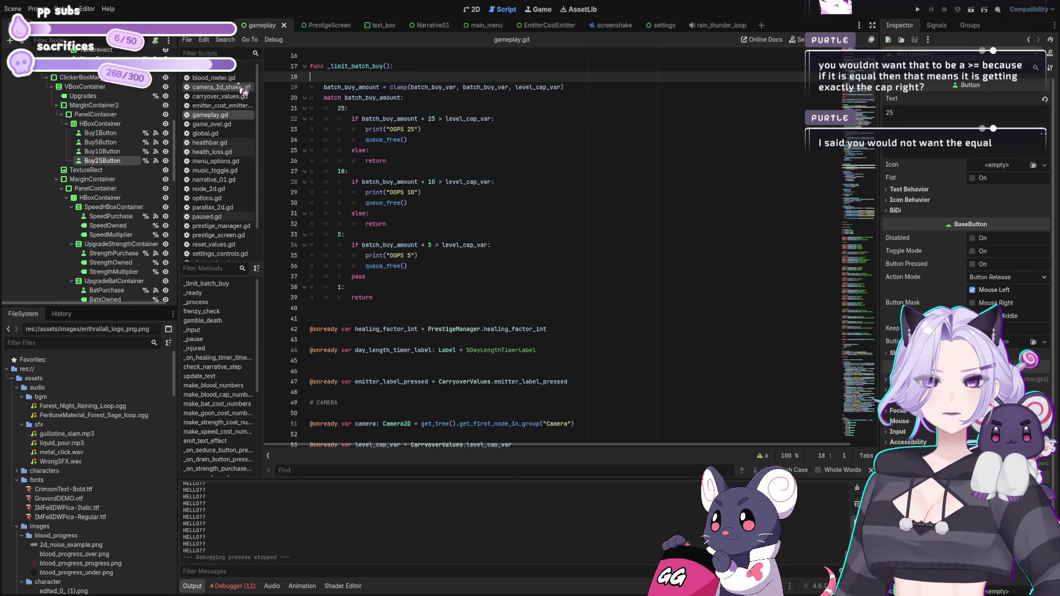
key(BackSpace)
key(ctrl+s)
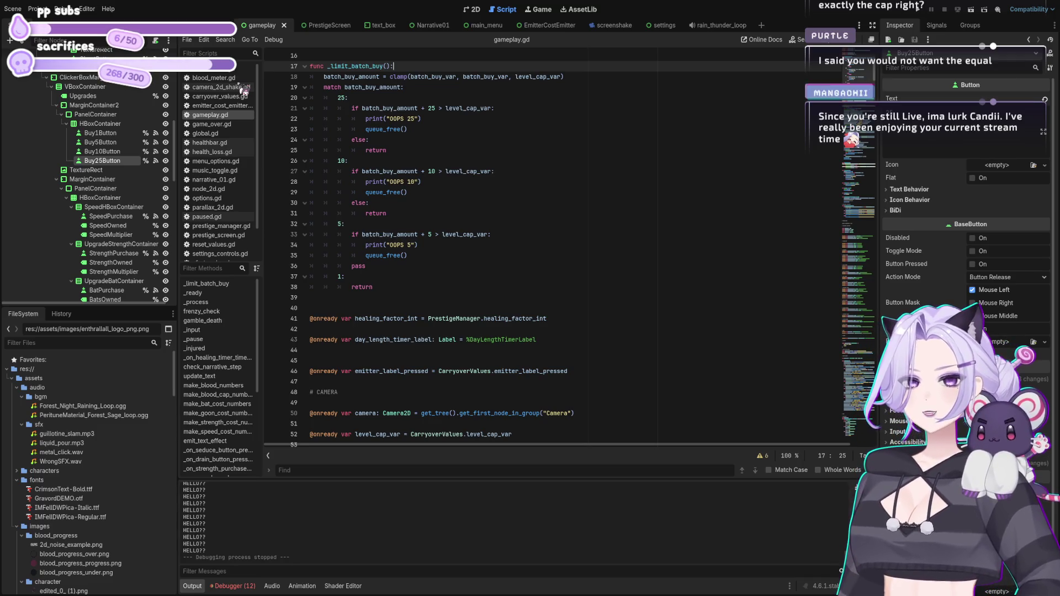
Delete the batch_buy_amount clamp line from _limit_batch_buy() and run the game.
click(359, 435)
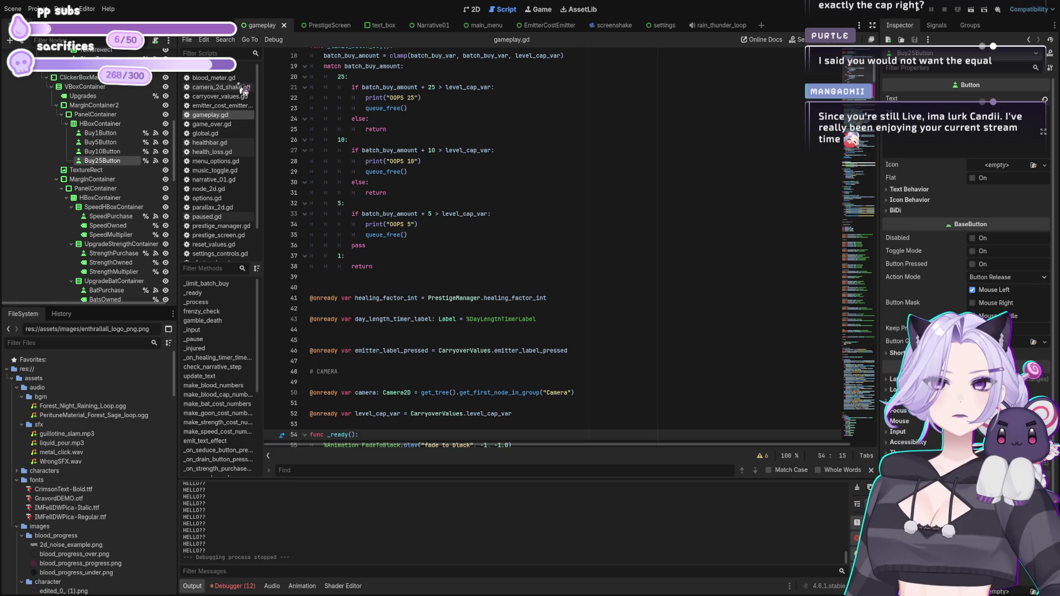
scroll(615, 362, up, 5)
click(560, 205)
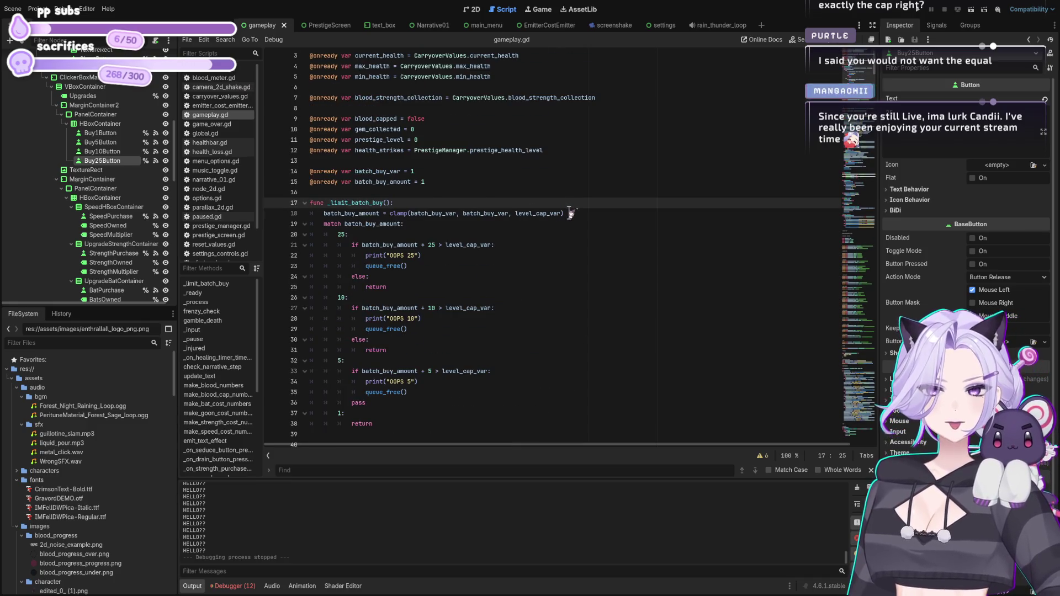
click(569, 213)
triple_click(590, 217)
key(BackSpace)
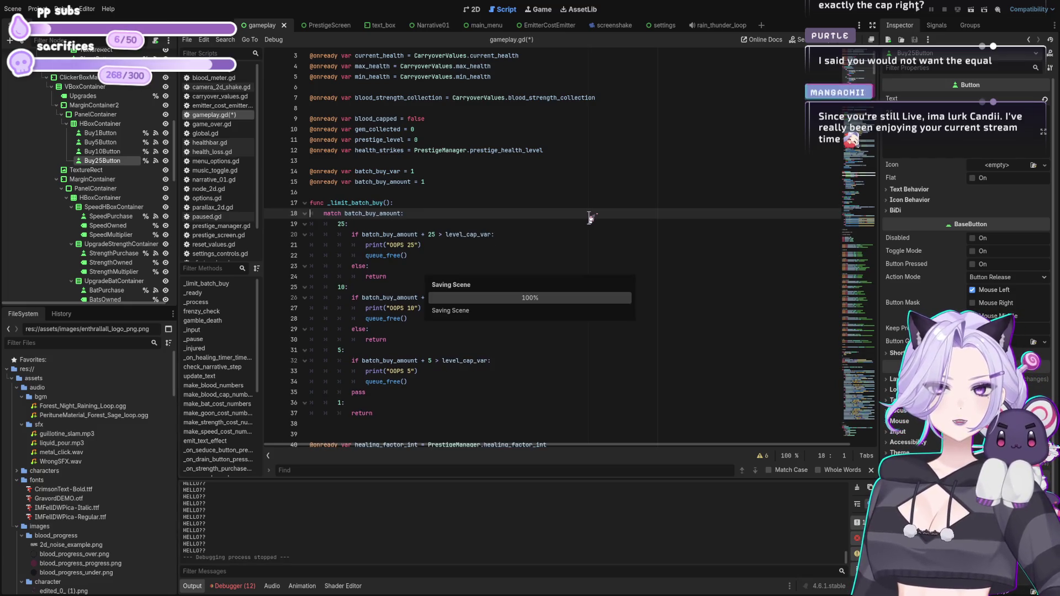
click(918, 9)
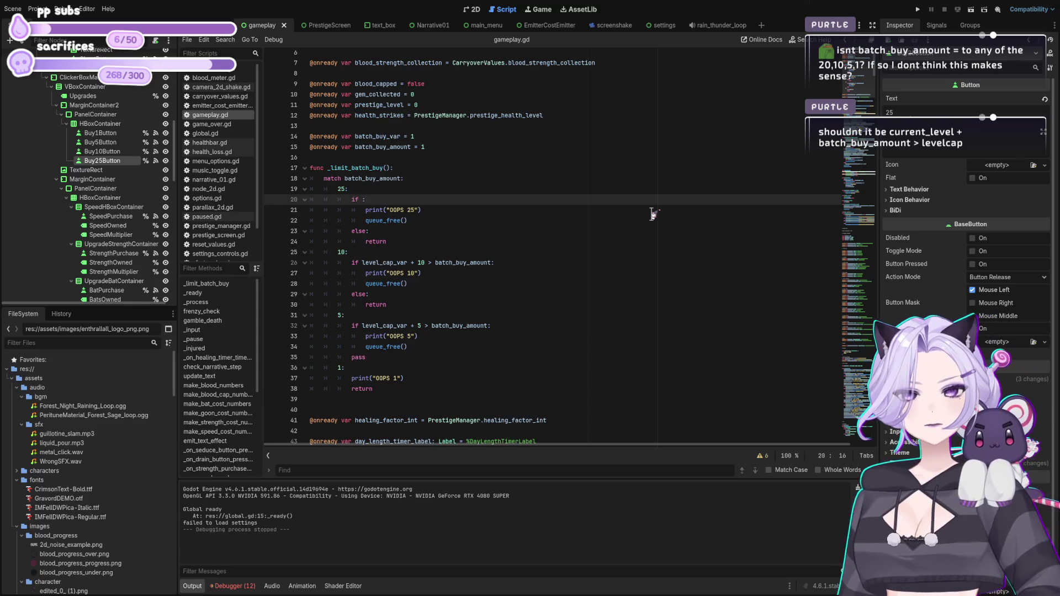
Rewrite the 25 condition as level_cap_var + batch_buy_amount > level_cap_var.
key(Left)
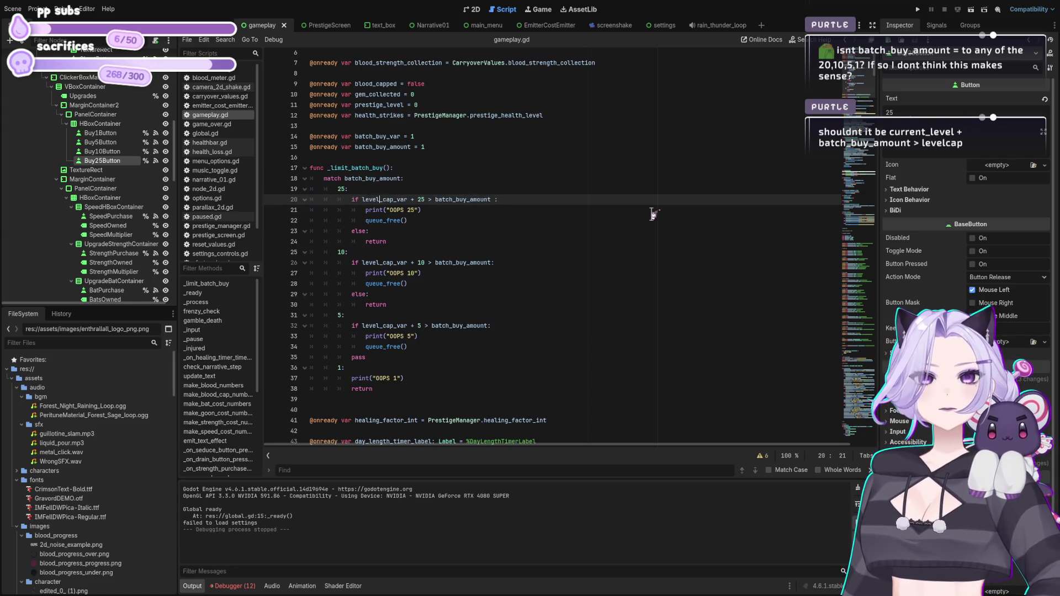
key(Delete)
key(Delete)
key(Delete)
text(ba)
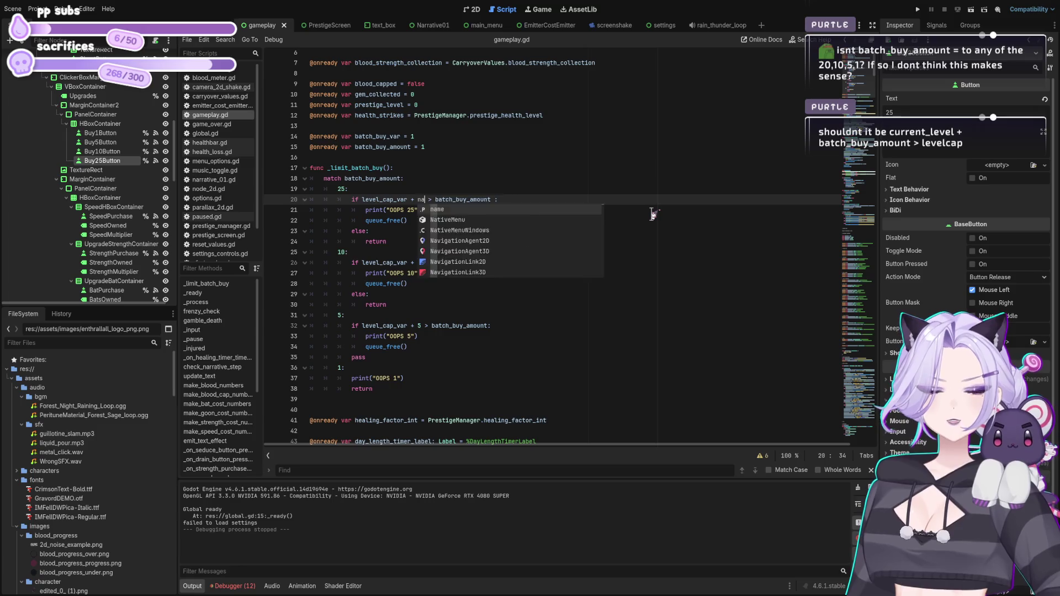
text(tch)
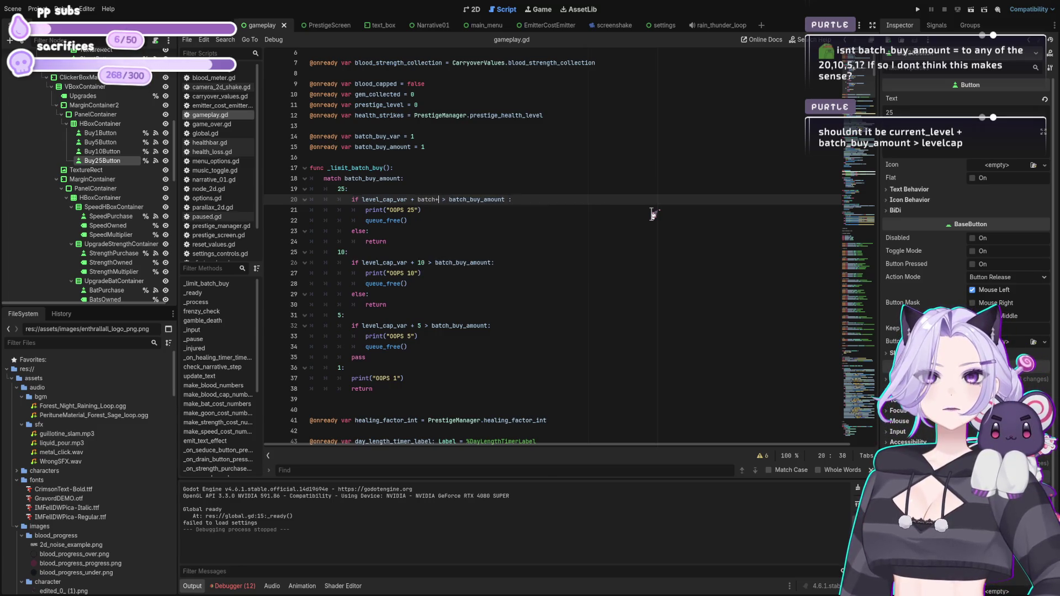
text(_buy_amount)
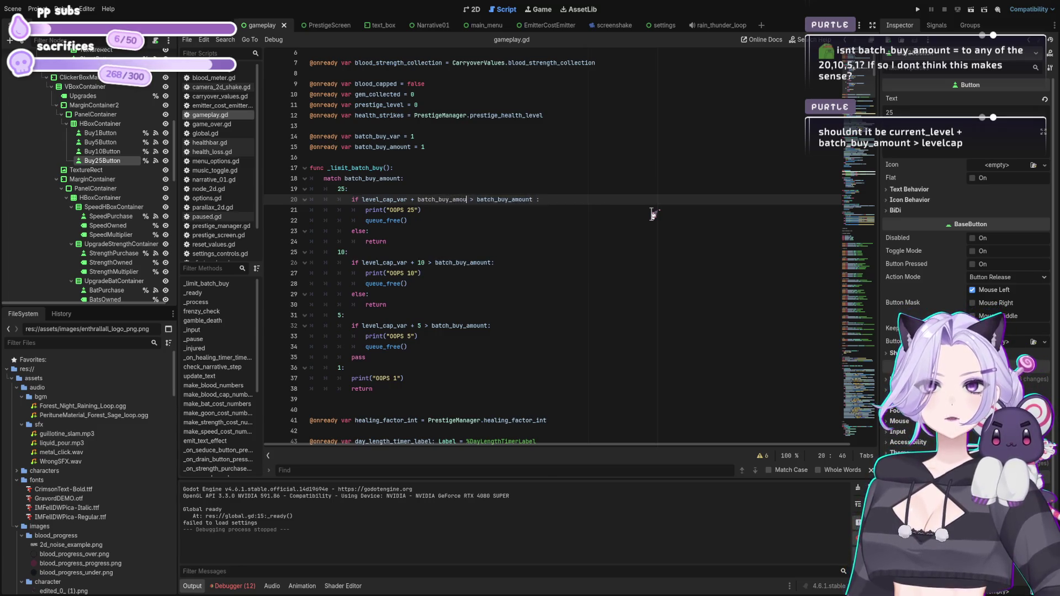
key(Right)
key(Right)
key(shift+End)
key(BackSpace)
text(level_cap_v)
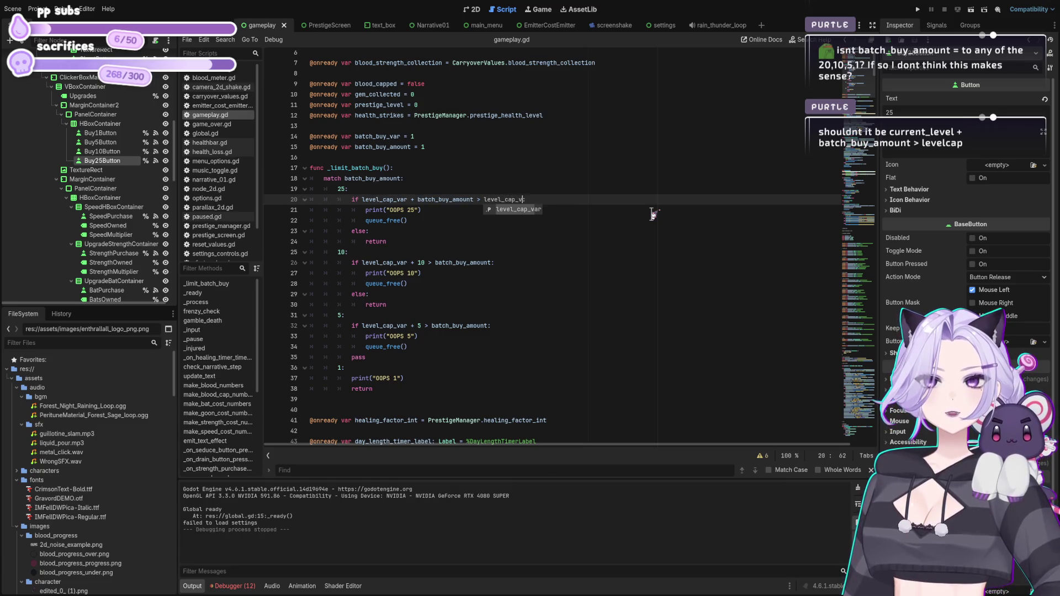
text(ar:)
Copy that condition over the 10 and 5 branch conditions and save.
key(Down)
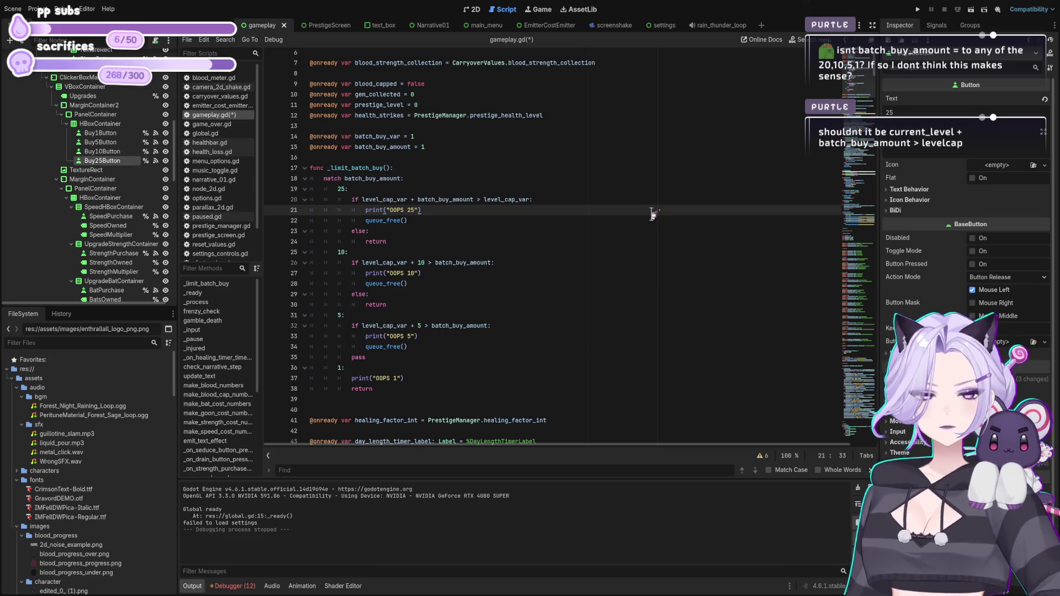
key(Down)
key(Down)
key(Down)
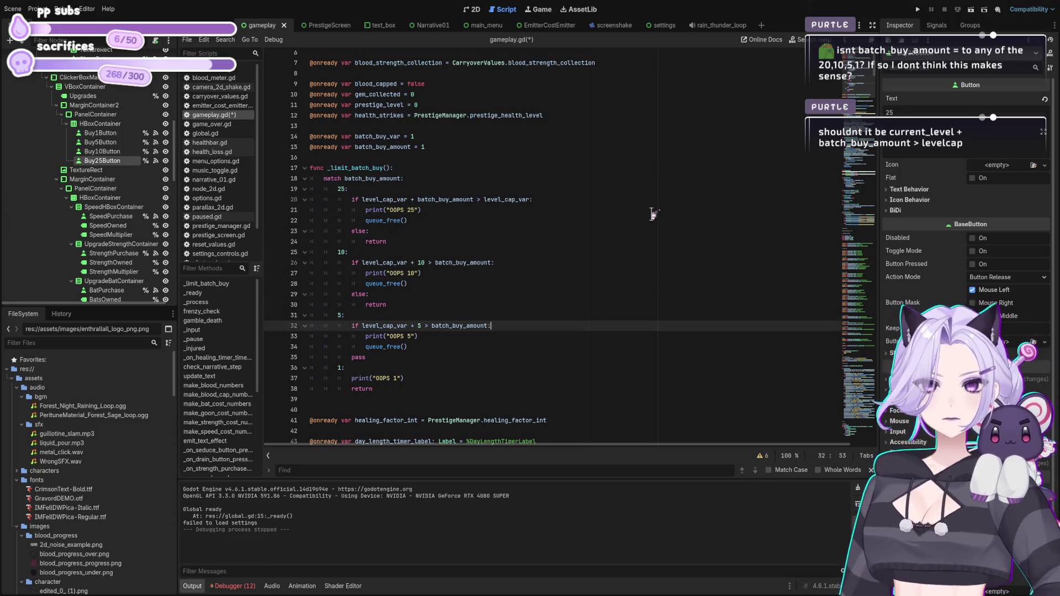
key(Up)
key(Up)
key(Up)
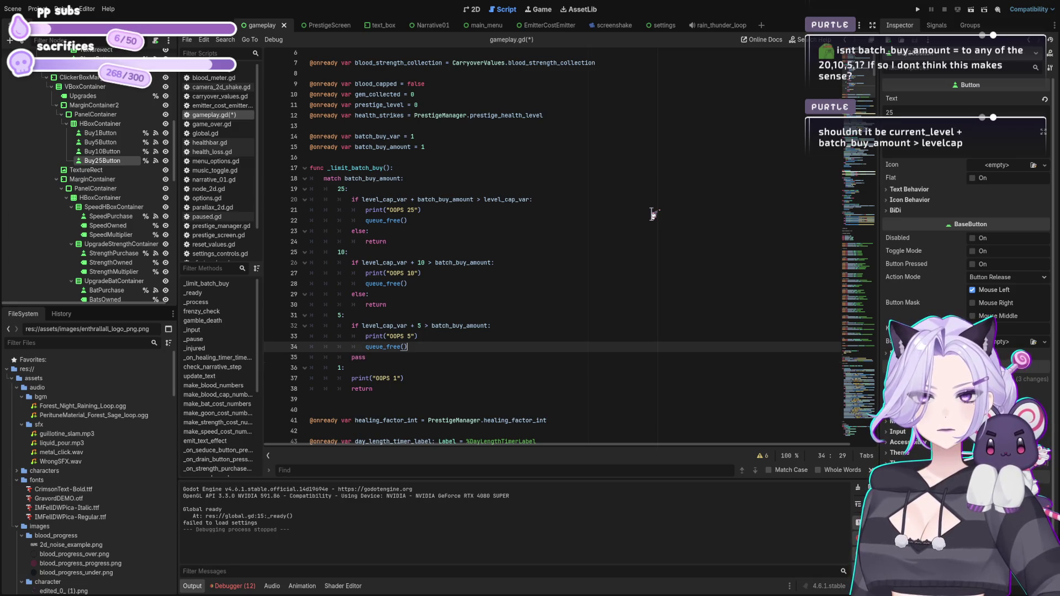
key(shift+Home)
key(shift+Home)
key(ctrl+c)
key(Down)
key(Down)
key(Down)
key(shift+End)
key(ctrl+v)
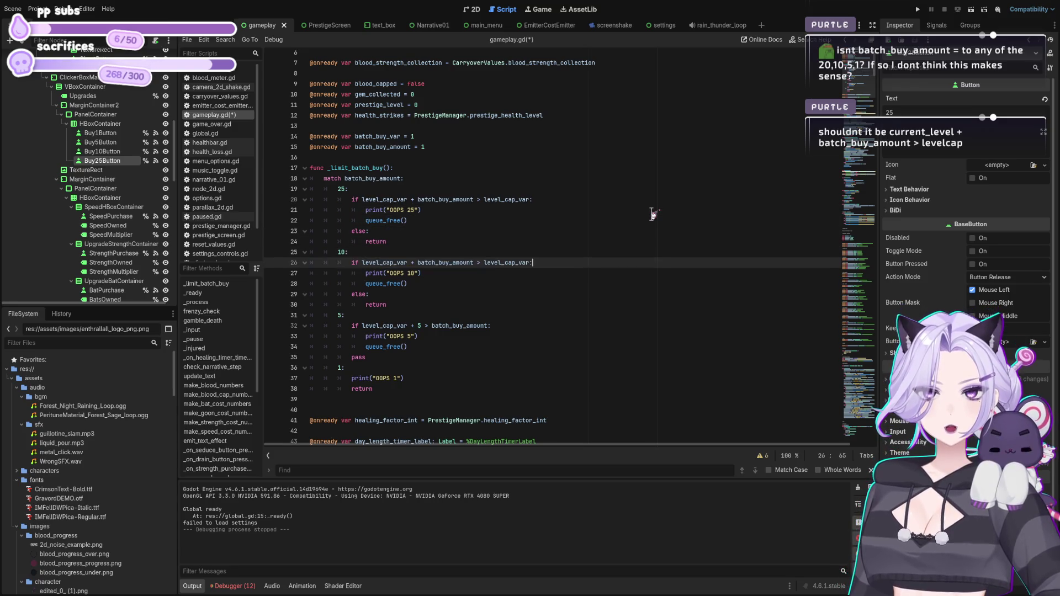
key(Down)
key(Down)
key(Down)
key(shift+Home)
key(ctrl+v)
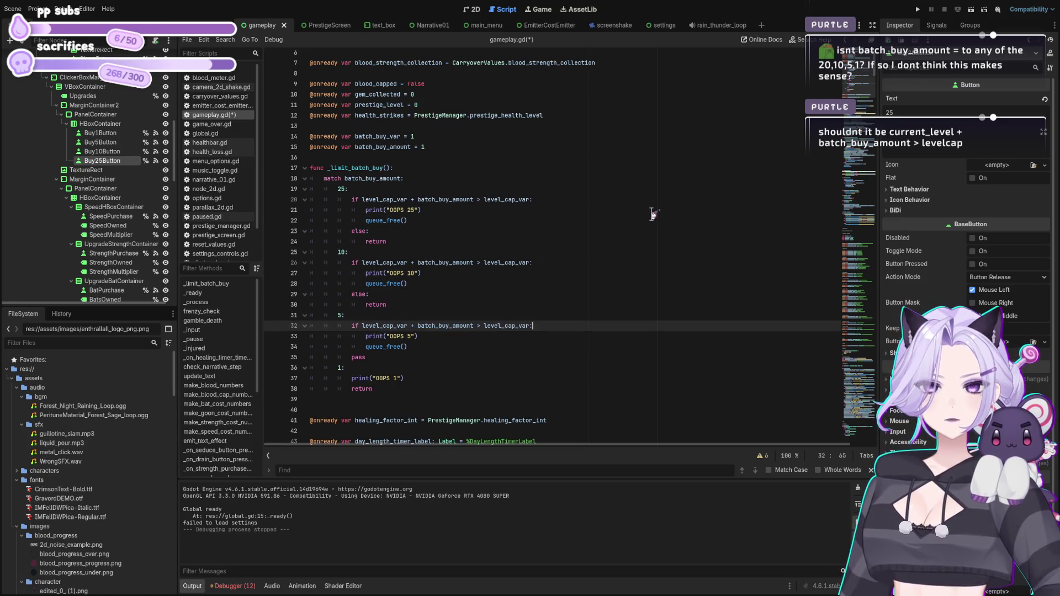
key(ctrl+s)
Delete the print("OOPS 1") line so the 1 branch only returns.
click(434, 380)
key(ctrl+s)
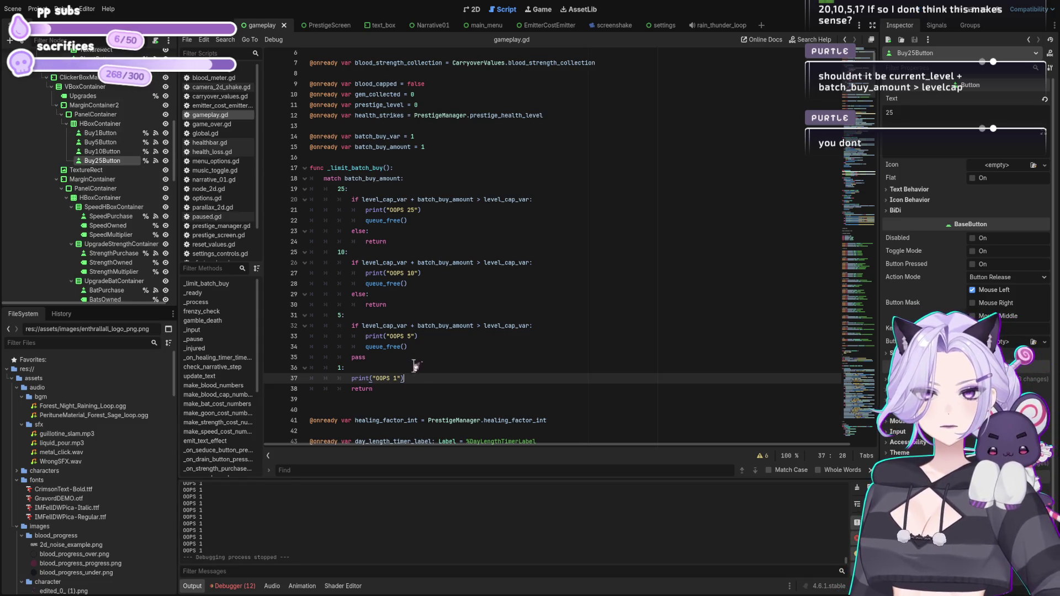
key(BackSpace)
key(BackSpace)
key(BackSpace)
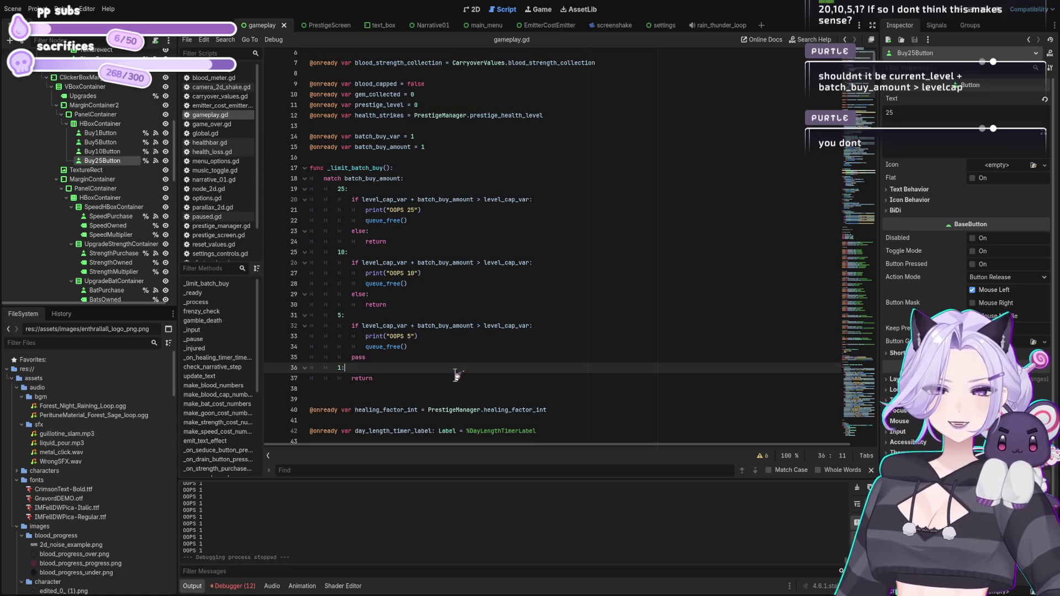
click(917, 17)
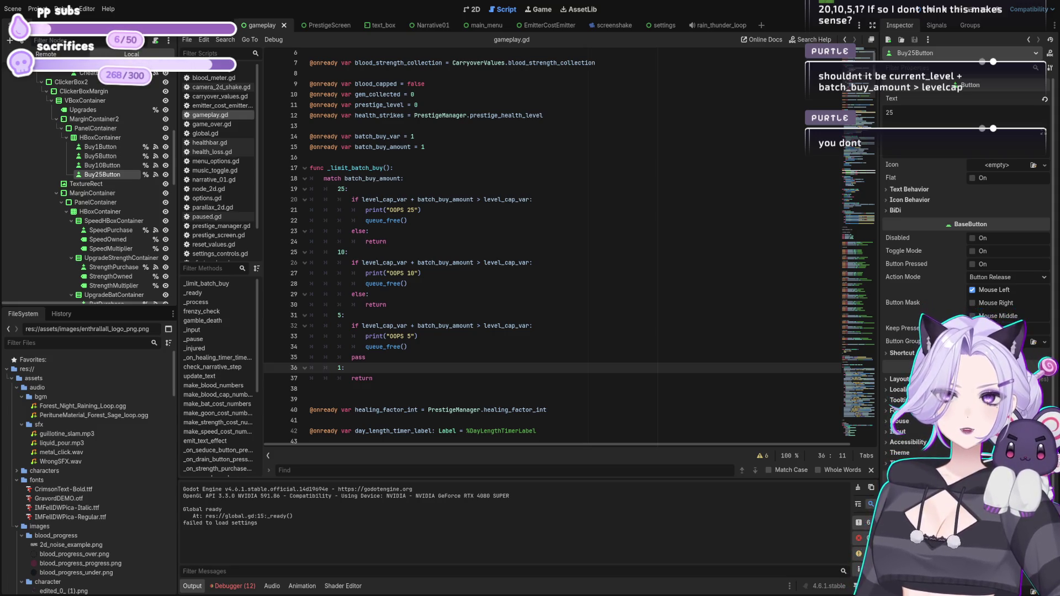
click(491, 312)
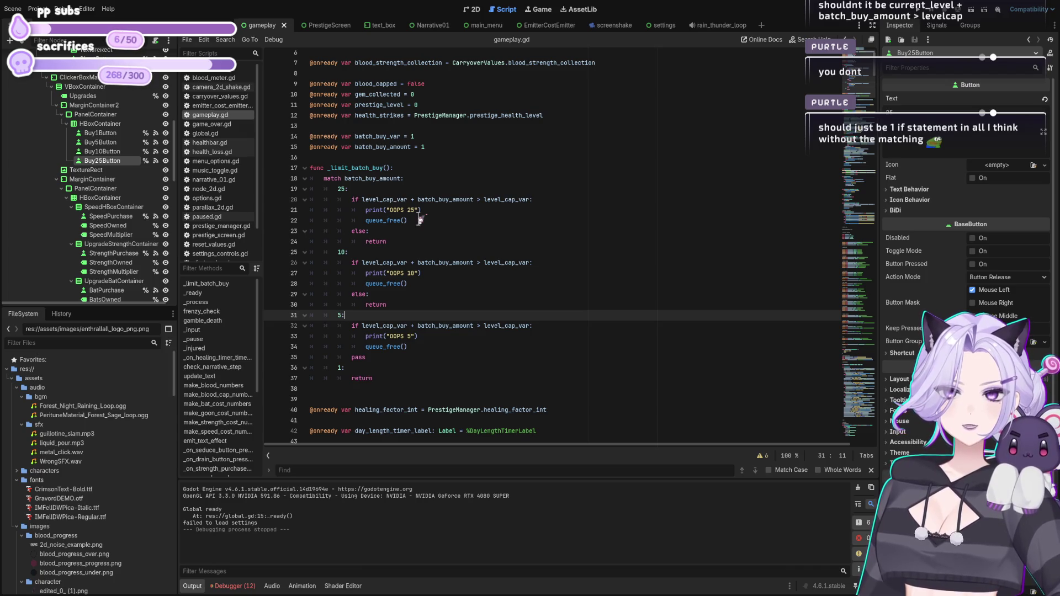
click(420, 220)
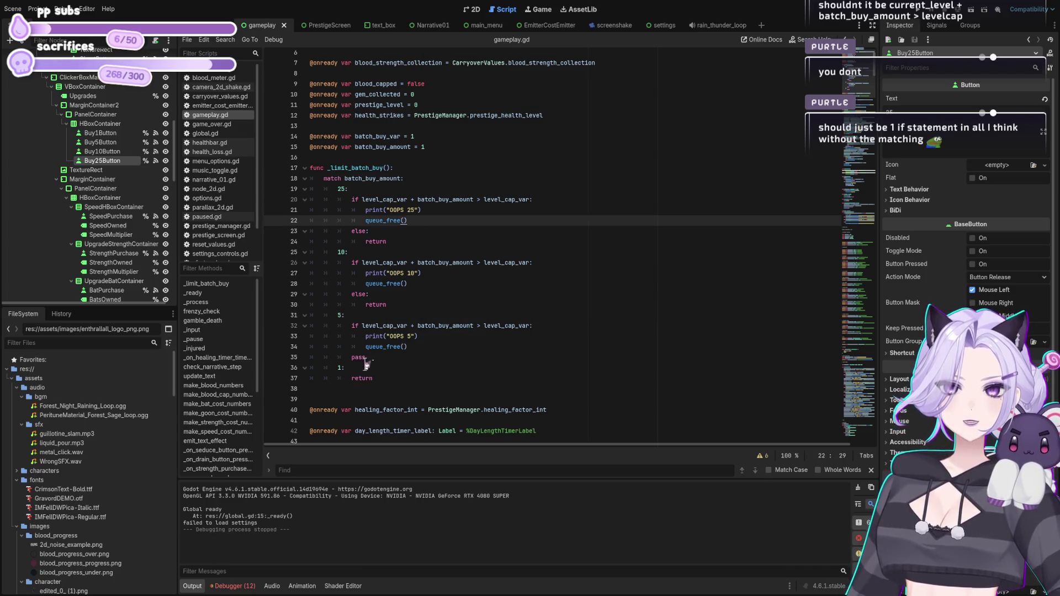
click(289, 388)
drag(290, 388, 290, 379)
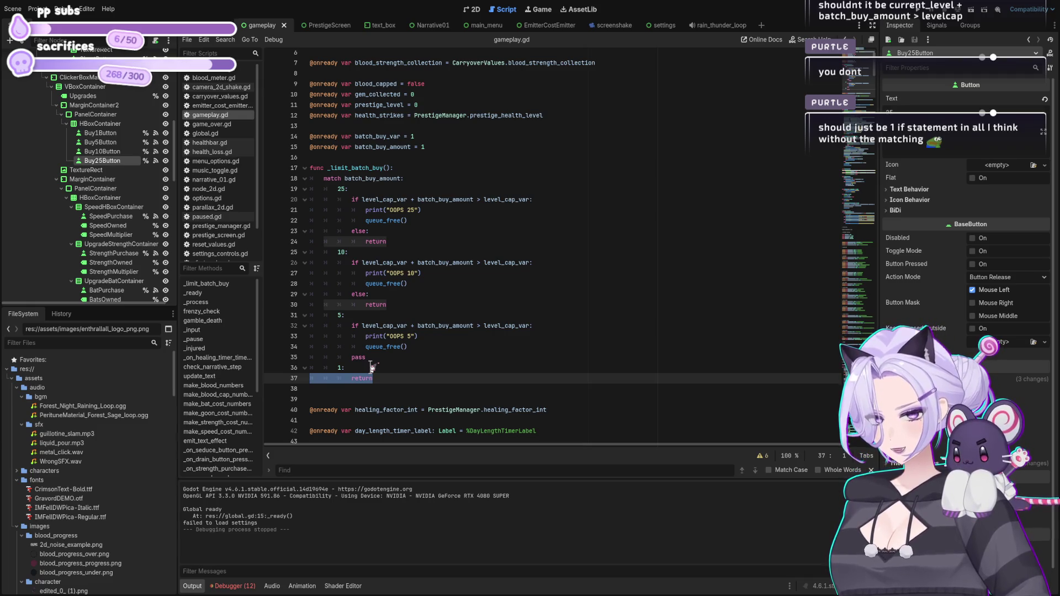
Strip the match block down to the single 25 check, fix its indentation, and save.
key(shift+Up)
key(shift+Up)
key(shift+Up)
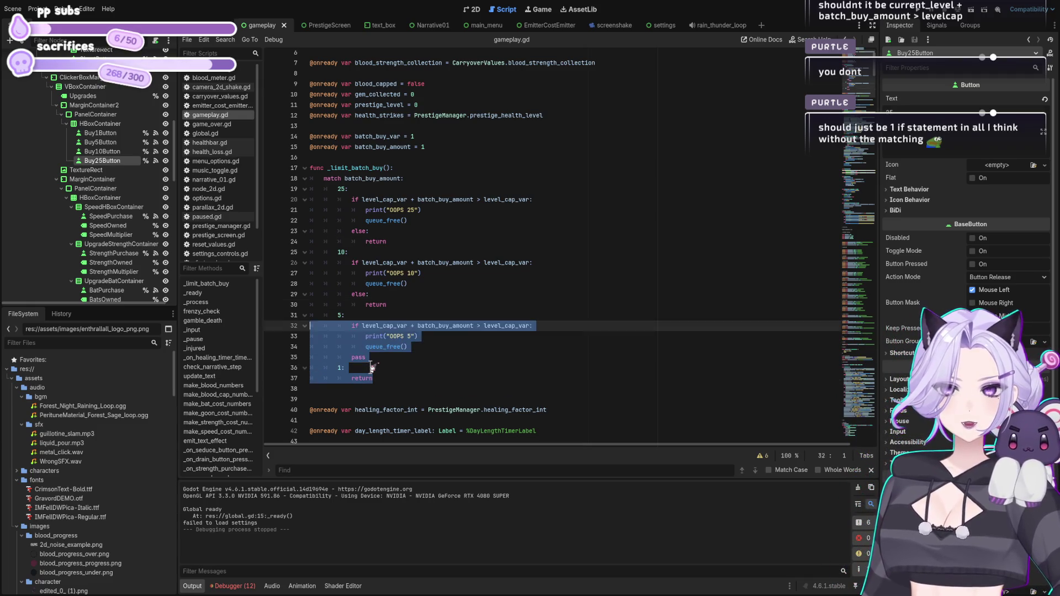
key(shift+End)
key(BackSpace)
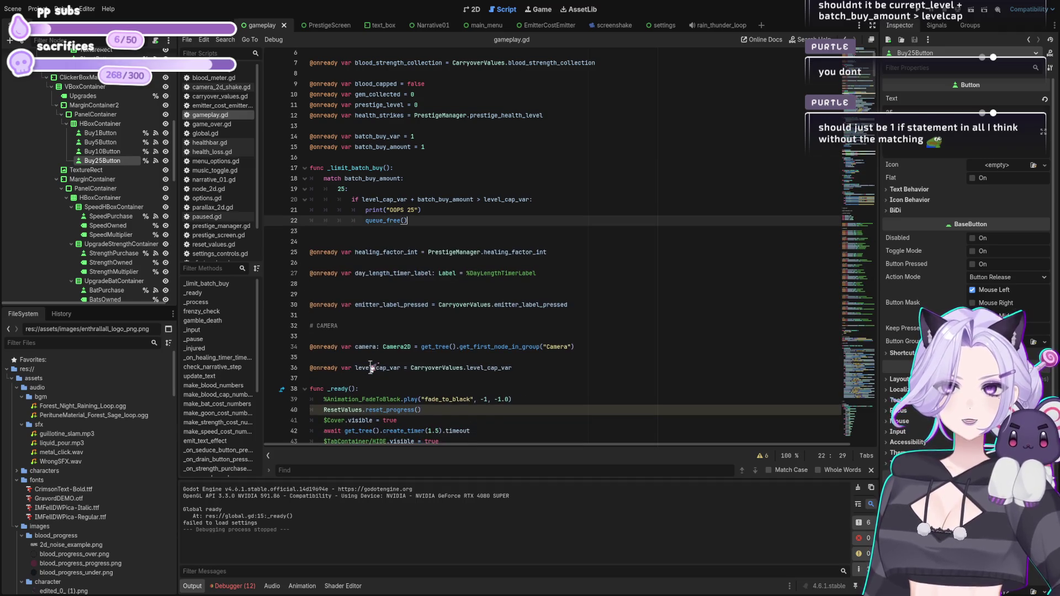
key(Up)
key(Up)
key(shift+Home)
key(shift+Up)
key(shift+Up)
key(BackSpace)
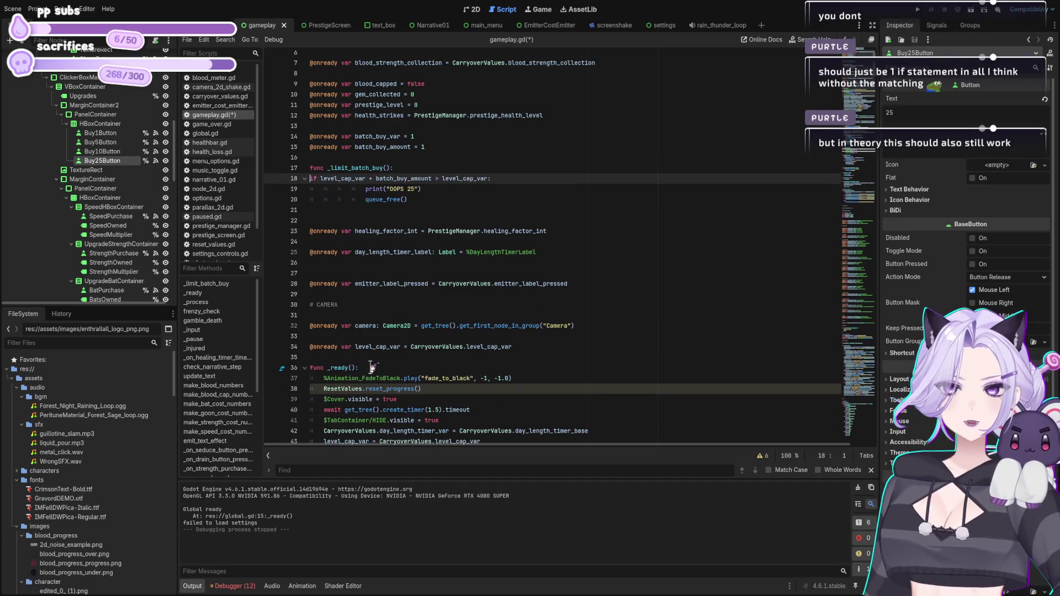
key(Tab)
key(Down)
key(shift+Tab)
key(shift+Tab)
key(Down)
key(shift+Tab)
key(ctrl+s)
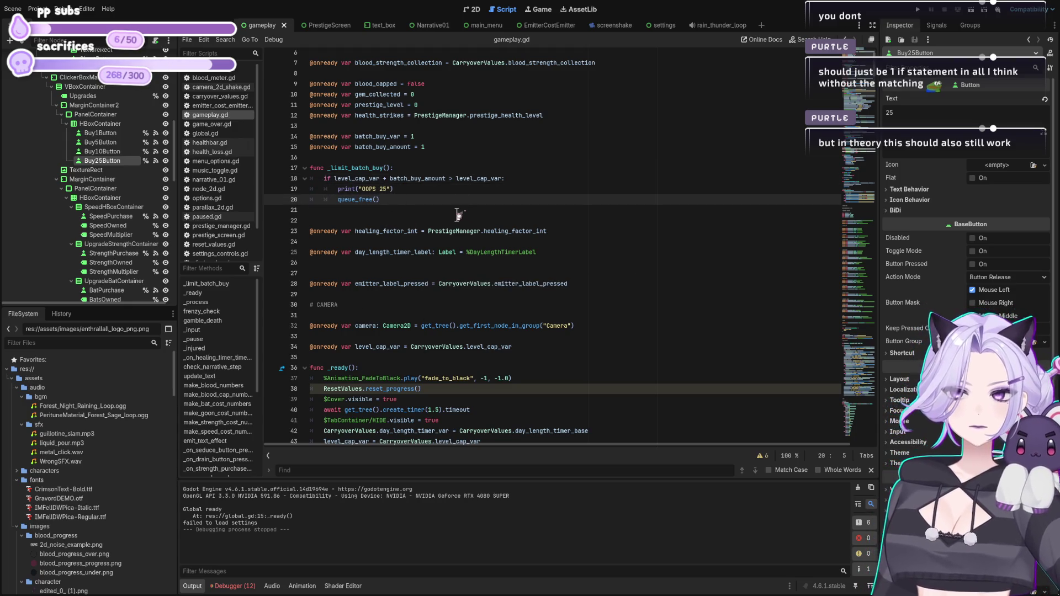
Test-run the game, then delete the queue_free() call and run it again.
click(460, 220)
click(449, 202)
mouse_move(449, 205)
mouse_down()
mouse_move(264, 196)
mouse_move(265, 208)
mouse_up()
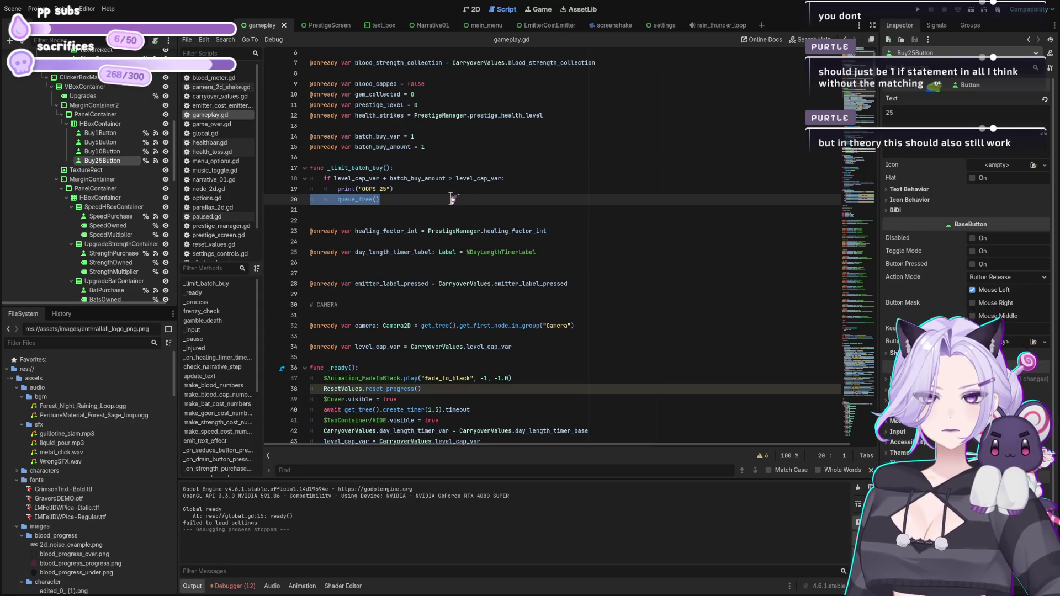
click(451, 198)
click(919, 11)
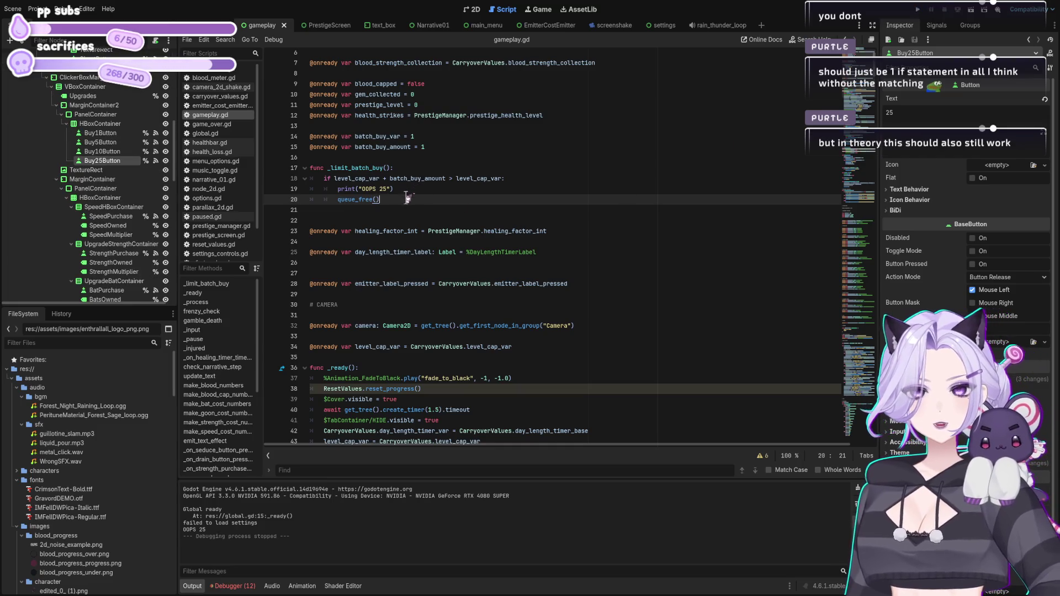
key(shift+Home)
key(shift+Home)
key(BackSpace)
key(BackSpace)
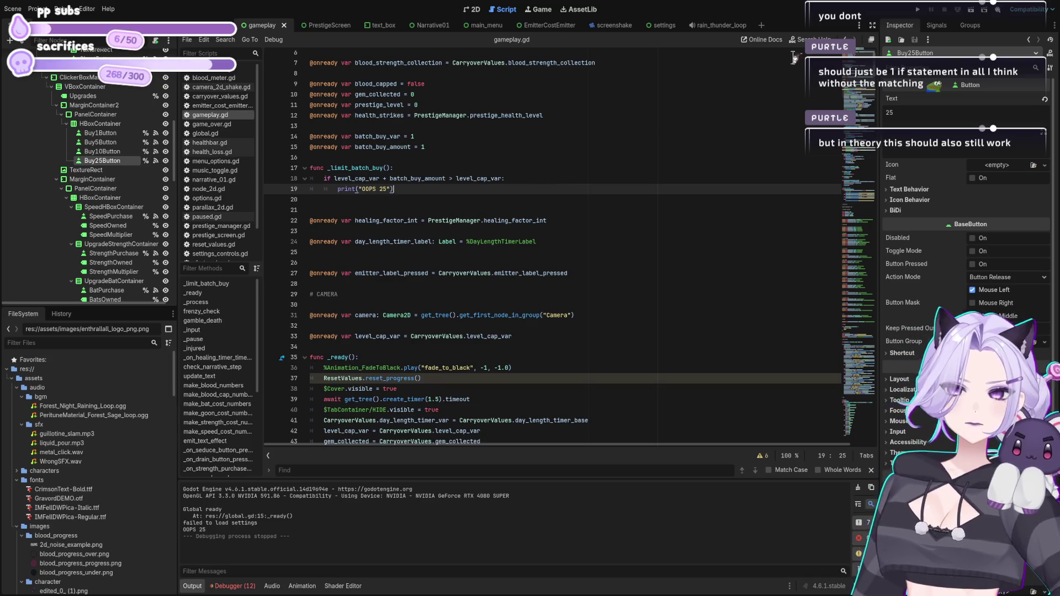
click(918, 10)
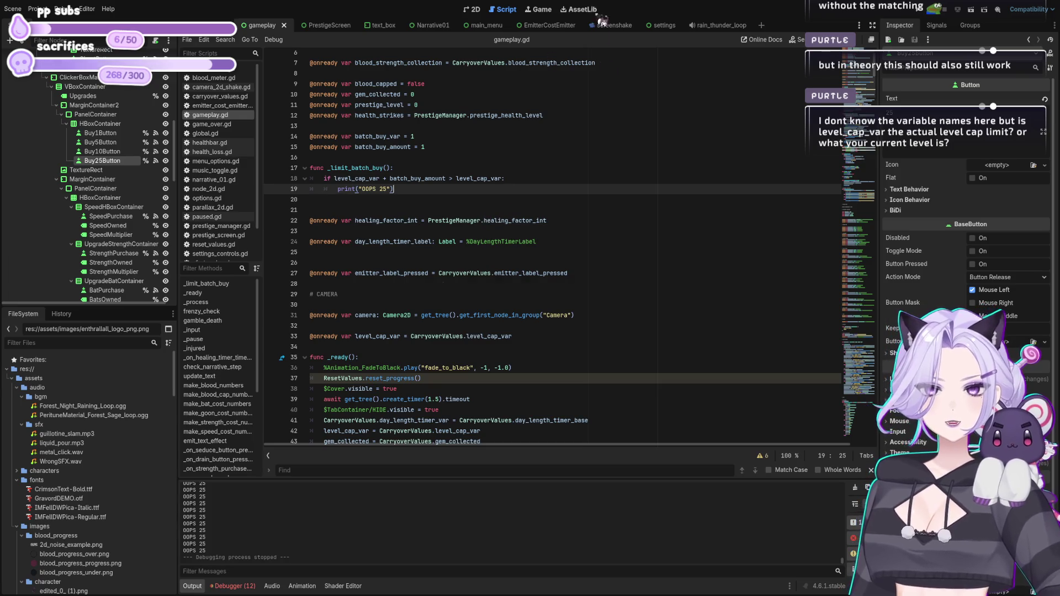
Delete the _limit_batch_buy() call from the buy 25 handler.
drag(878, 72, 876, 442)
click(415, 425)
key(shift+Home)
key(BackSpace)
key(BackSpace)
key(BackSpace)
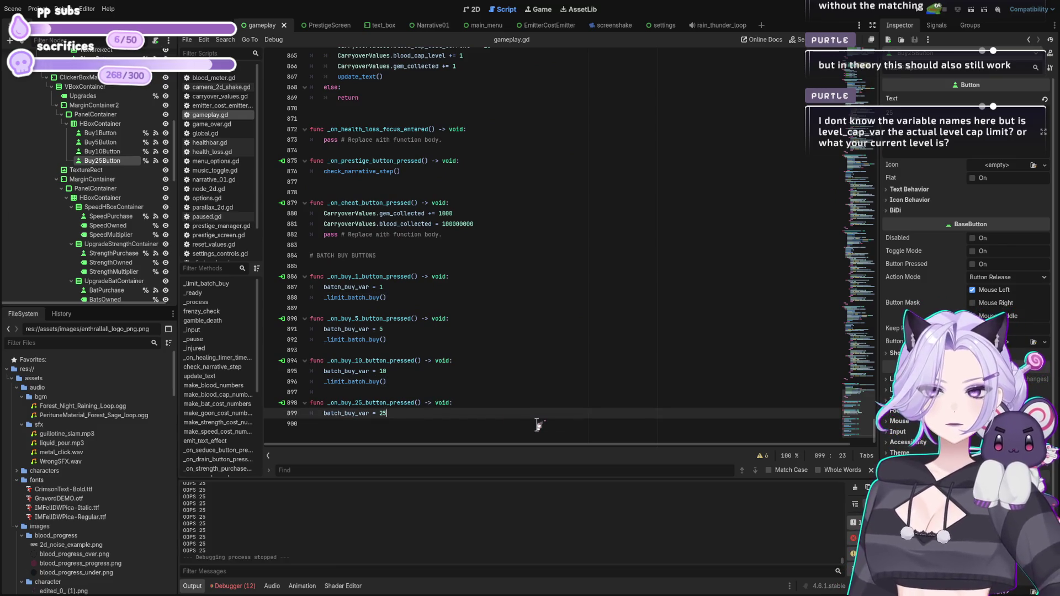
key(Up)
key(Up)
key(Up)
key(shift+Home)
Delete the calls from the 10, 5 and 1 handlers, save, and launch the game with F5.
key(BackSpace)
key(BackSpace)
key(BackSpace)
key(Up)
key(Up)
key(Up)
key(shift+Home)
key(BackSpace)
key(BackSpace)
key(Up)
key(Up)
key(Up)
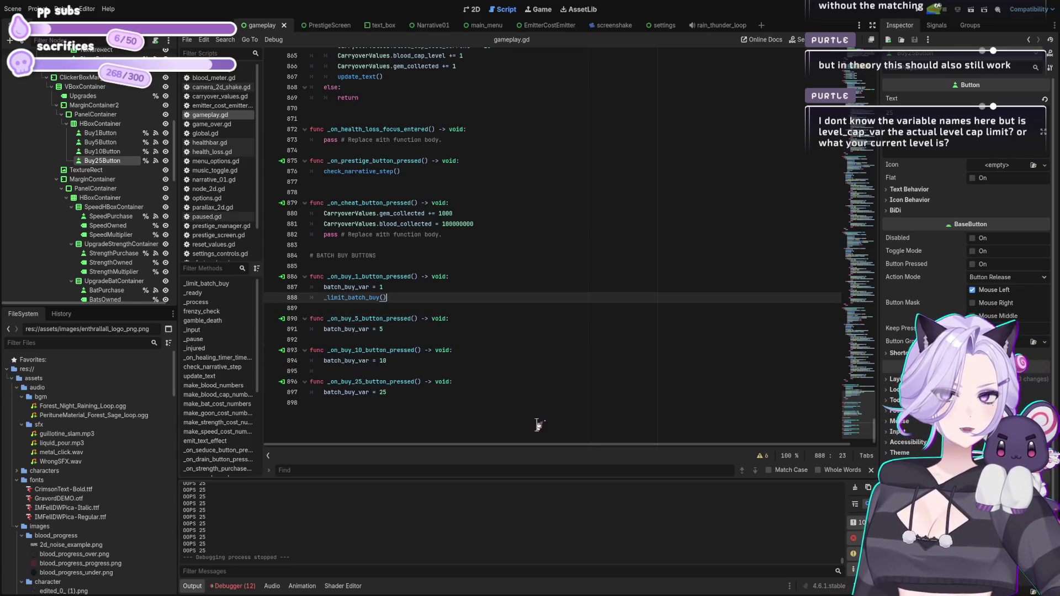
key(shift+Home)
key(BackSpace)
key(BackSpace)
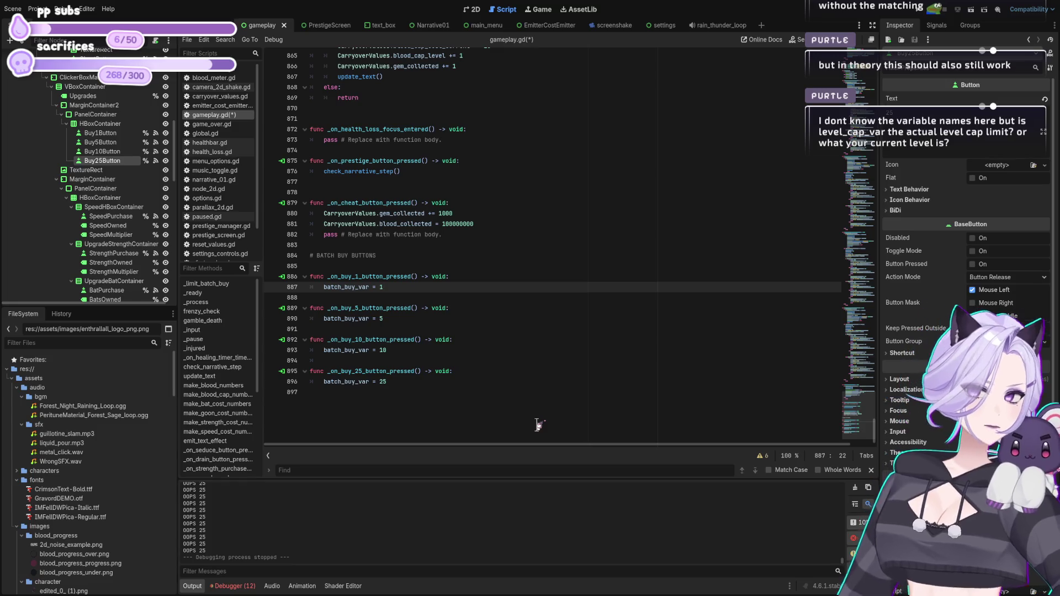
key(ctrl+s)
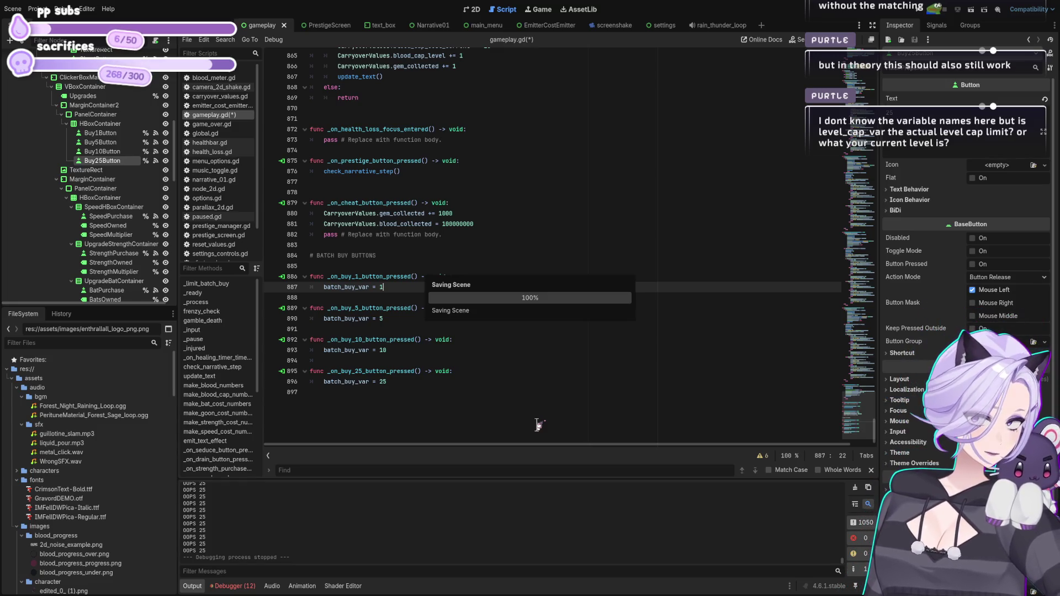
key(F5)
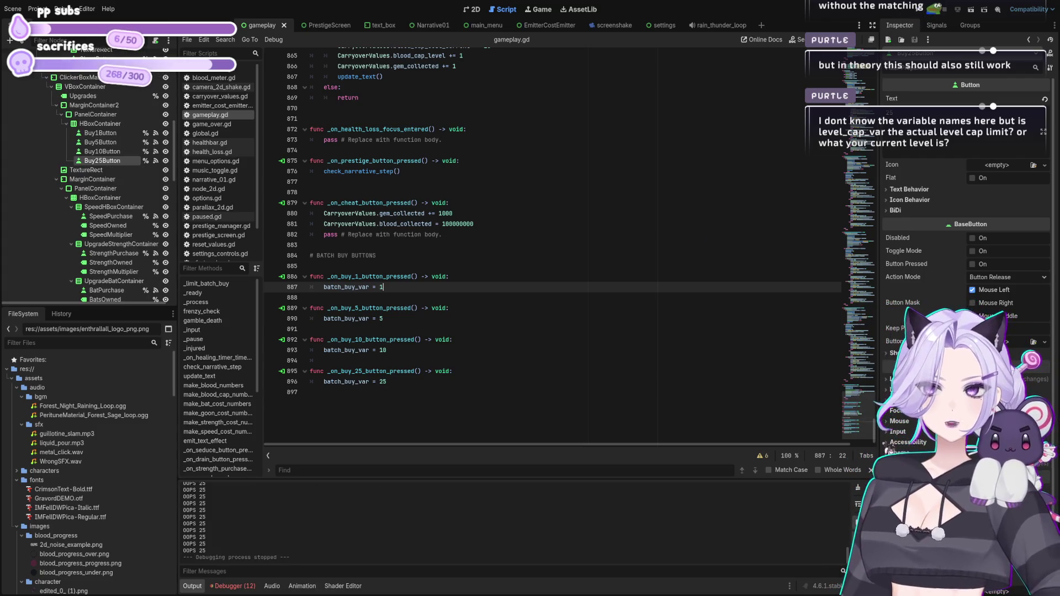
scroll(552, 248, up, 20)
scroll(552, 249, up, 20)
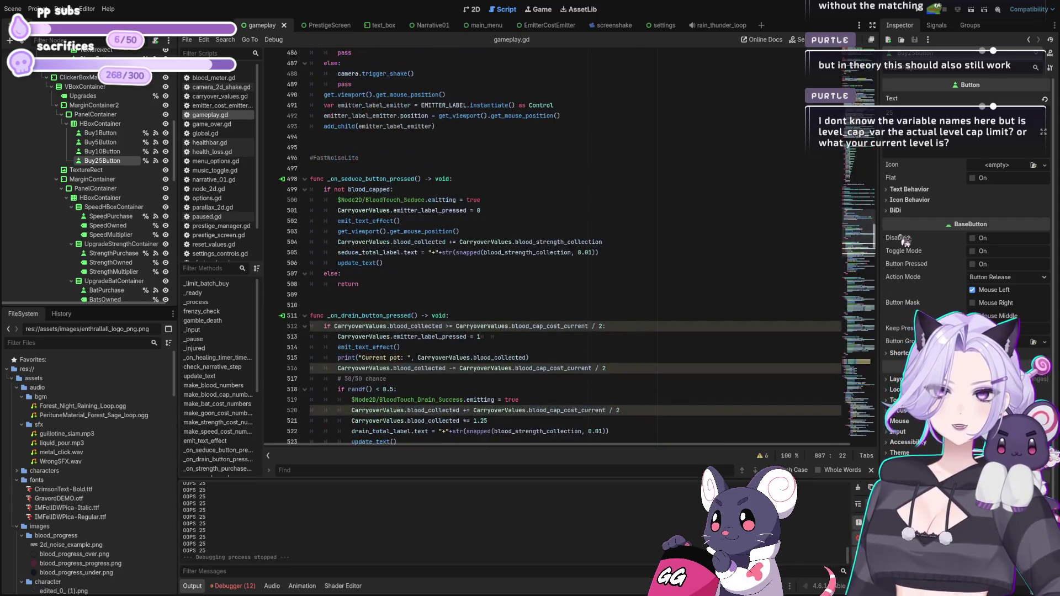
scroll(552, 249, up, 20)
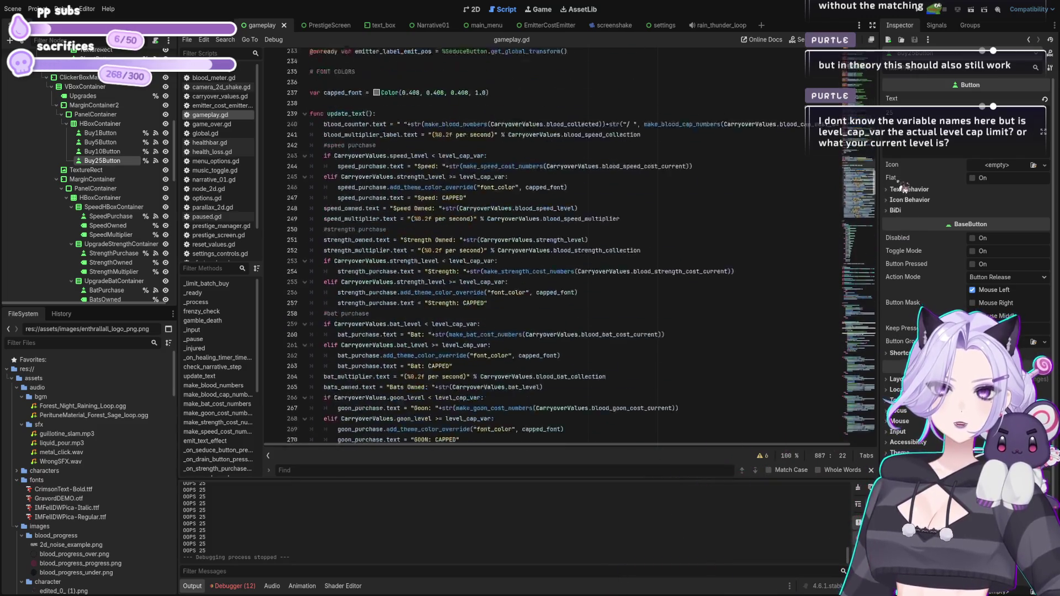
scroll(553, 248, up, 10)
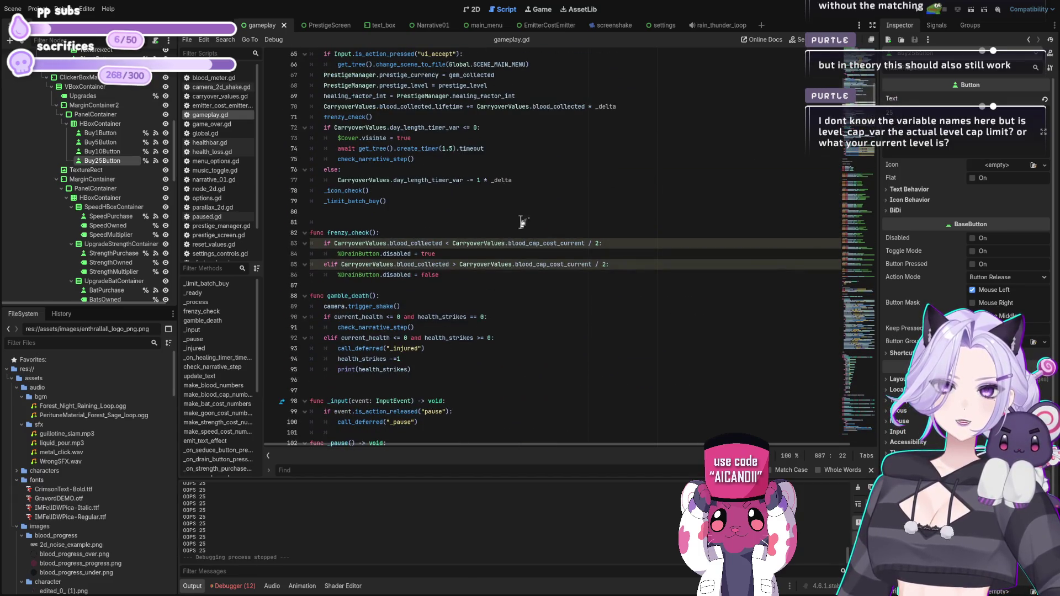
scroll(436, 247, down, 3)
scroll(450, 279, down, 8)
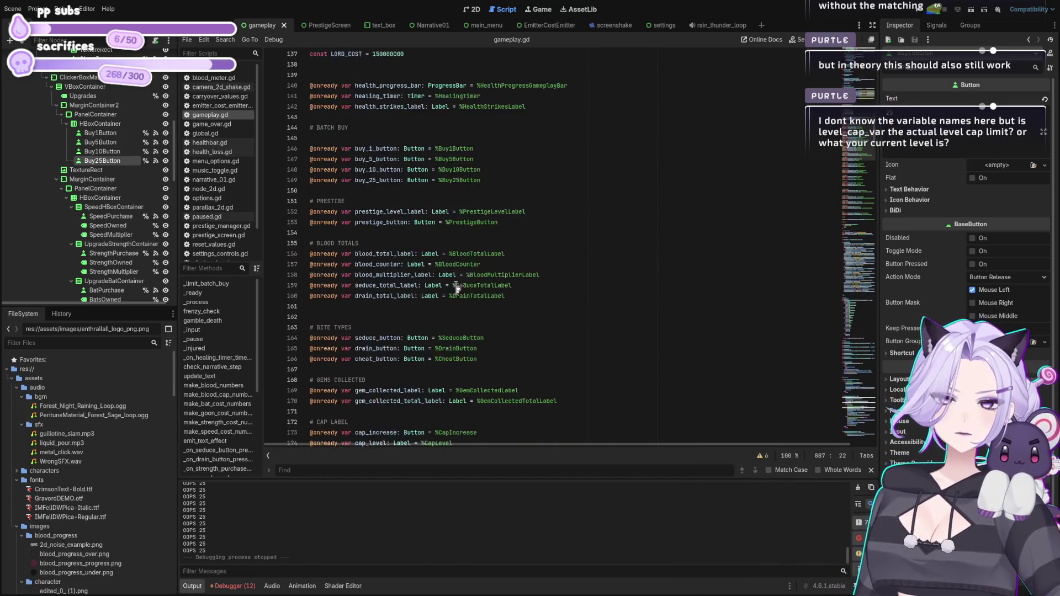
scroll(458, 293, up, 15)
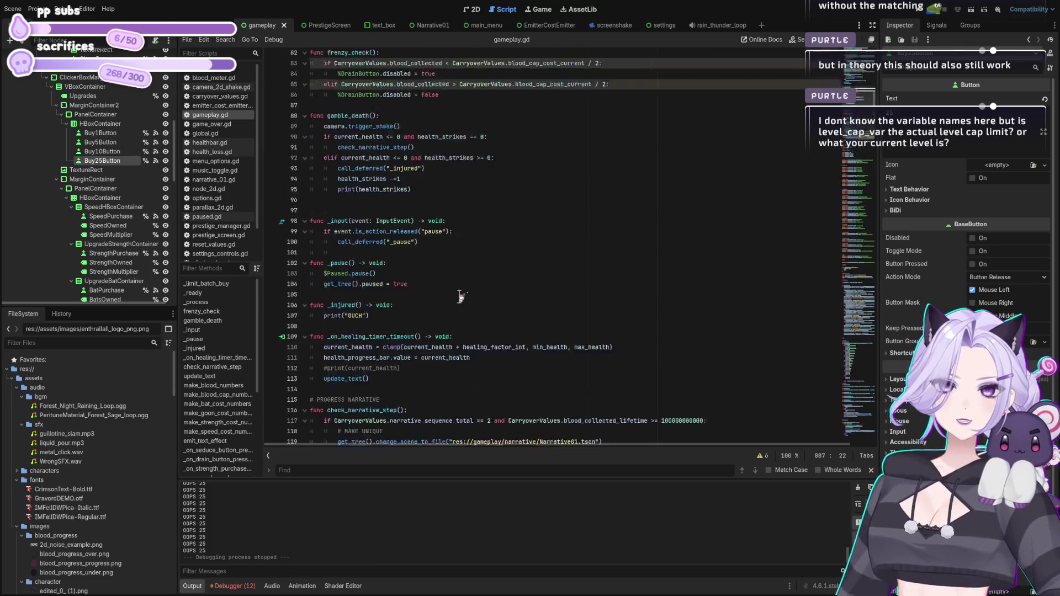
scroll(442, 293, up, 15)
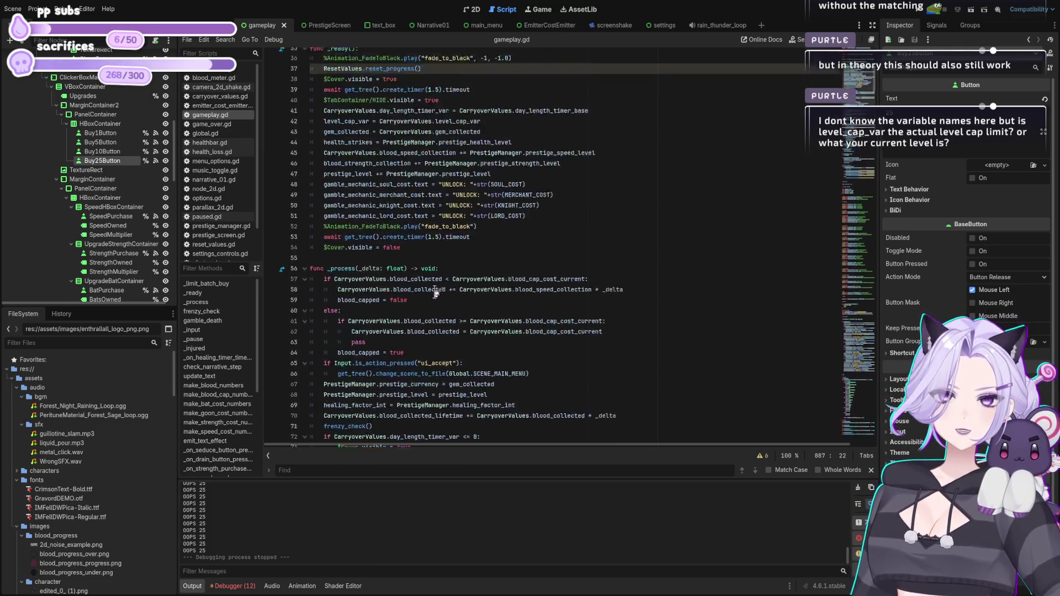
scroll(430, 294, down, 8)
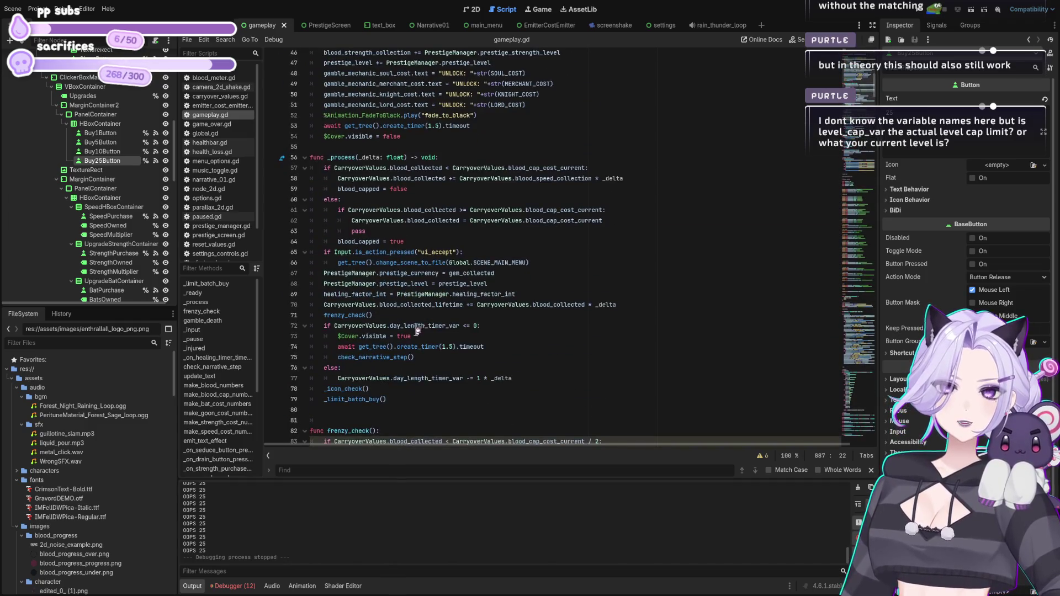
Delete the _limit_batch_buy() line from _process, then search the script for 'purchase'.
drag(387, 399, 276, 406)
key(BackSpace)
key(BackSpace)
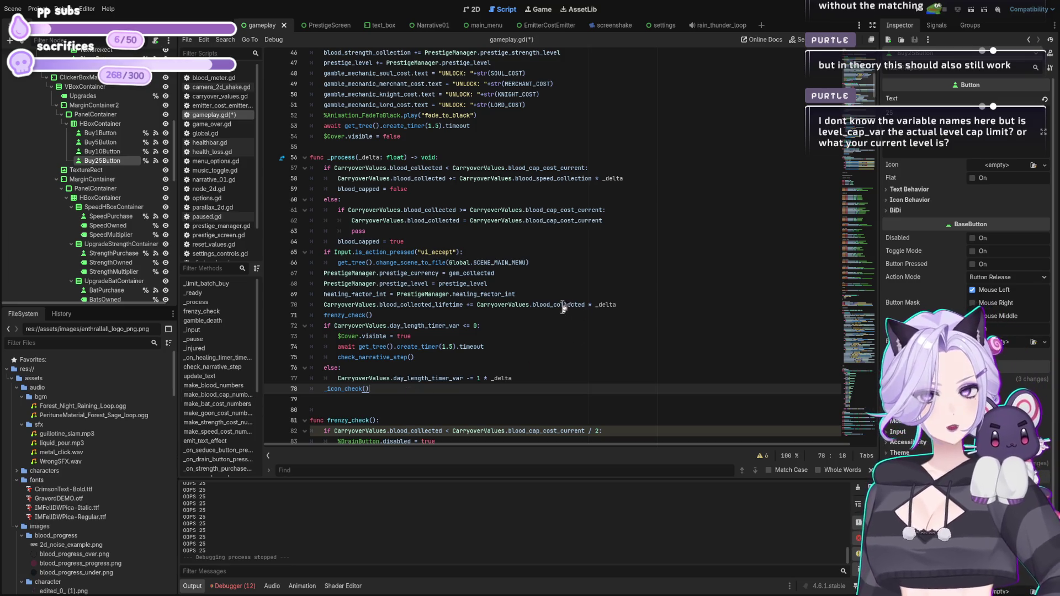
scroll(457, 311, up, 8)
scroll(457, 311, up, 7)
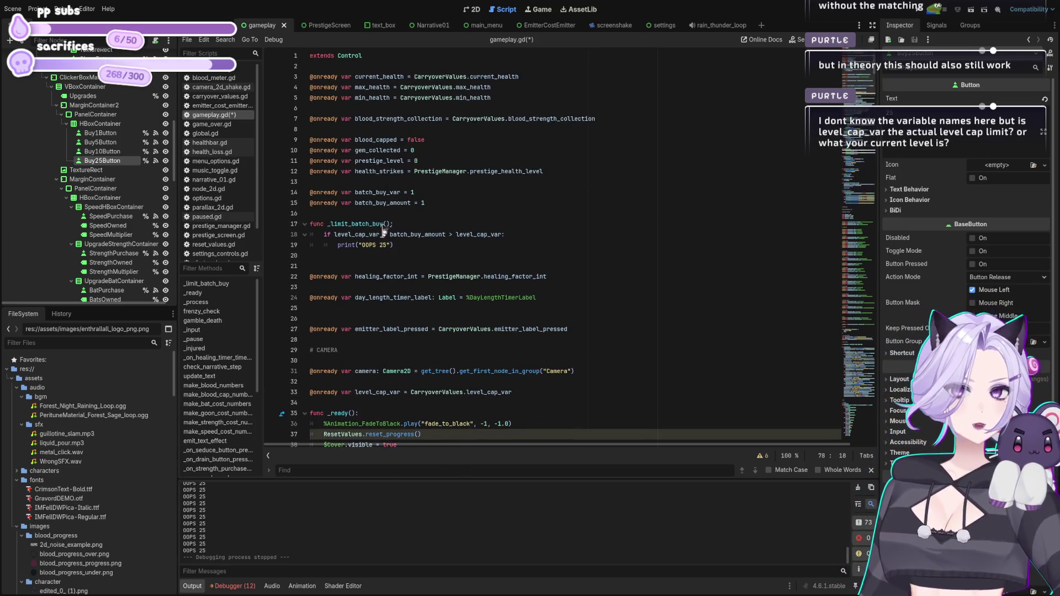
drag(391, 224, 328, 223)
key(ctrl+c)
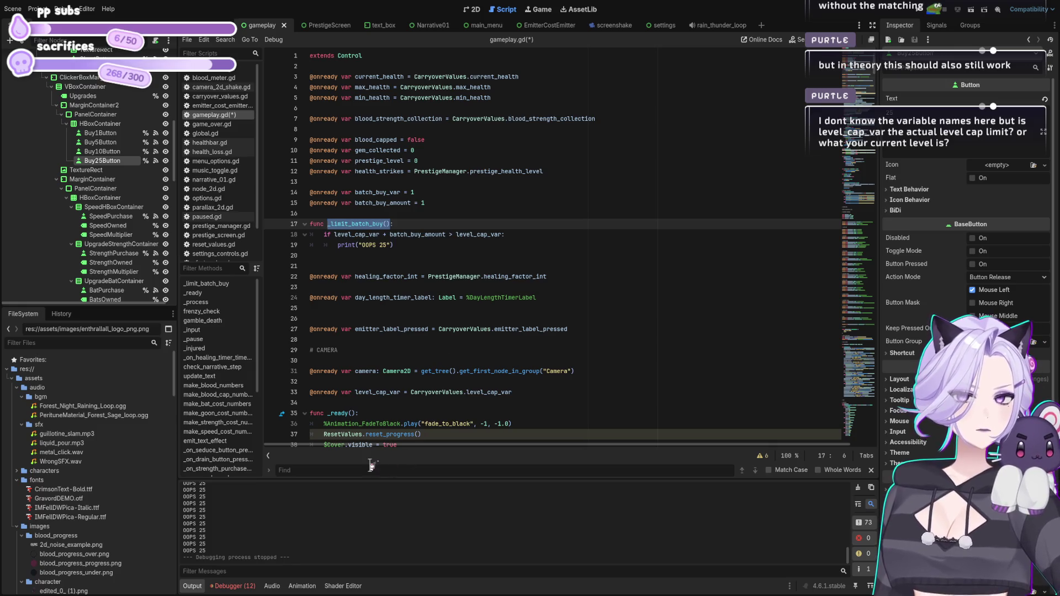
click(371, 470)
text(p)
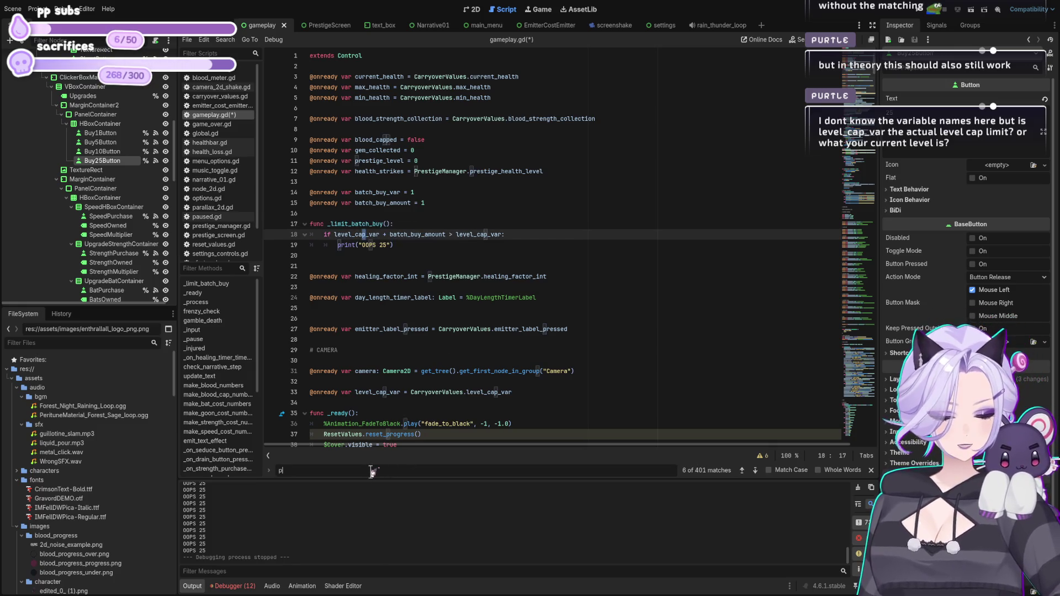
text(urchase)
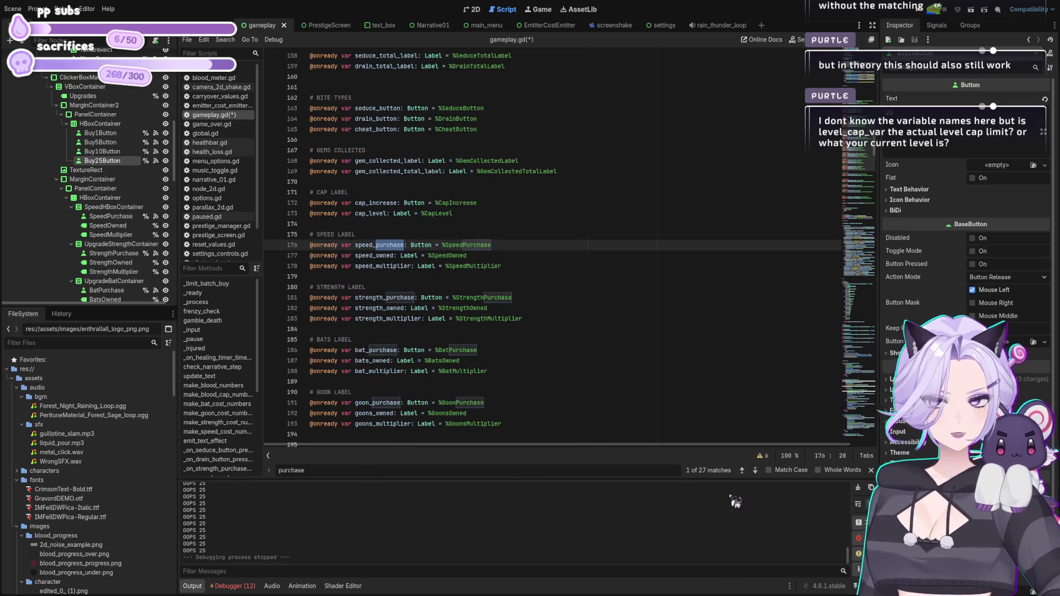
Step through the 'purchase' matches to reach the strength purchase handler.
click(754, 470)
click(754, 470)
click(755, 470)
click(755, 469)
click(755, 470)
click(754, 470)
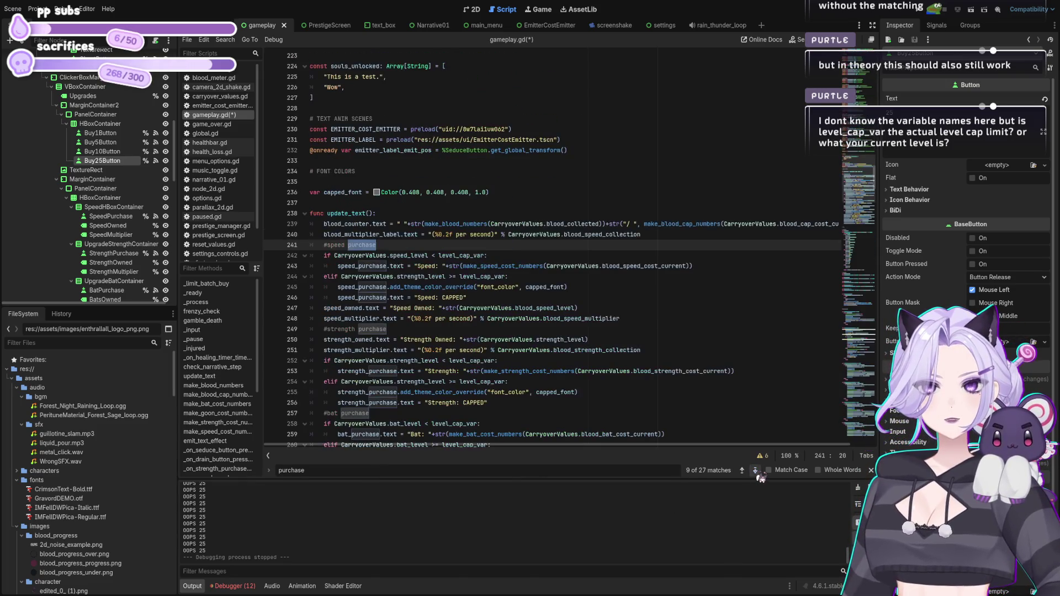
scroll(477, 243, down, 7)
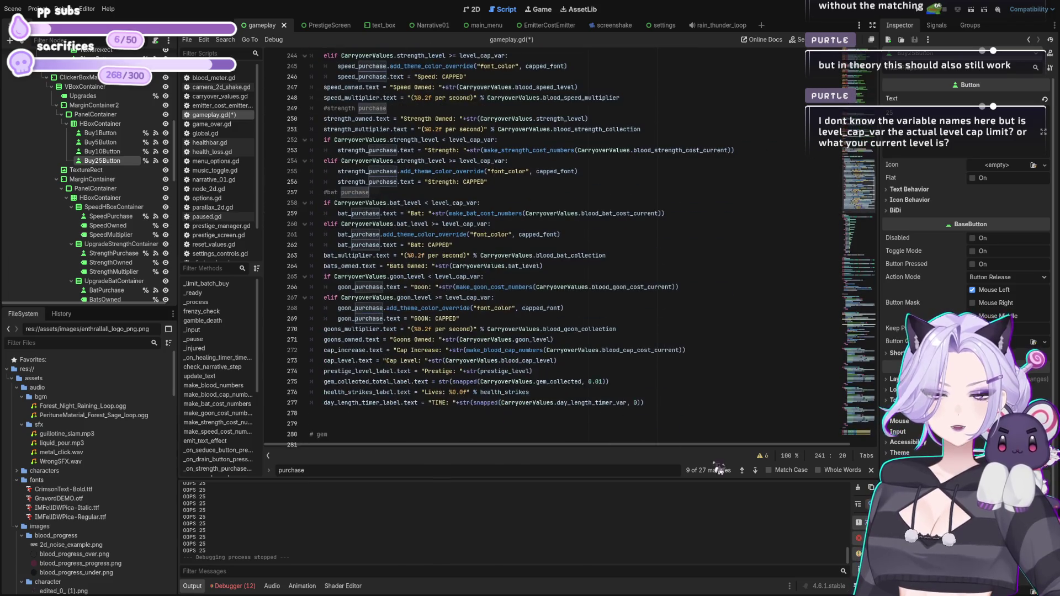
click(755, 470)
click(755, 471)
click(755, 470)
click(755, 470)
click(756, 470)
click(755, 470)
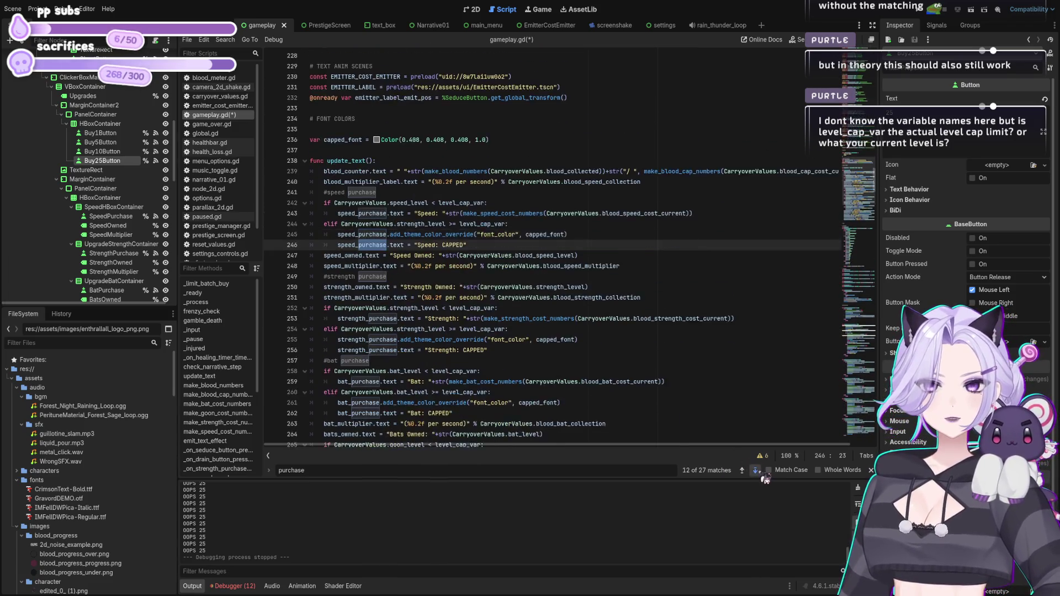
double_click(756, 471)
click(755, 471)
double_click(755, 470)
double_click(756, 471)
double_click(756, 470)
Add a _limit_batch_buy() line under the strength handler's level_cap_var check.
click(503, 244)
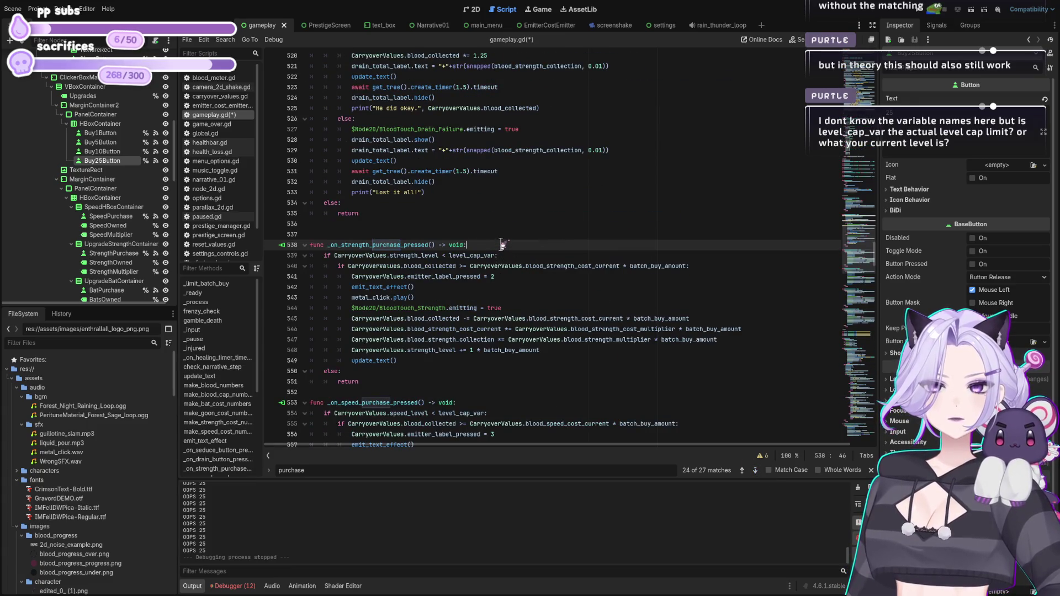
scroll(498, 312, down, 4)
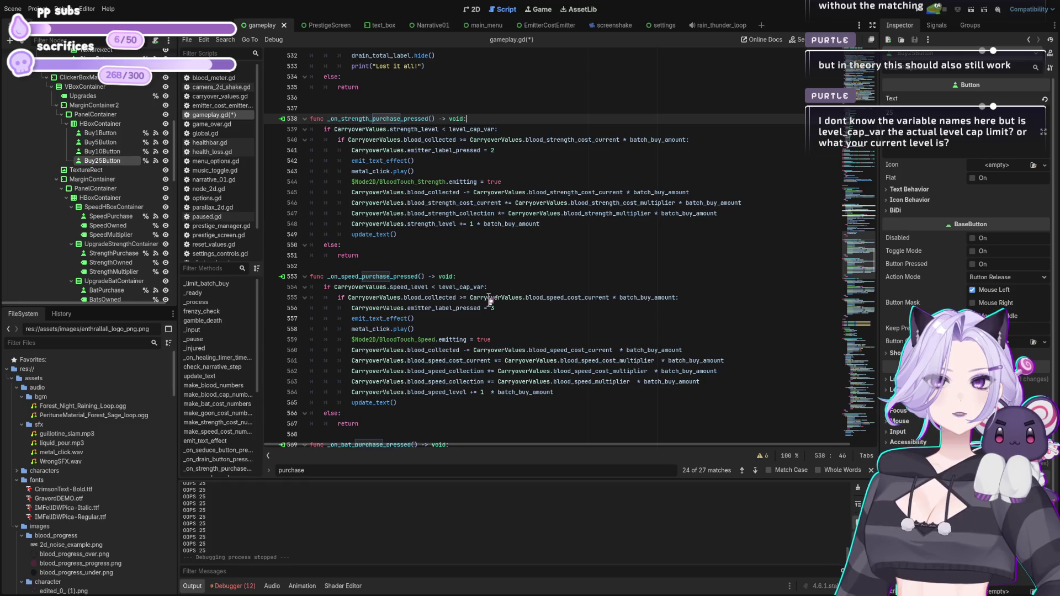
key(Return)
text(_limit_batch_buy())
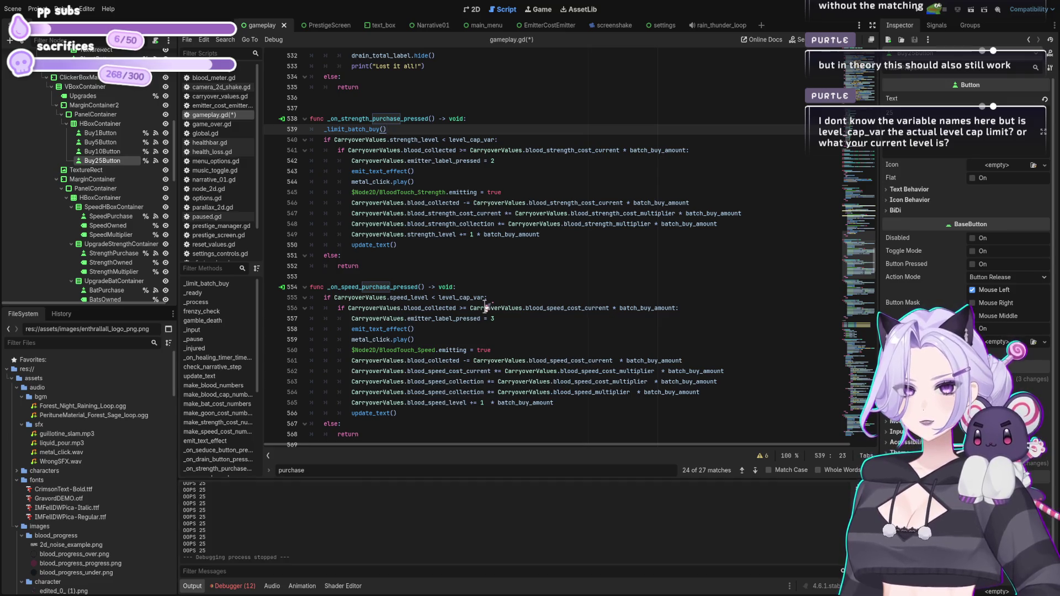
key(shift+Home)
key(BackSpace)
key(BackSpace)
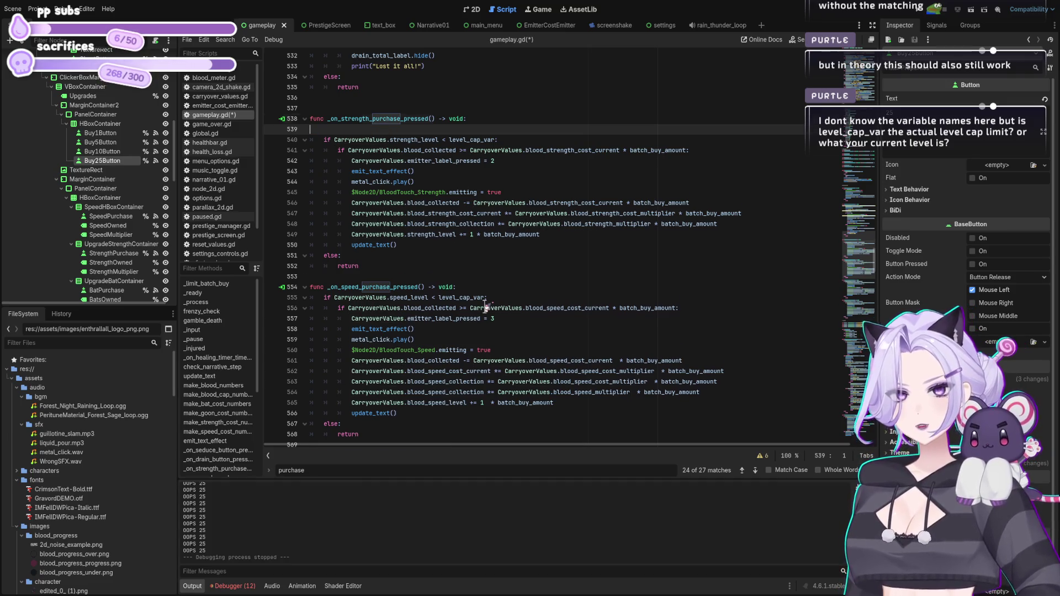
key(Delete)
key(End)
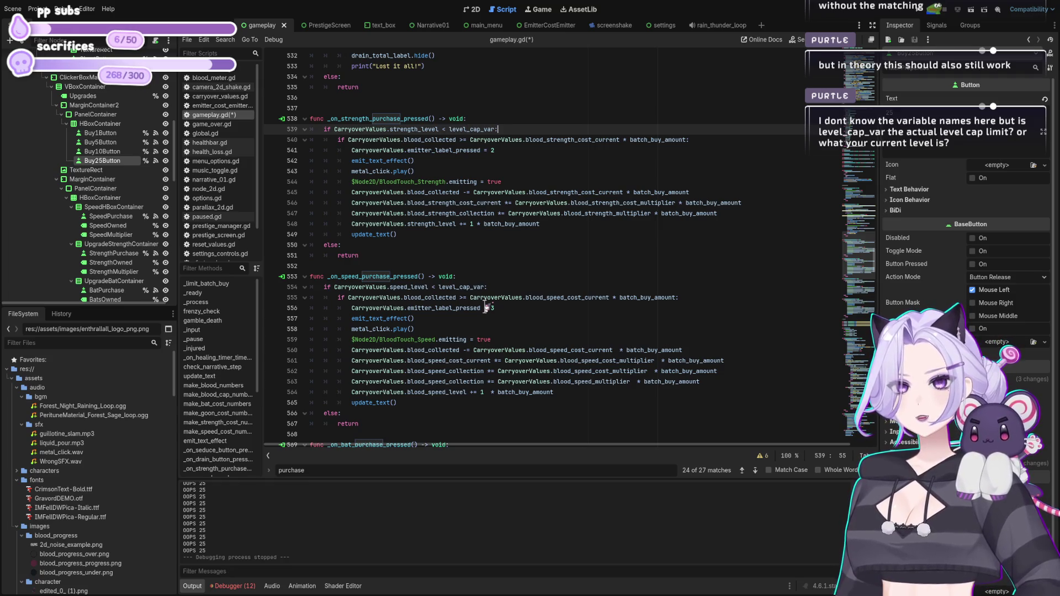
key(Return)
key(shift+Home)
key(BackSpace)
text(_limit_batch_buy())
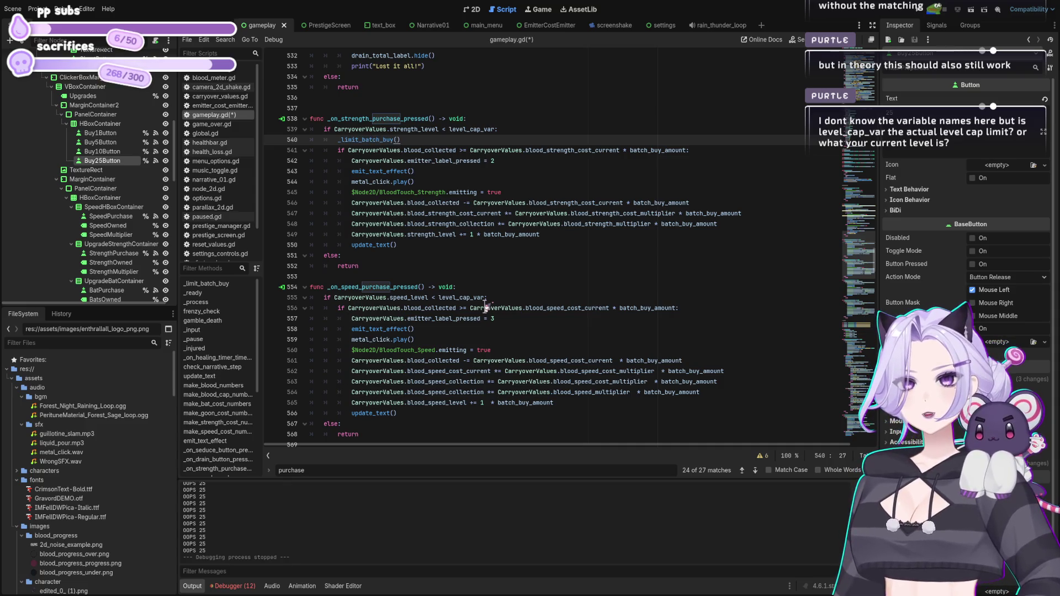
Paste _limit_batch_buy() under the speed level check and run the game.
click(511, 297)
key(Return)
key(ctrl+v)
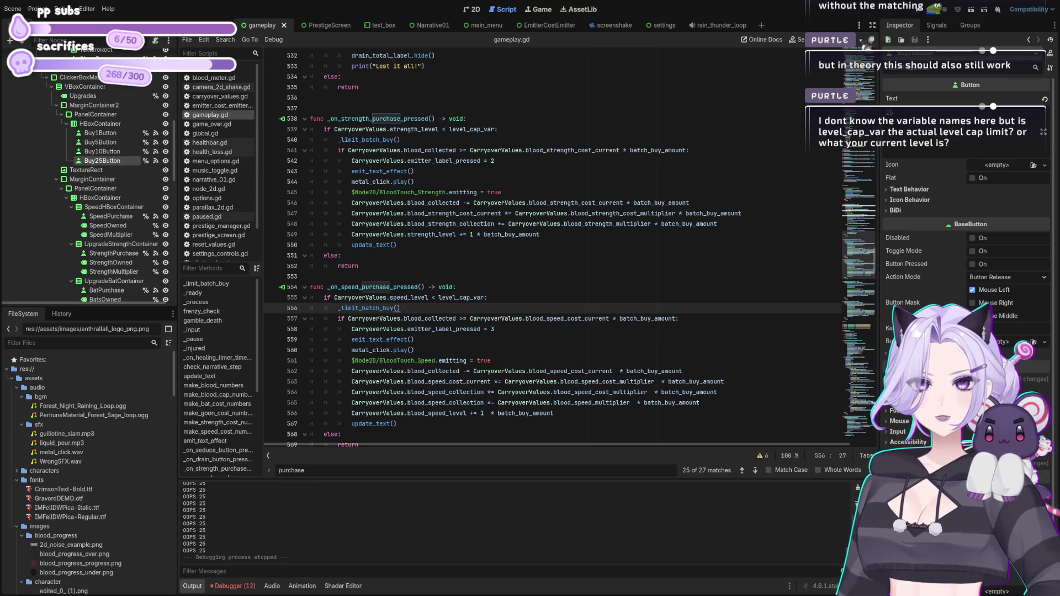
click(920, 12)
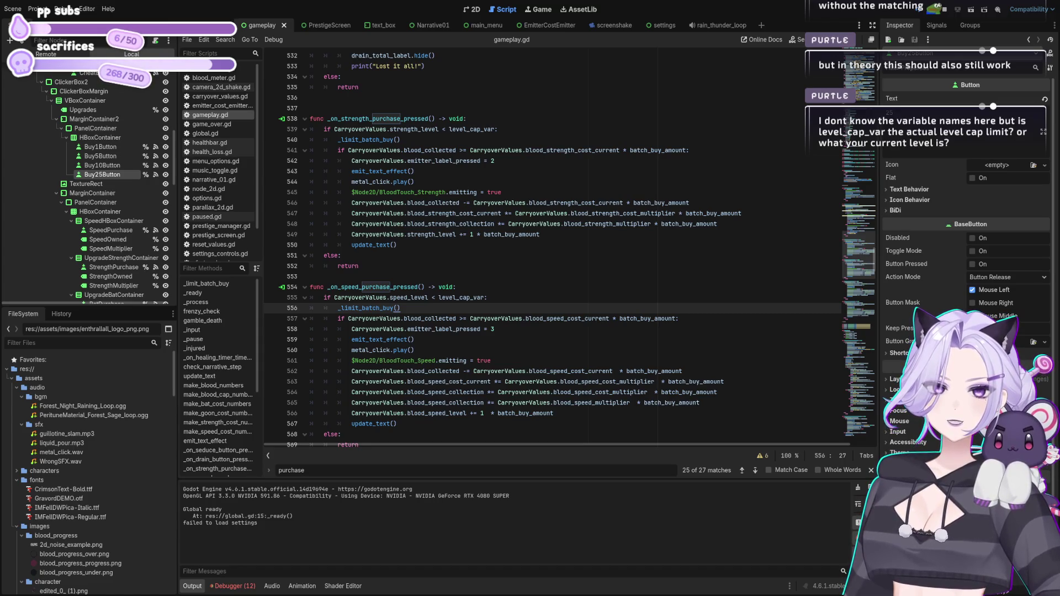
Return to the speed handler code after the test run.
click(653, 329)
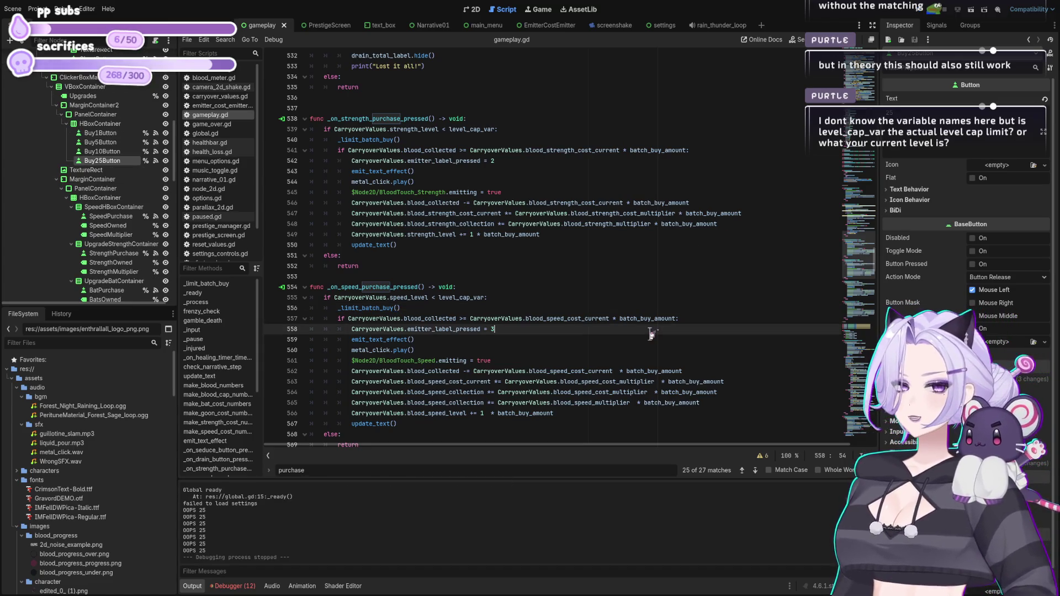
scroll(623, 361, up, 7)
scroll(624, 361, up, 5)
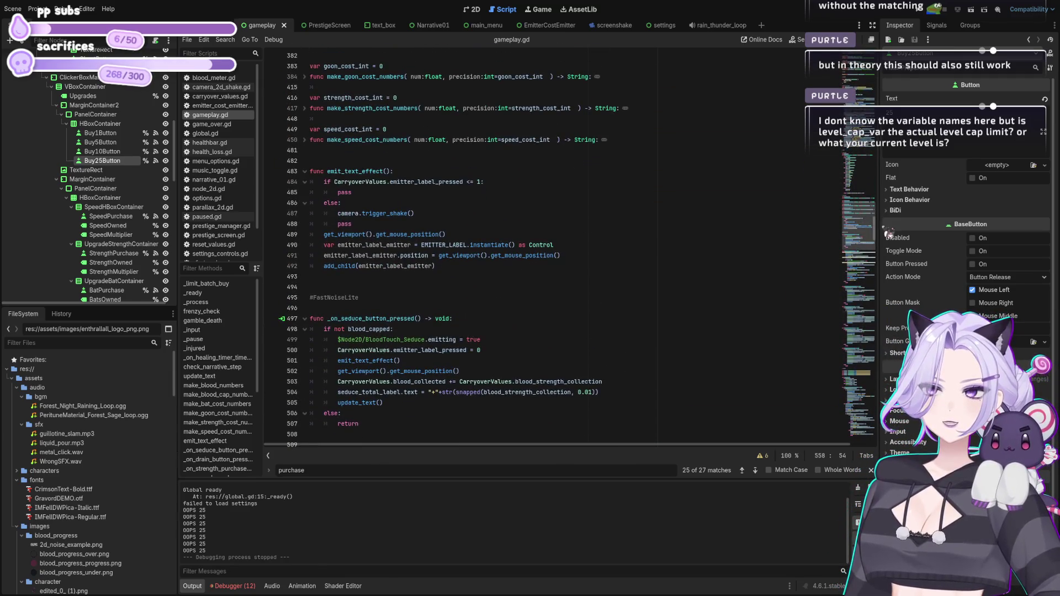
drag(880, 229, 899, 83)
scroll(497, 221, up, 8)
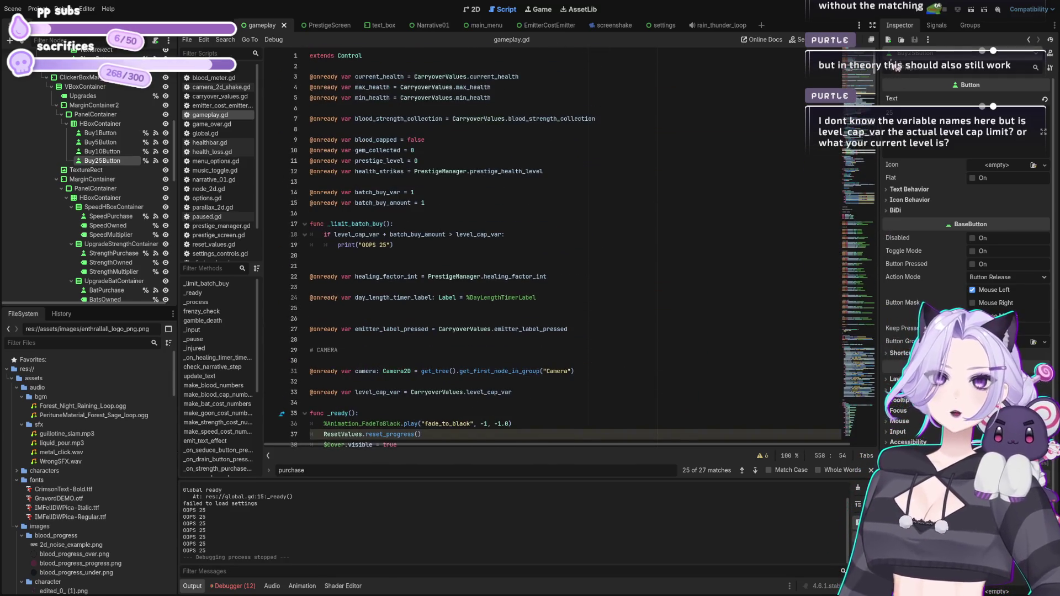
click(404, 234)
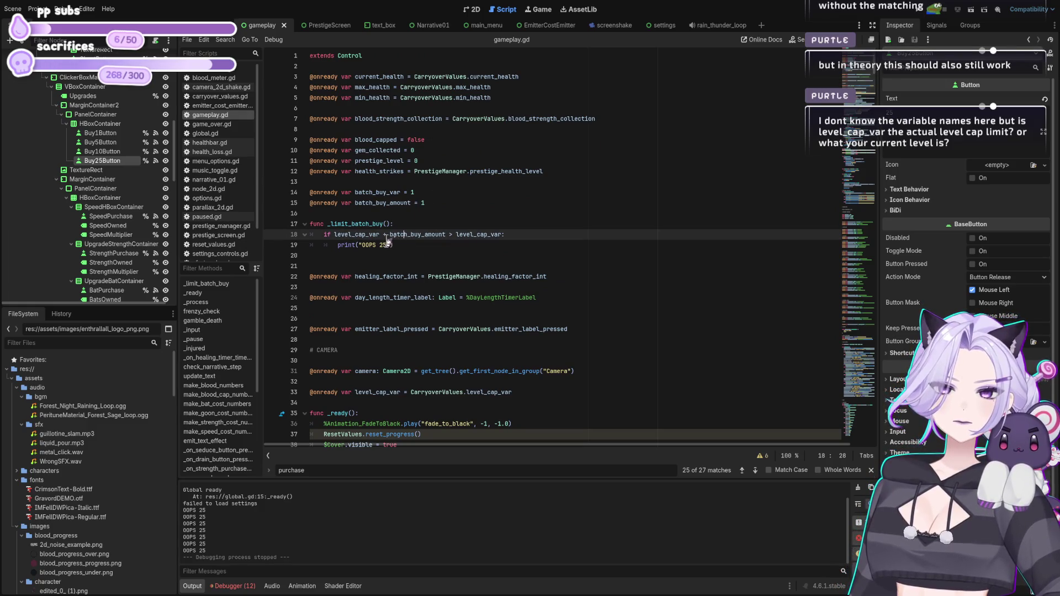
drag(380, 235, 333, 235)
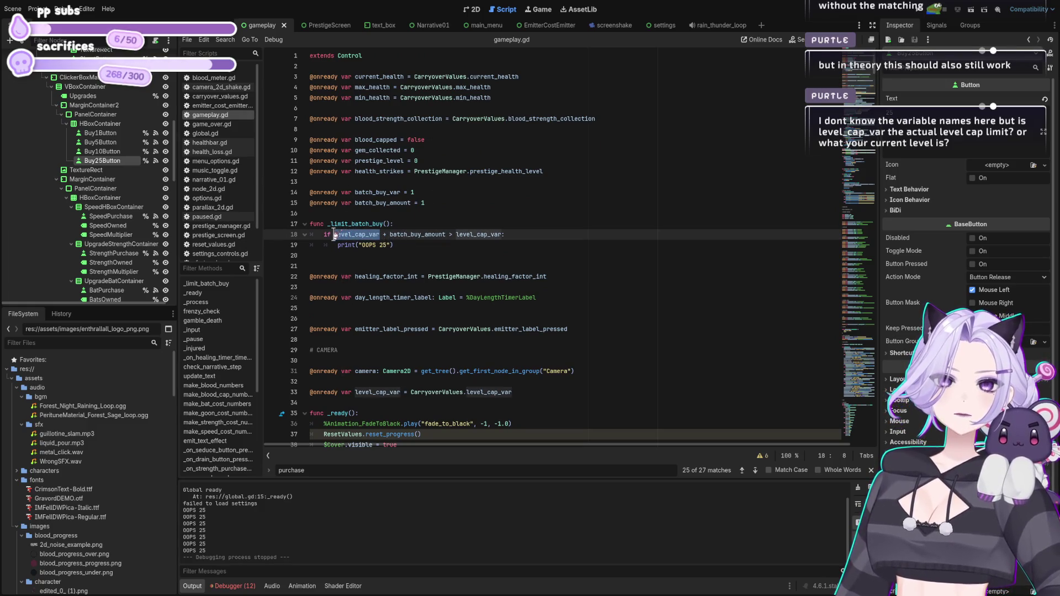
click(491, 234)
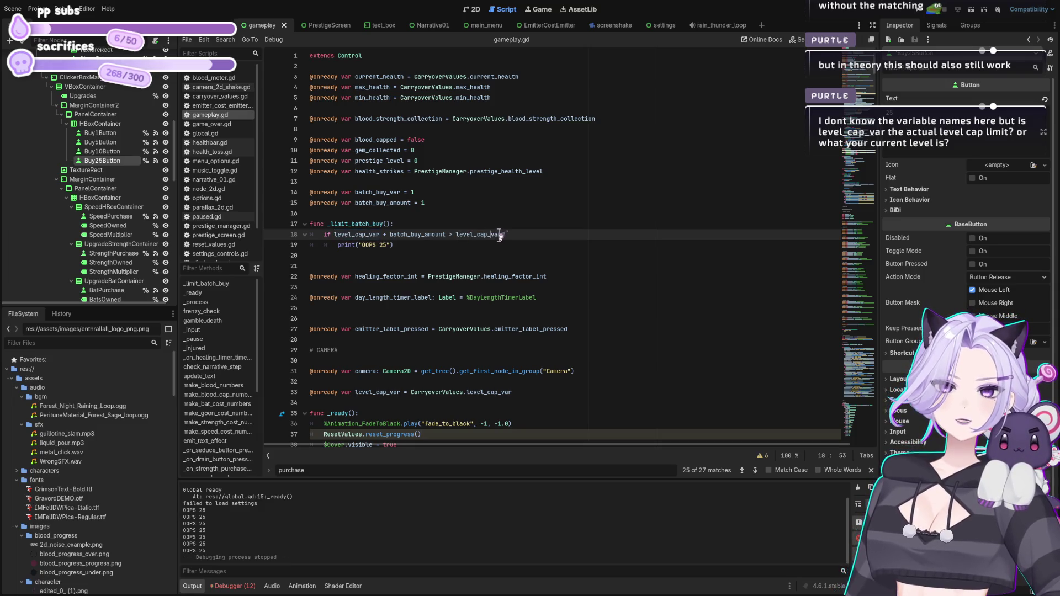
drag(503, 234, 457, 229)
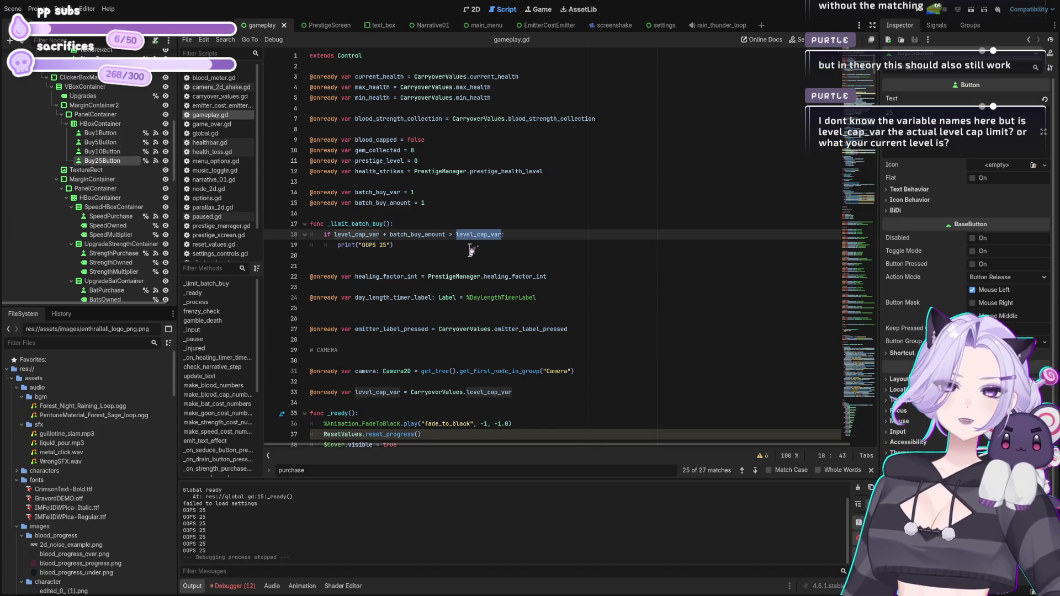
click(470, 247)
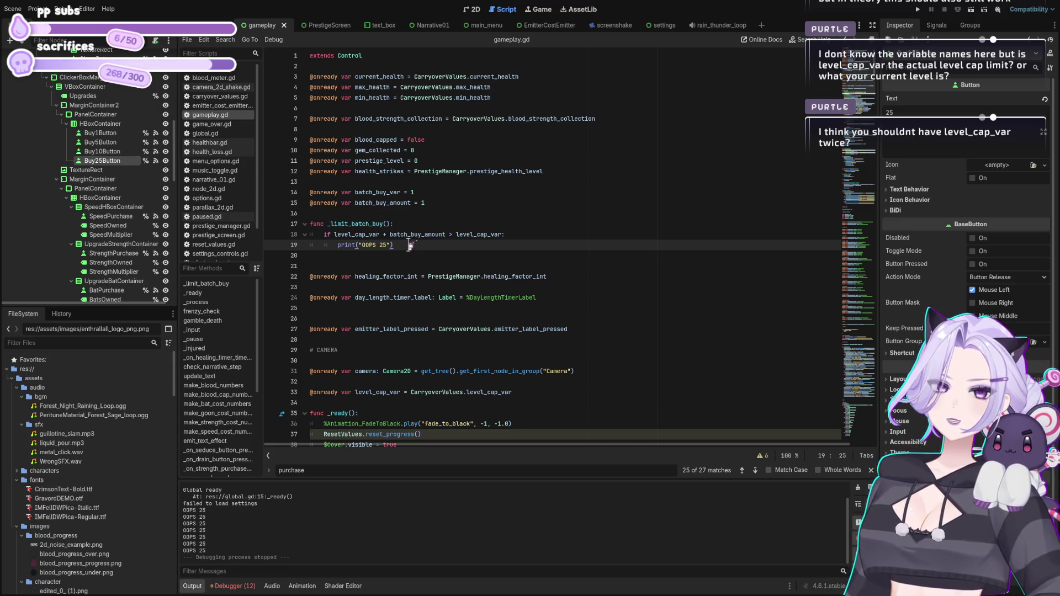
click(411, 223)
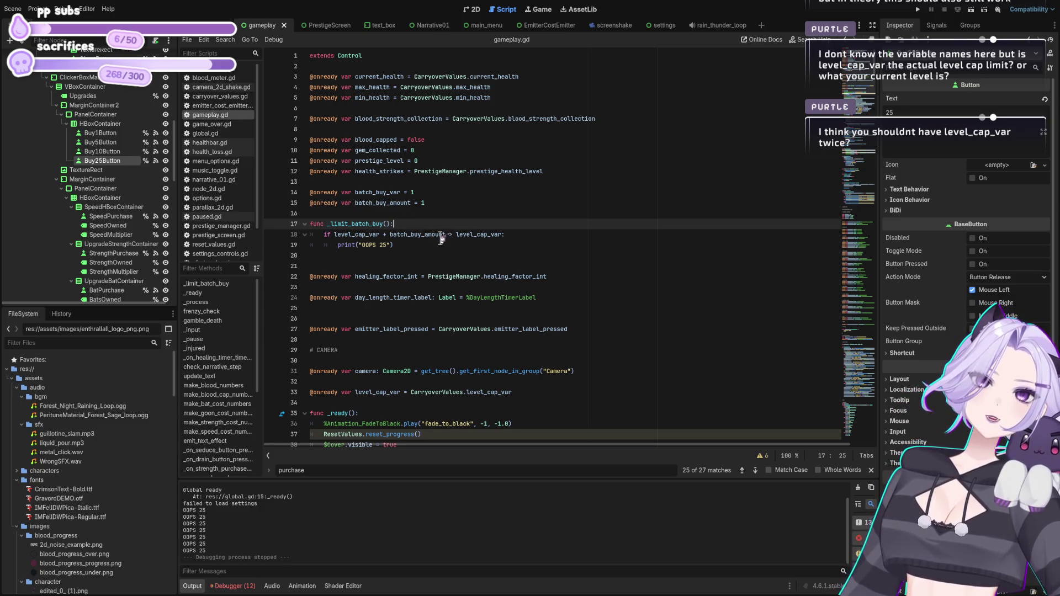
click(369, 223)
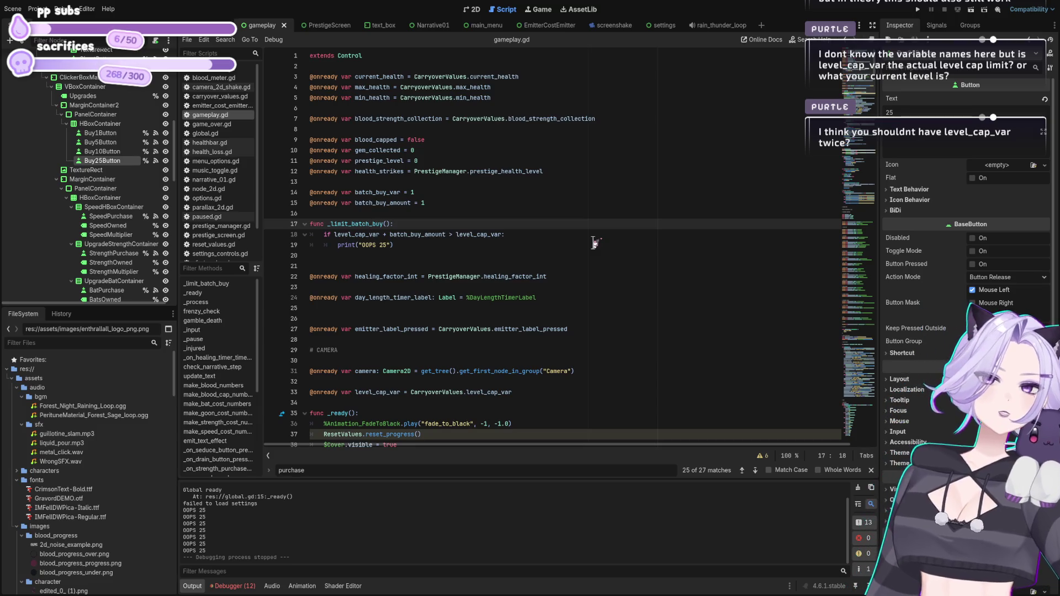
click(380, 234)
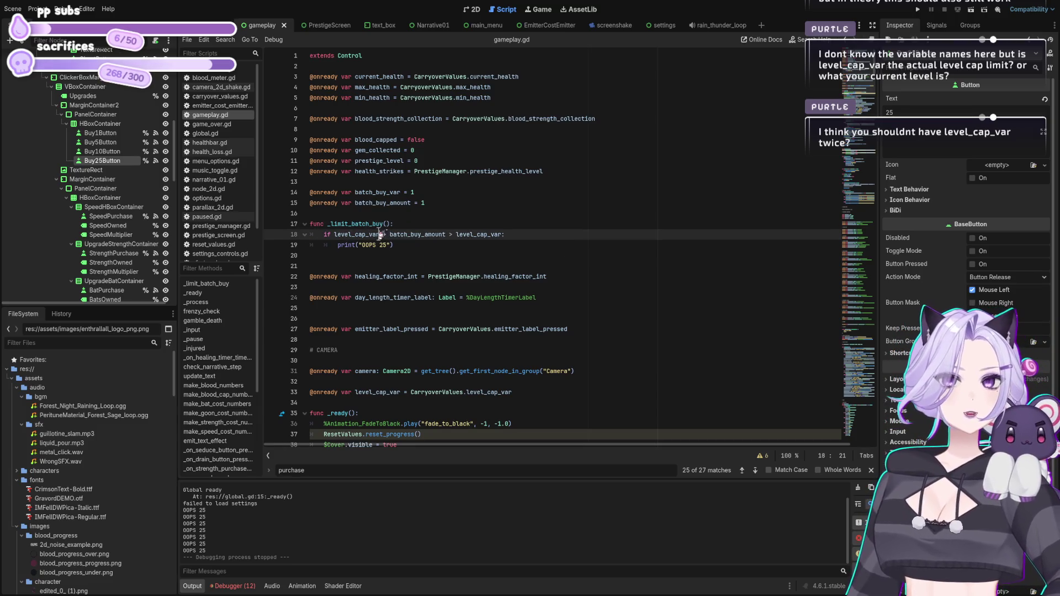
scroll(457, 226, down, 2)
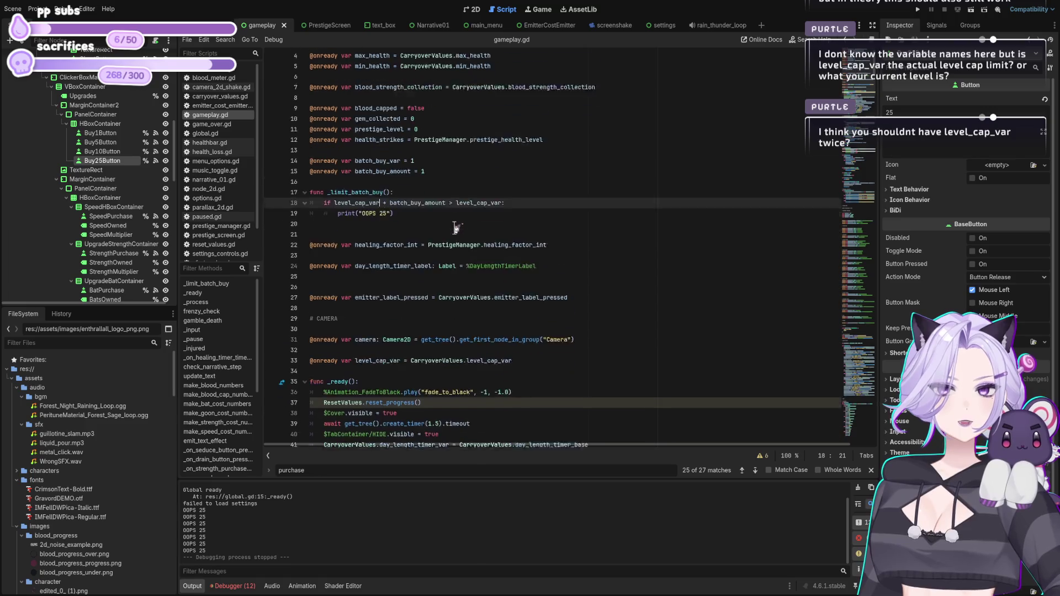
Search the script for strength_level and locate the _limit_batch_buy condition.
scroll(387, 232, up, 2)
key(ctrl+f)
text(strength_level)
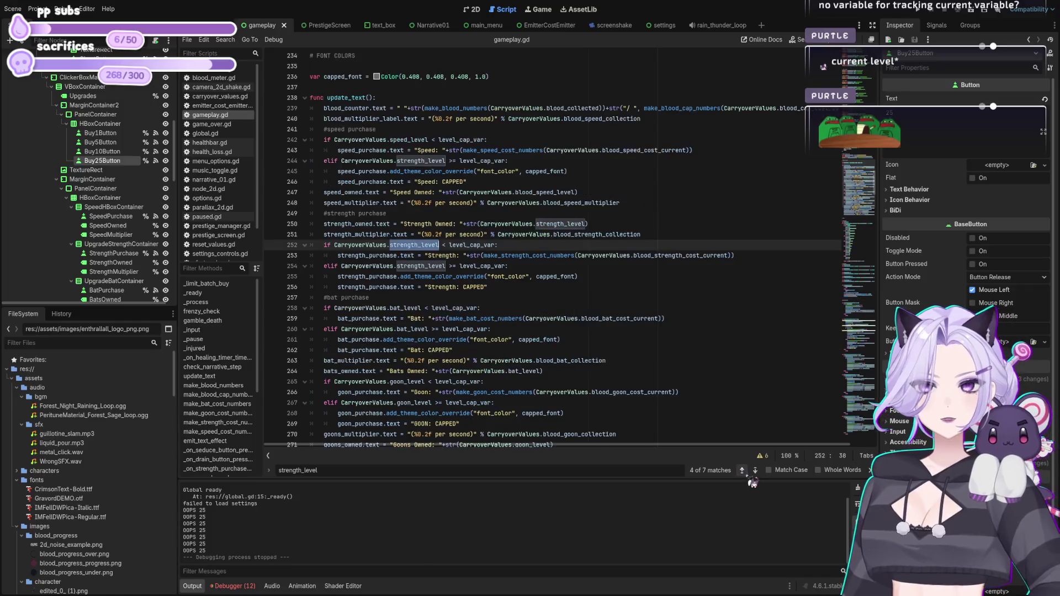
scroll(558, 353, up, 2)
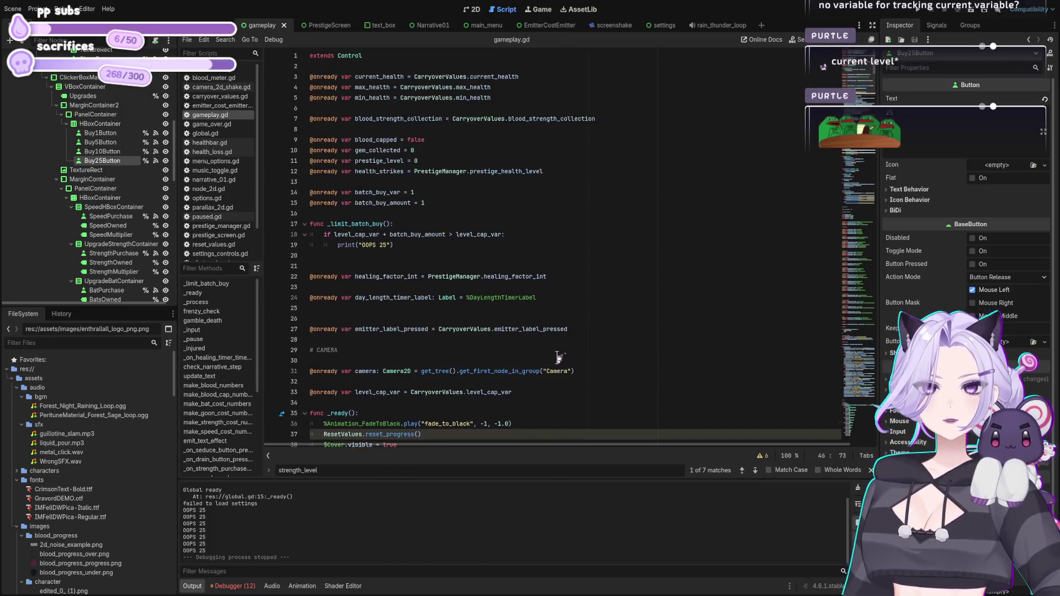
scroll(567, 276, up, 2)
scroll(567, 276, down, 1)
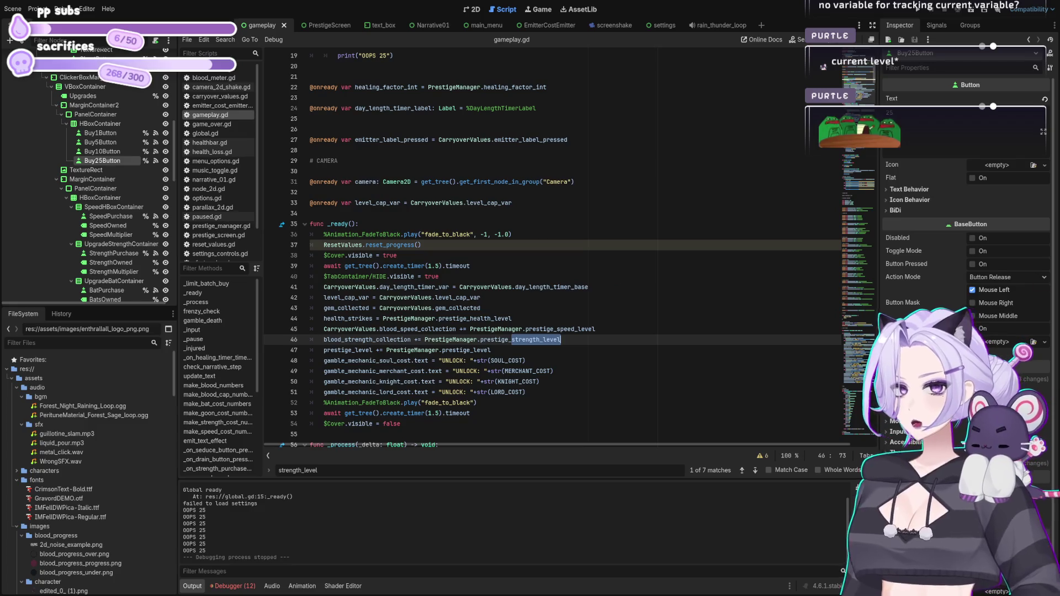
click(539, 216)
scroll(500, 265, down, 7)
scroll(500, 265, up, 4)
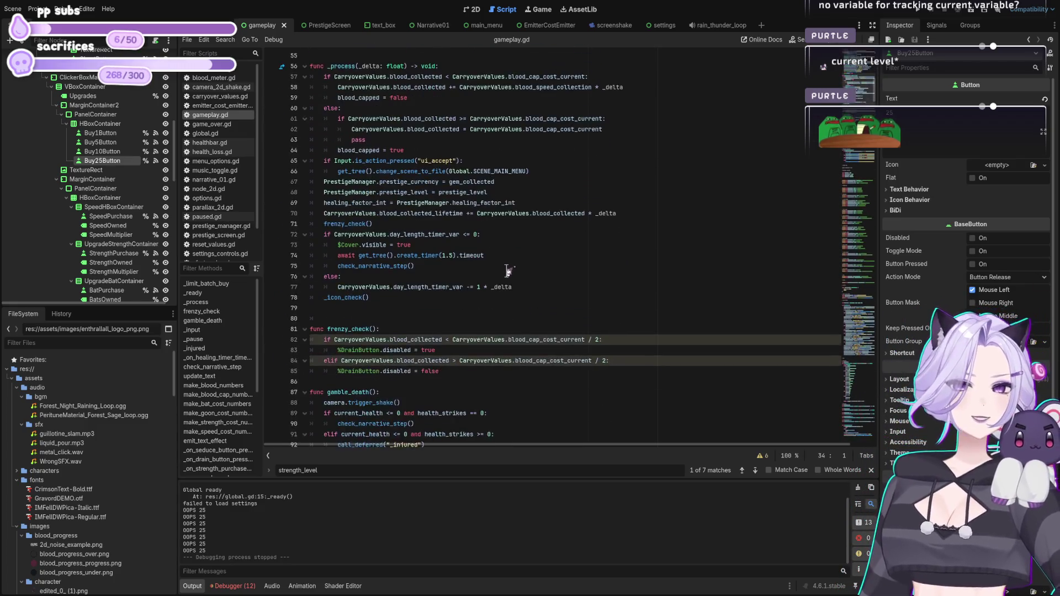
scroll(499, 283, up, 5)
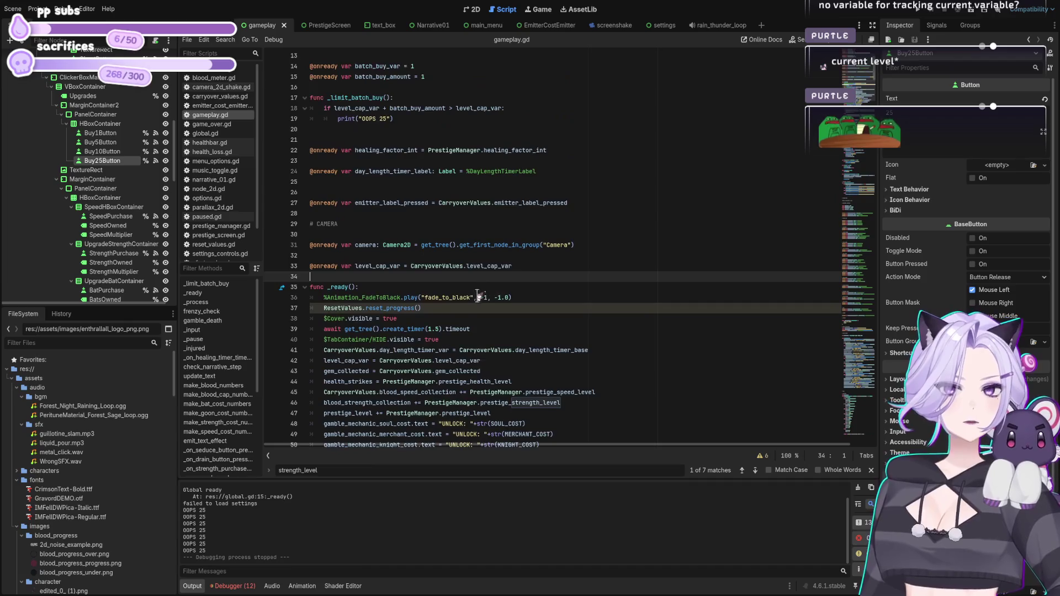
scroll(466, 276, up, 4)
click(454, 225)
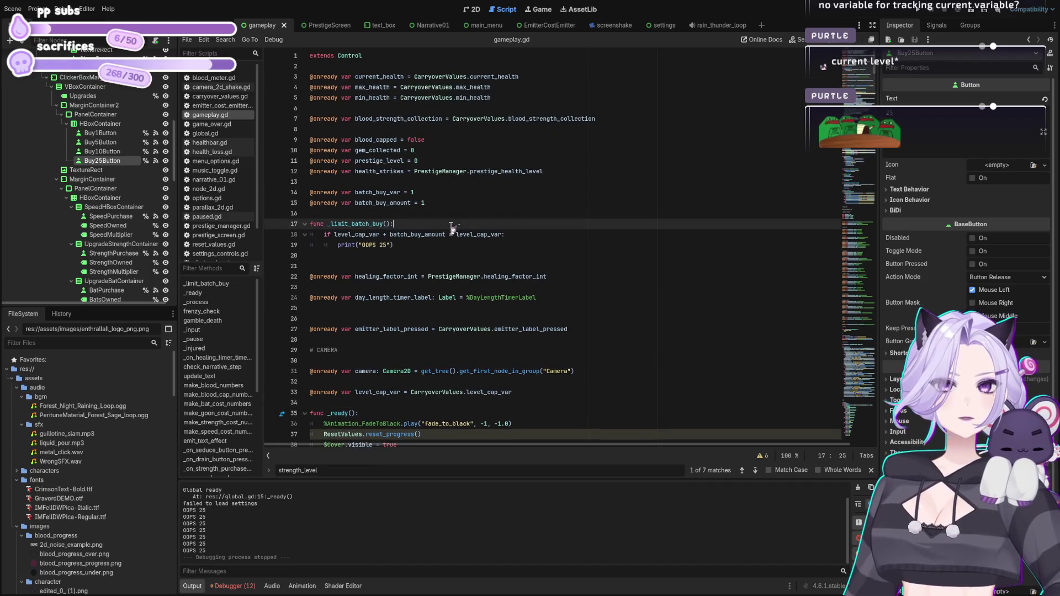
key(Return)
text(CarryoverValues.strength_level)
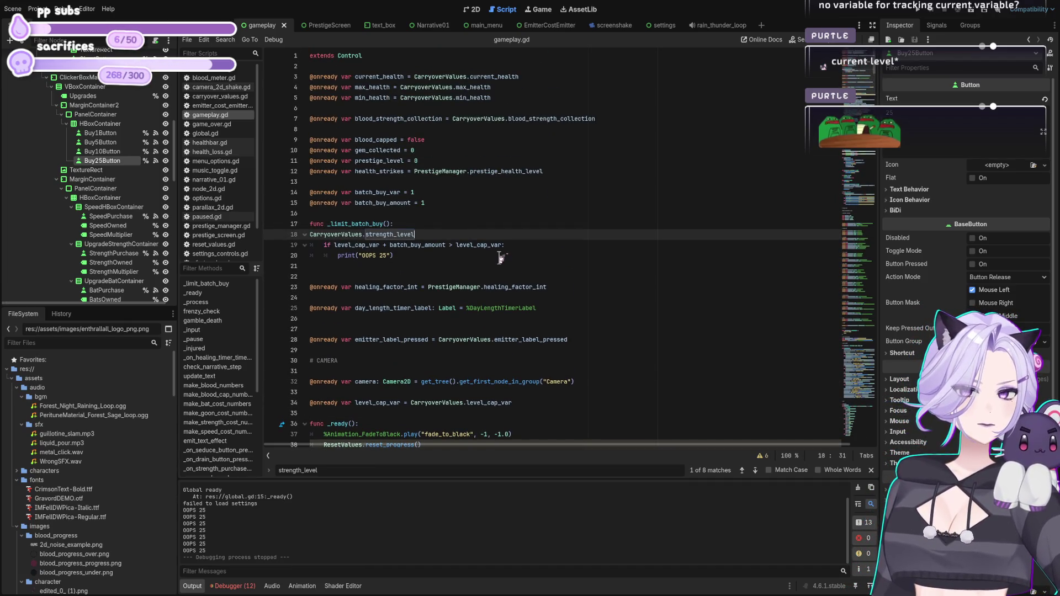
key(Tab)
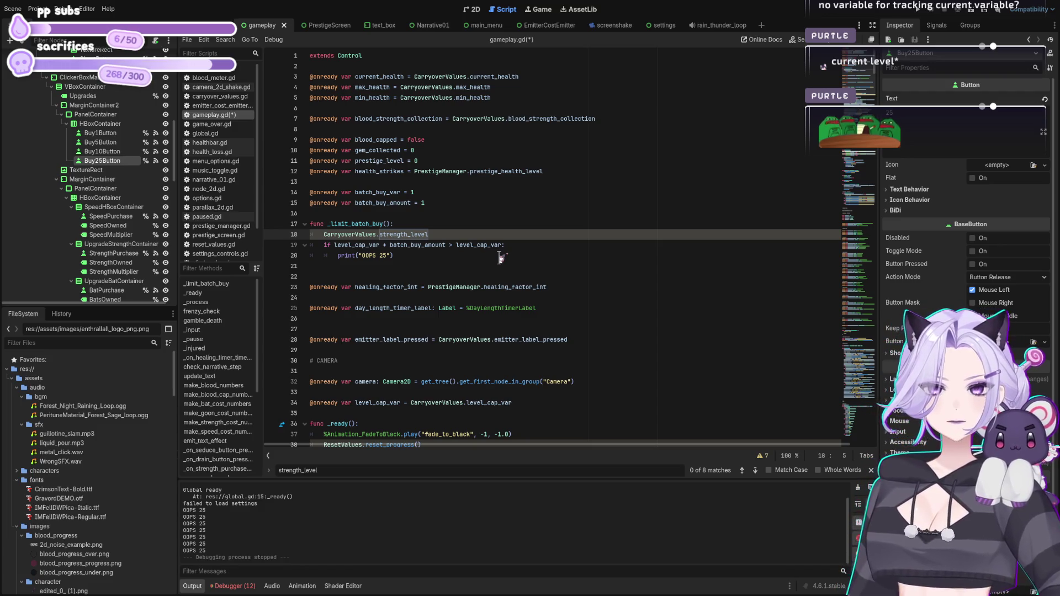
key(shift+End)
key(Delete)
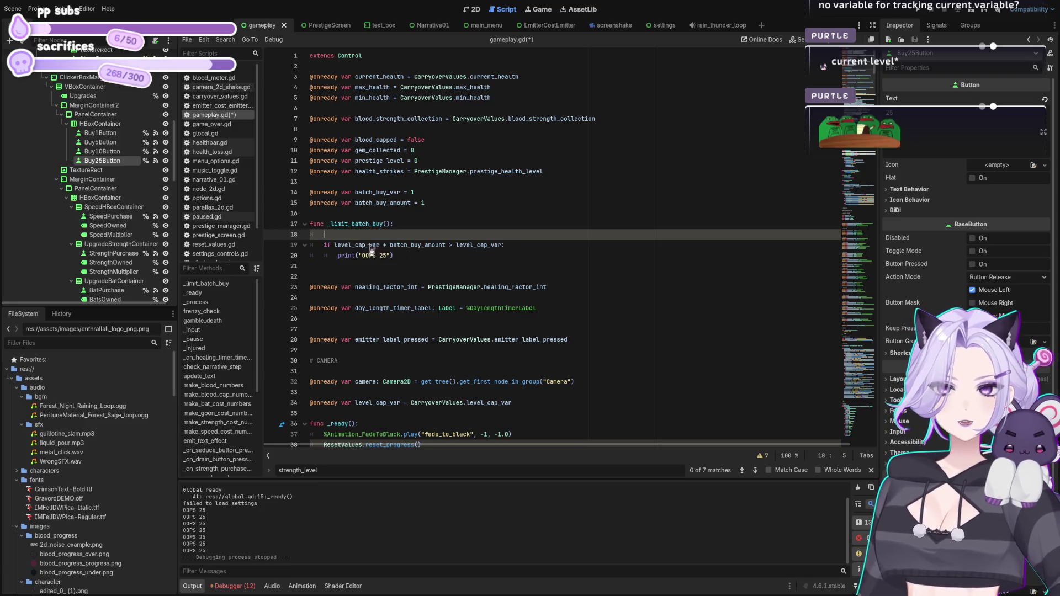
Replace the leading level_cap_var with CarryoverValues.strength_level, save, and run the game.
double_click(371, 245)
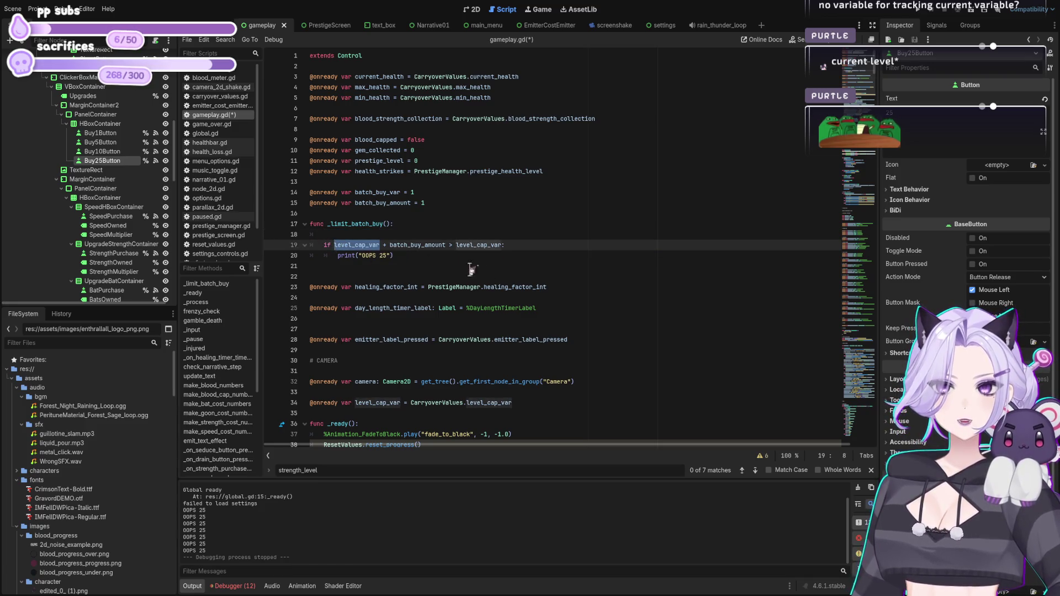
text(CarryoverValues.strength_level)
click(516, 265)
click(516, 255)
drag(388, 255, 361, 257)
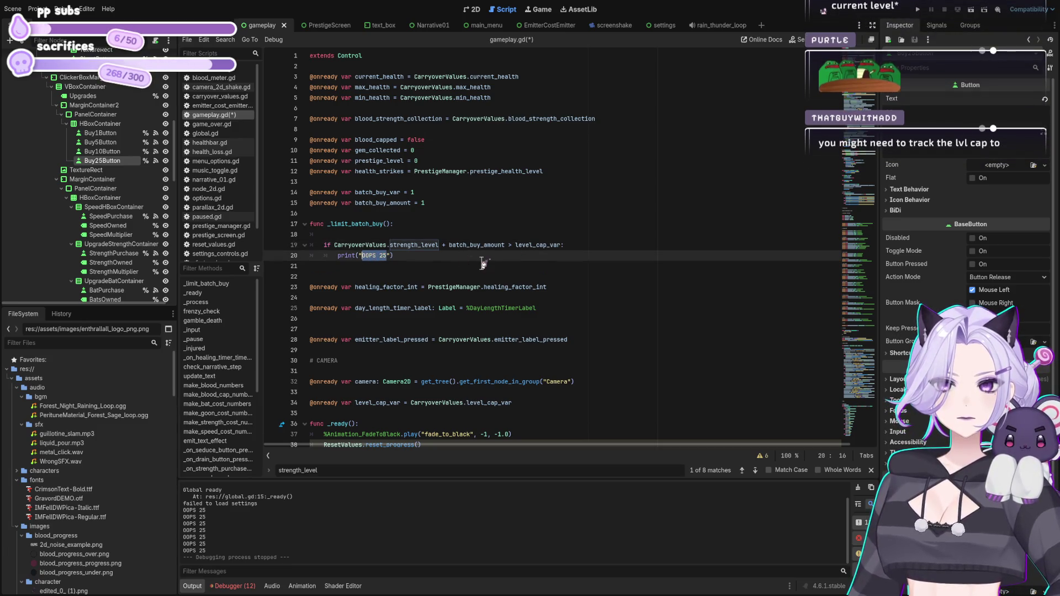
key(ctrl+s)
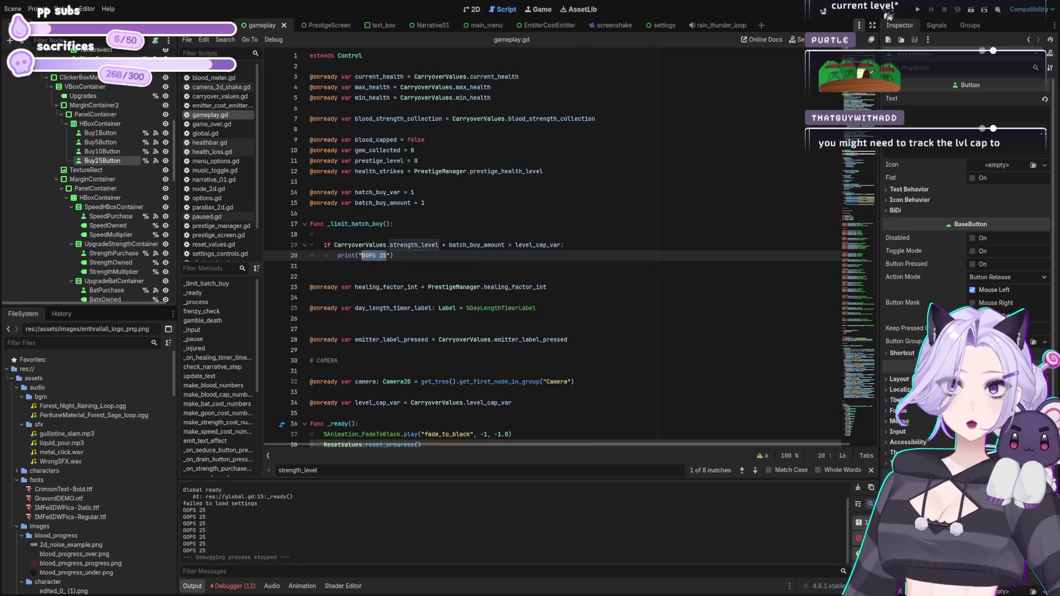
click(915, 10)
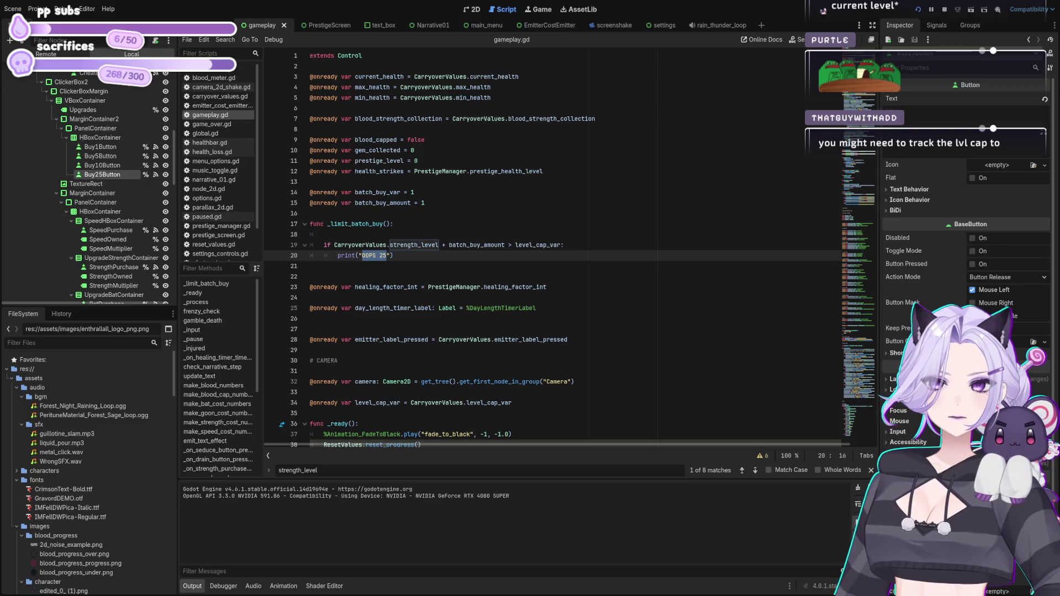
Stop the running game.
click(445, 224)
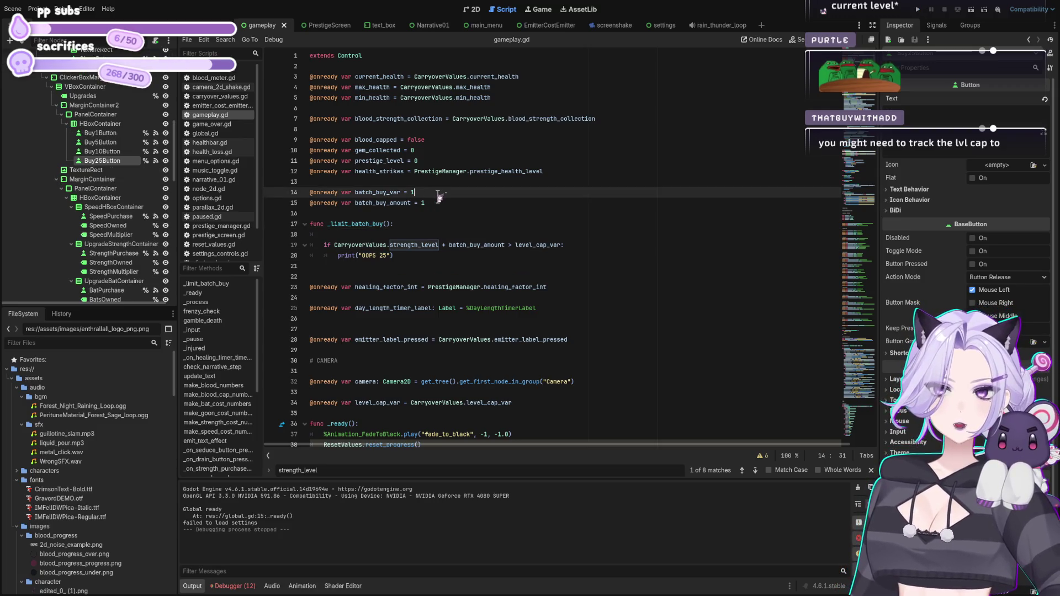
Rename batch_buy_var to batch_buy_amount in the buy 5 handler.
click(427, 235)
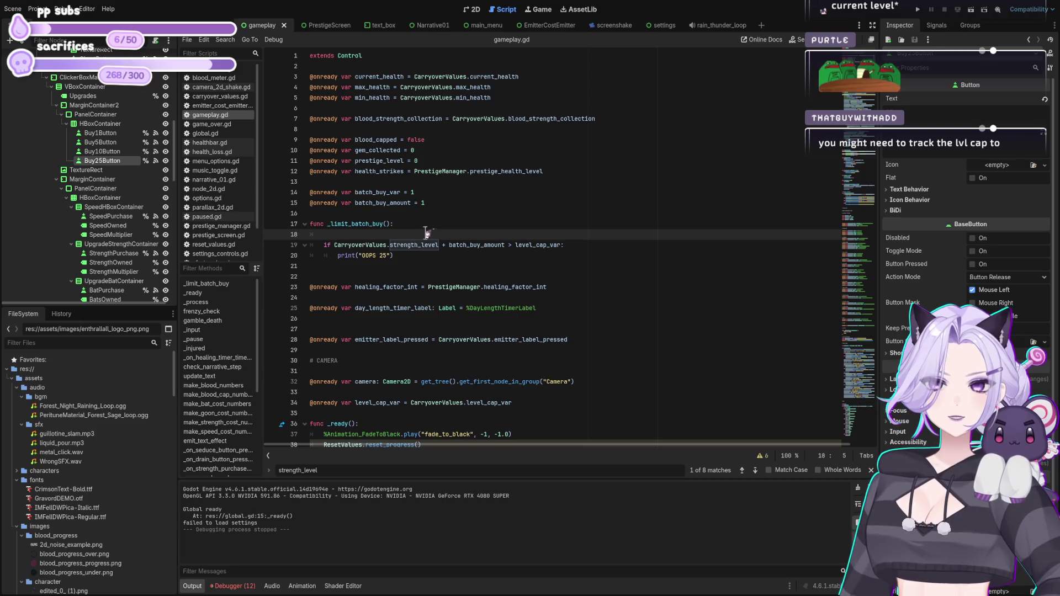
click(412, 203)
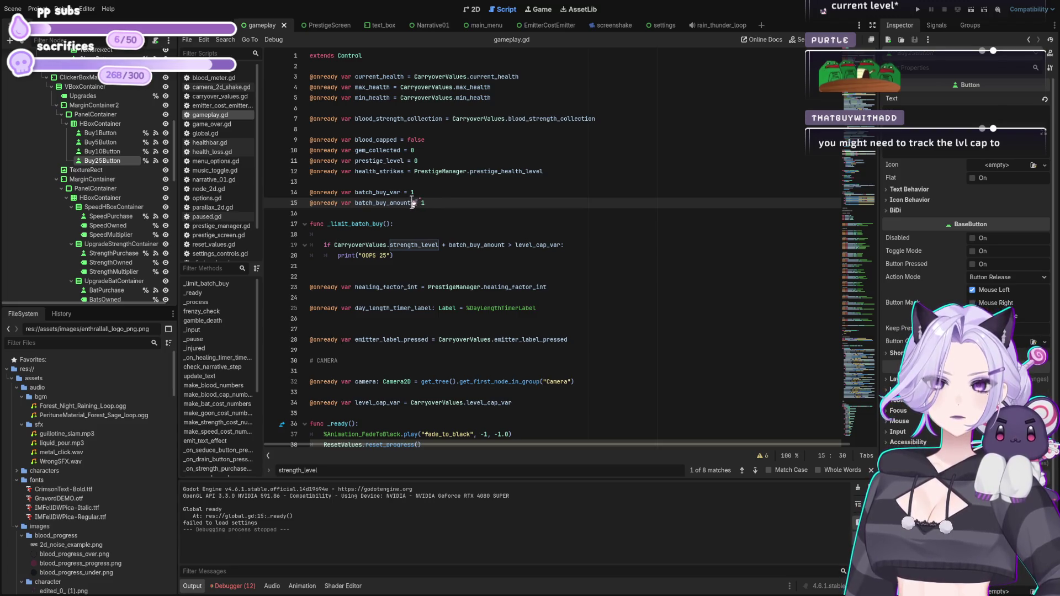
drag(412, 203, 357, 201)
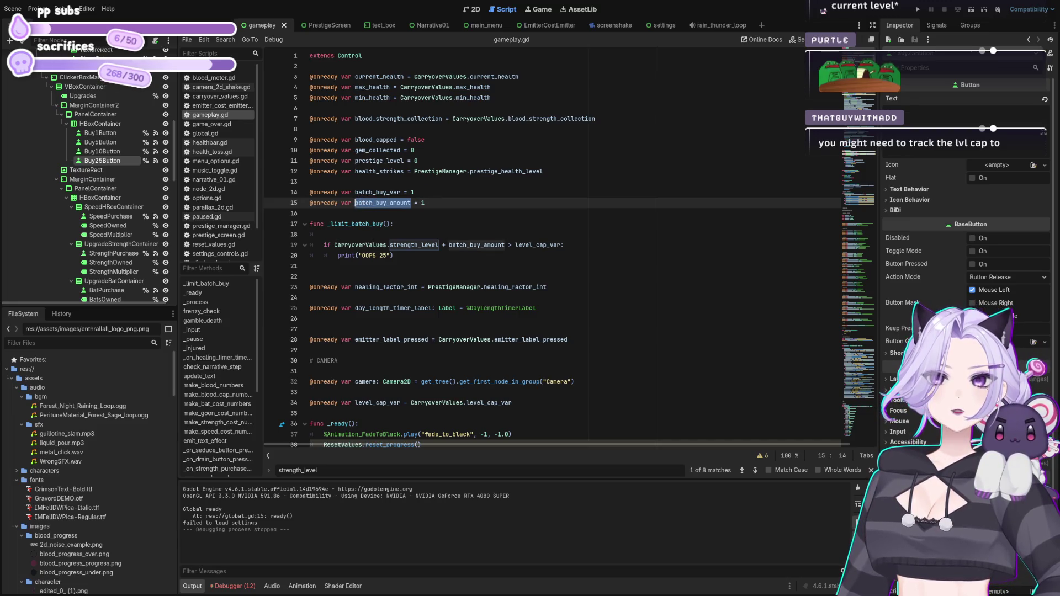
key(ctrl+End)
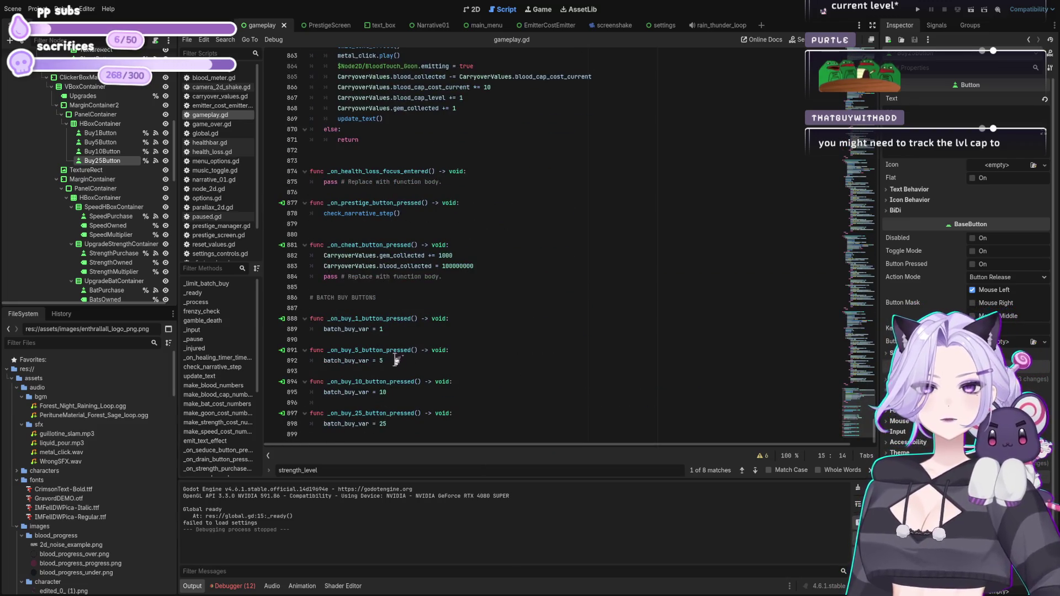
drag(359, 360, 369, 361)
text(amount)
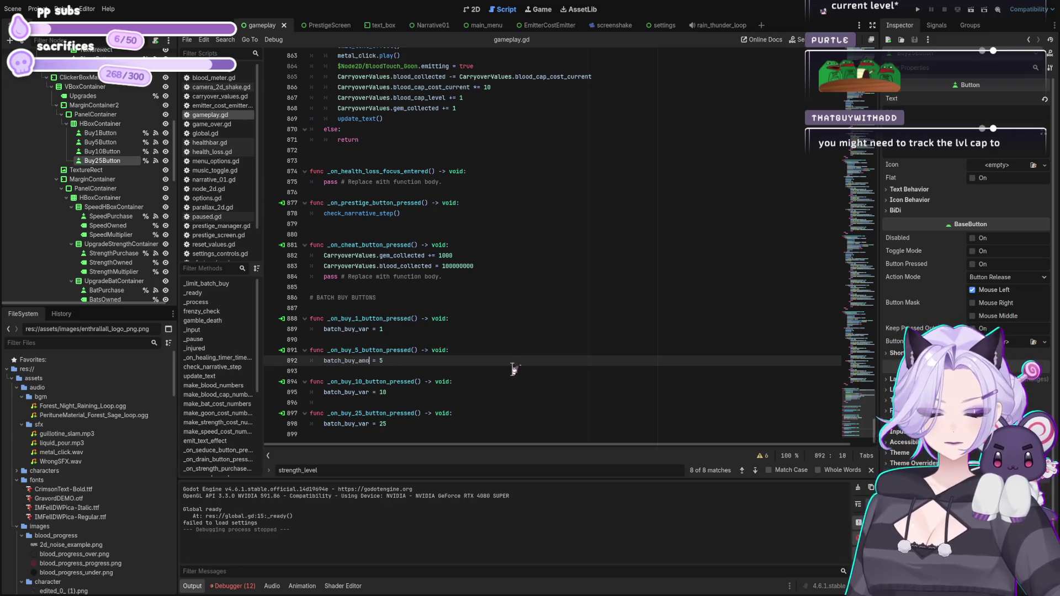
Make the same rename in the buy 1, 10 and 25 handlers, save, and run.
key(Up)
key(Up)
key(Up)
key(BackSpace)
key(BackSpace)
key(BackSpace)
text(amount)
key(Down)
key(Down)
key(Down)
key(Down)
key(BackSpace)
key(BackSpace)
key(BackSpace)
text(amount)
key(Down)
key(Down)
key(Down)
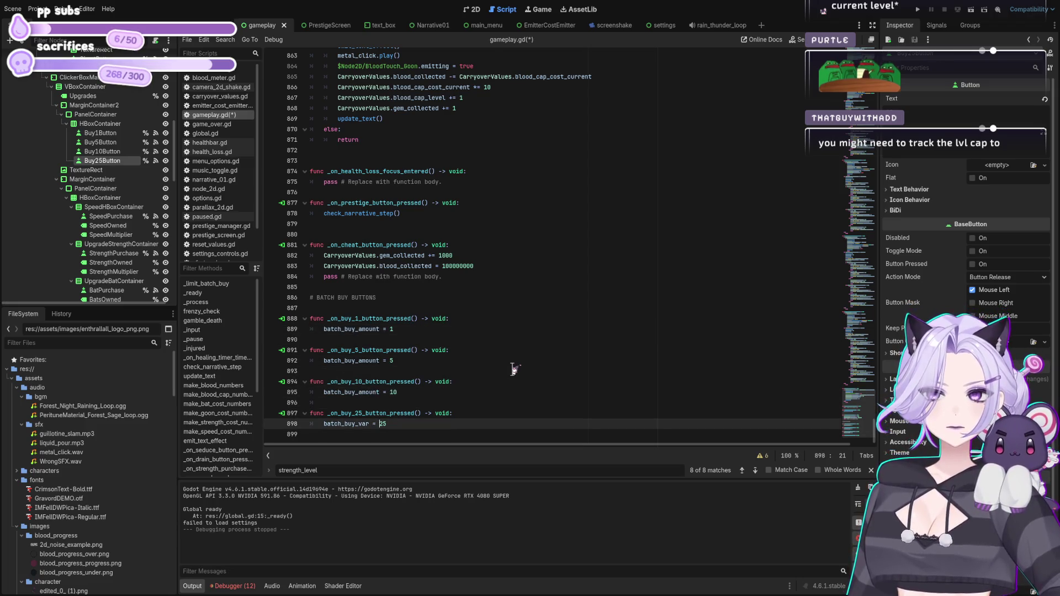
key(BackSpace)
key(BackSpace)
key(BackSpace)
text(amount)
key(ctrl+s)
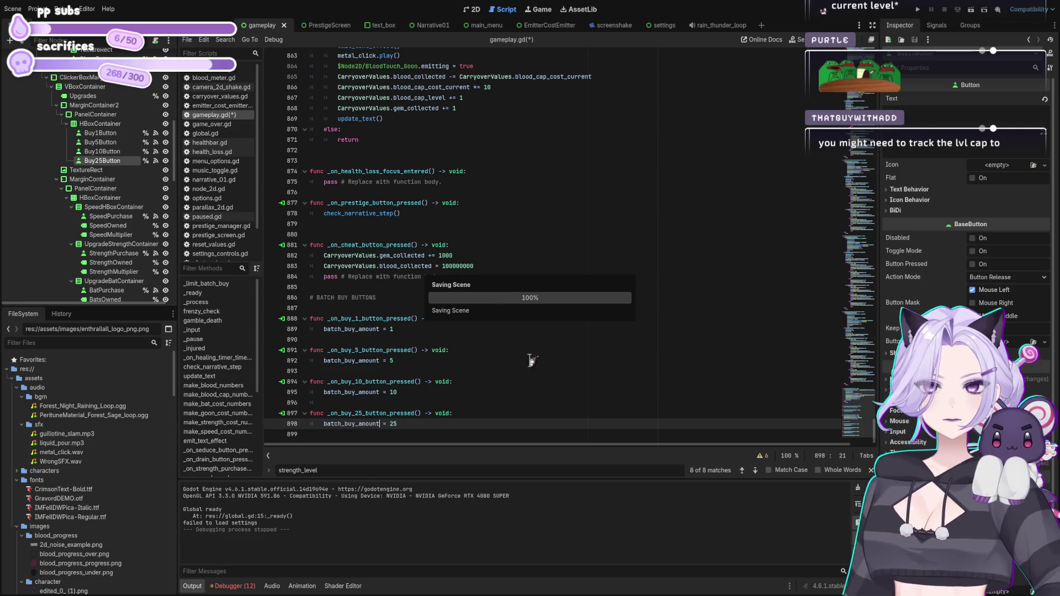
click(917, 9)
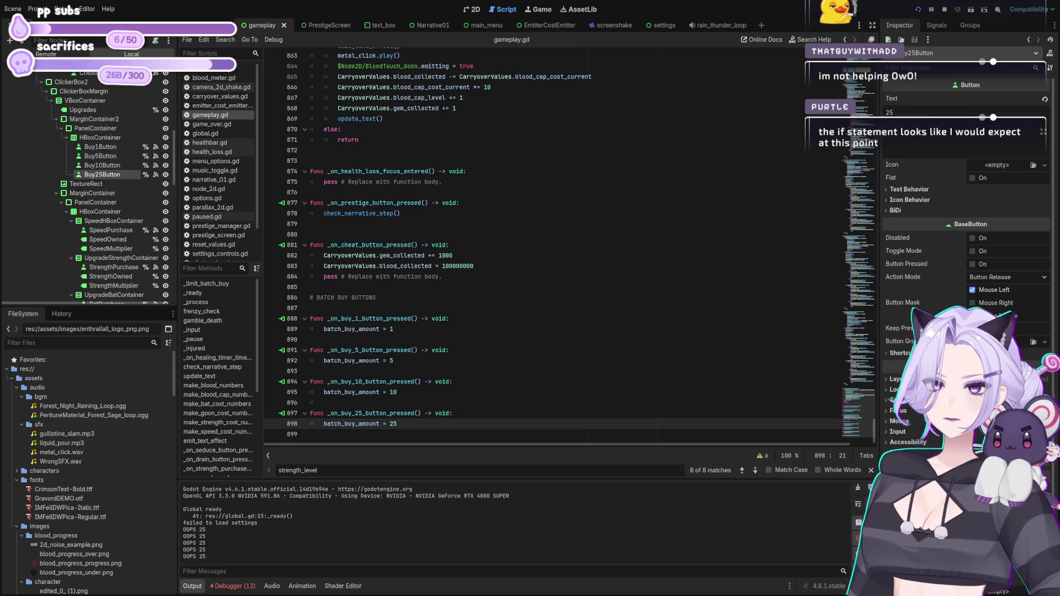
Stop the game after it prints OOPS 25 four times.
click(593, 245)
scroll(638, 309, up, 1)
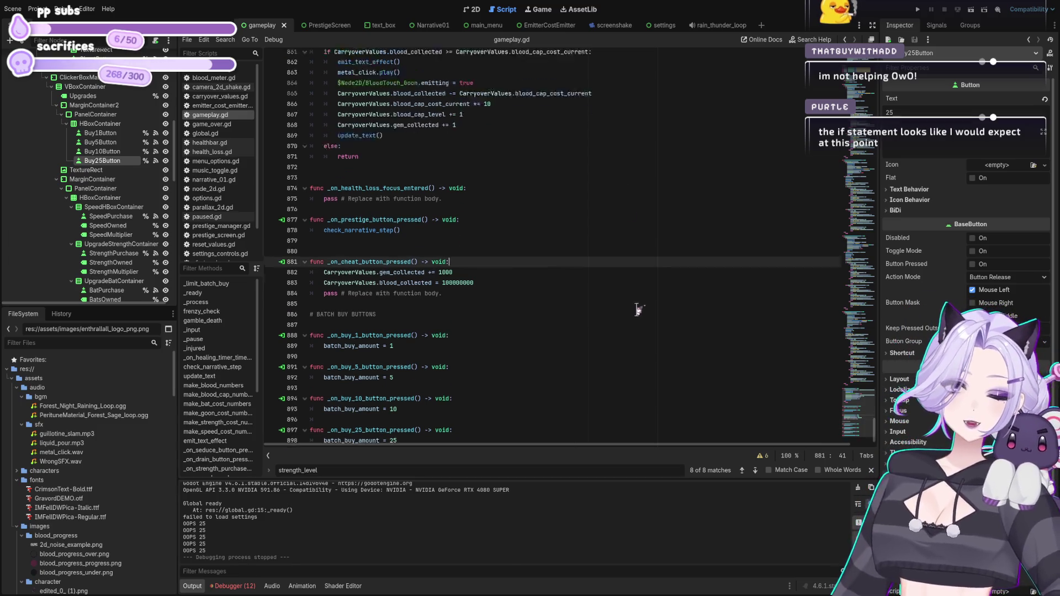
scroll(748, 218, up, 10)
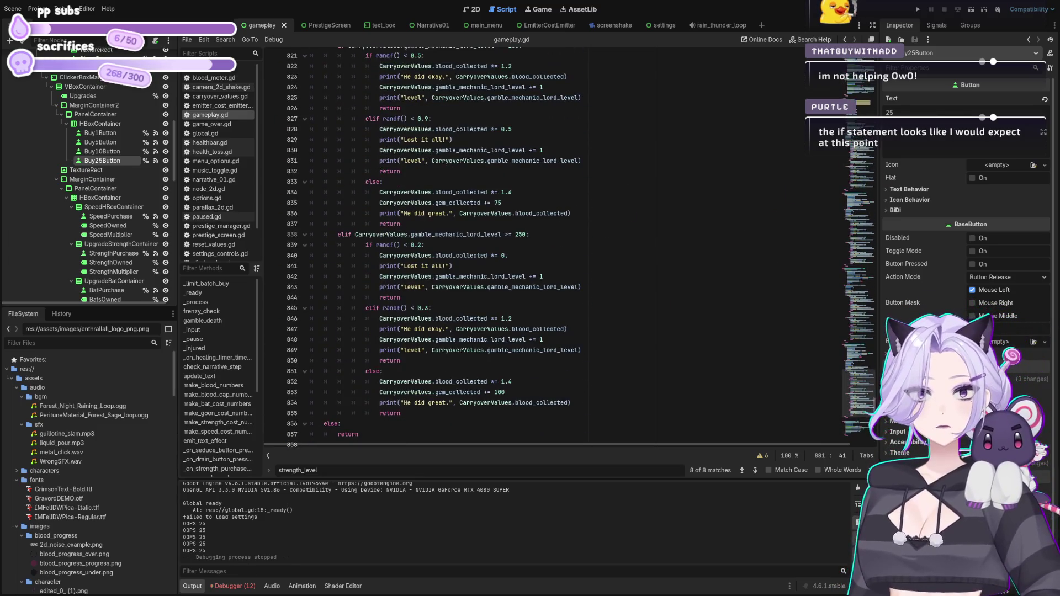
scroll(515, 169, up, 20)
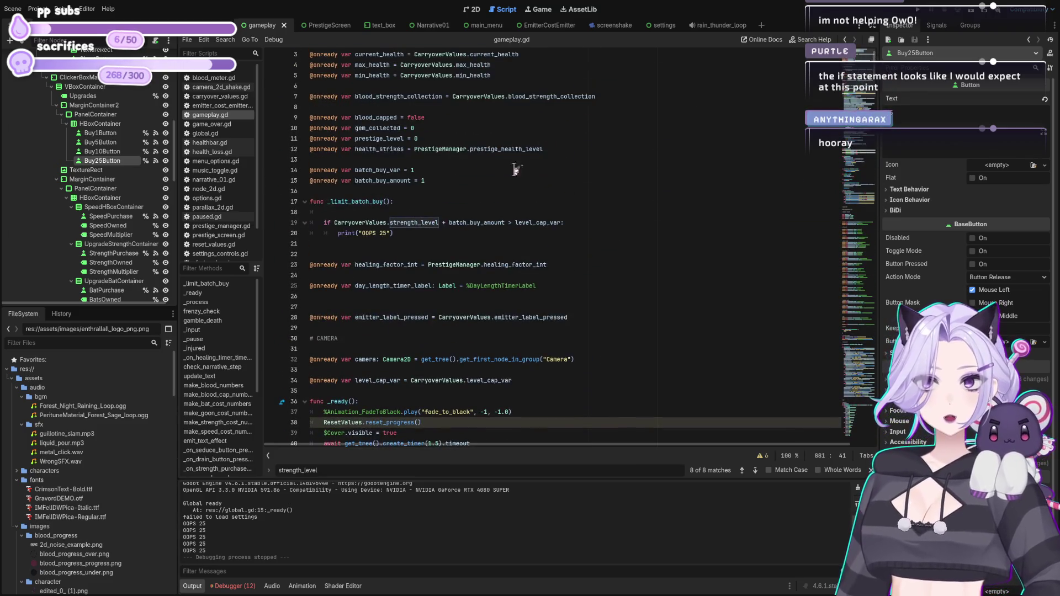
scroll(515, 169, down, 2)
click(424, 143)
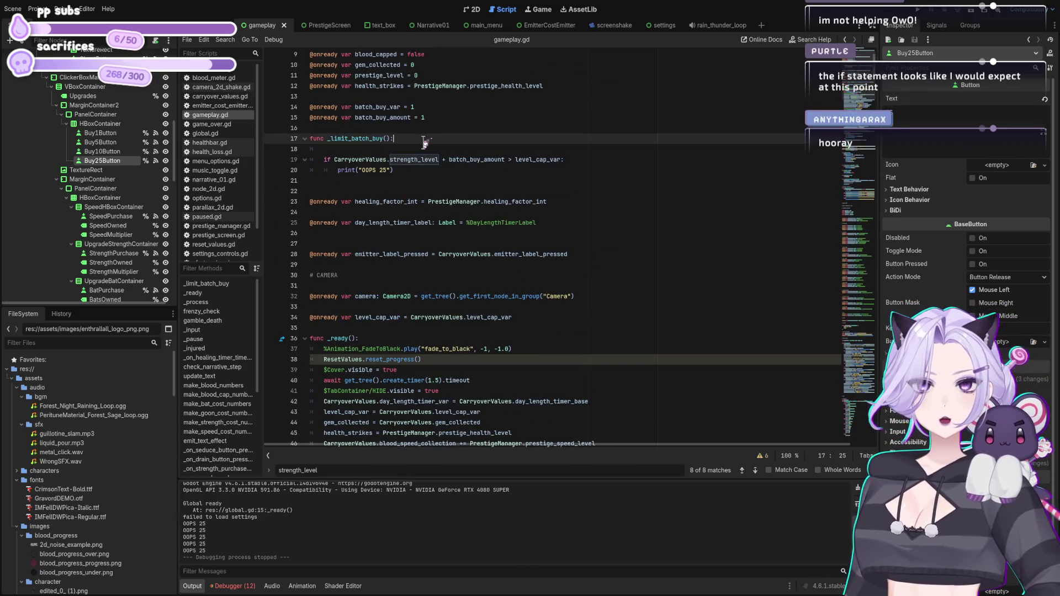
key(Delete)
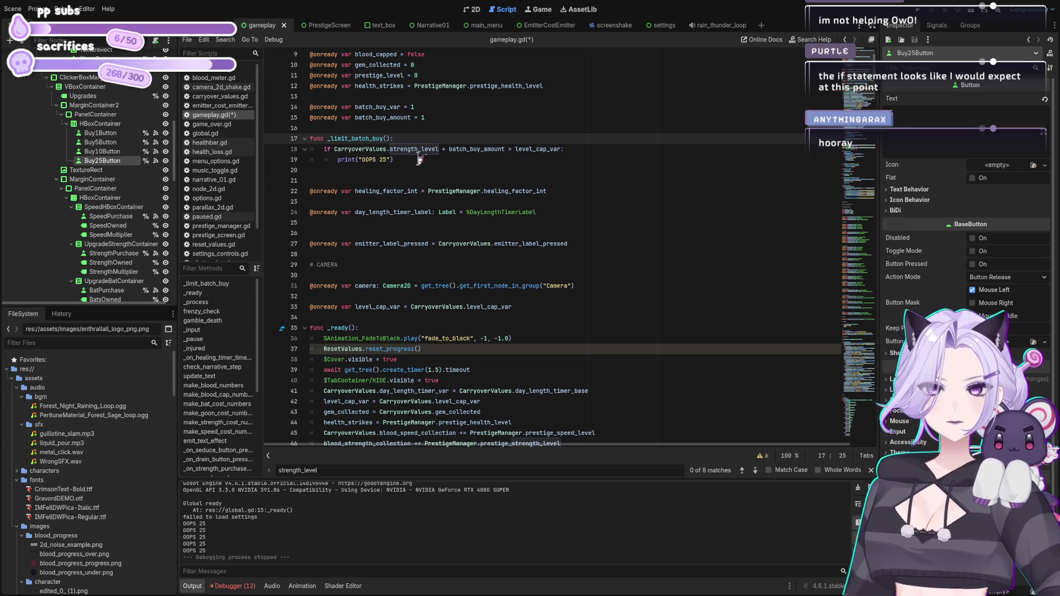
key(Down)
key(Down)
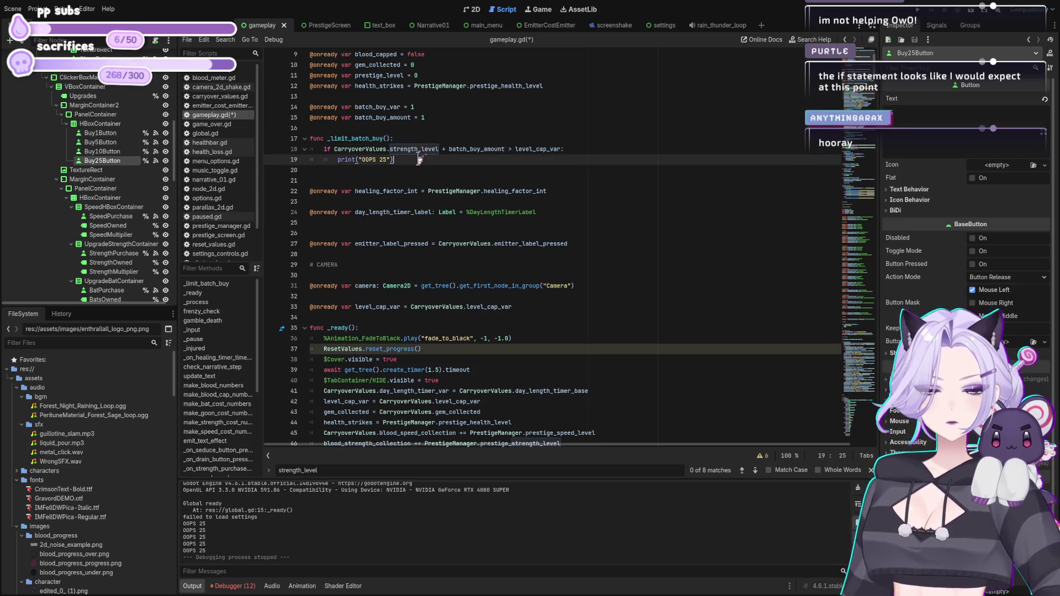
key(Up)
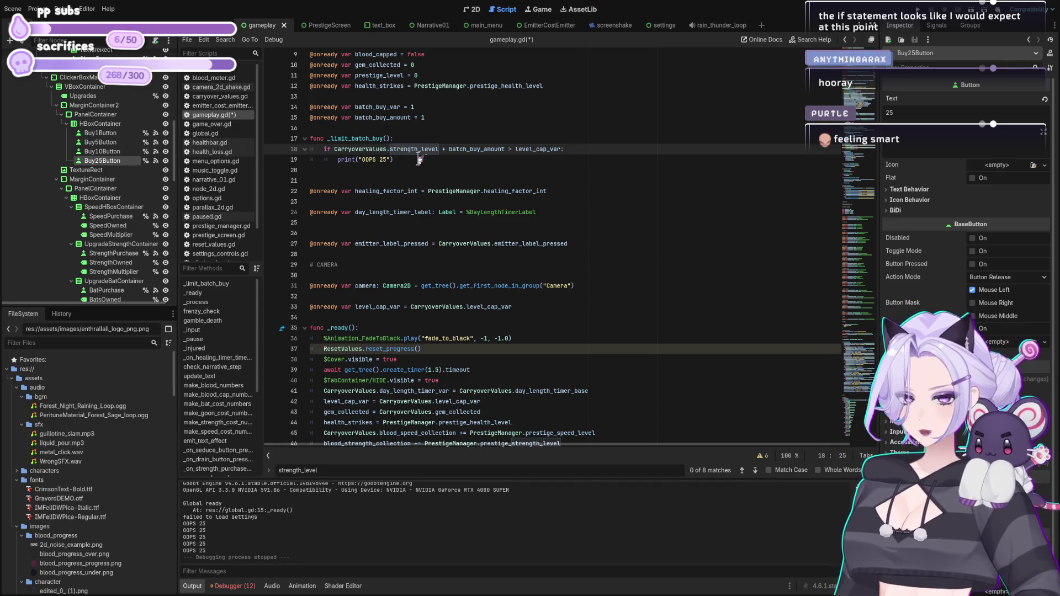
key(Down)
Add an elif branch that checks speed_level plus batch_buy_amount against level_cap_var and prints OOPS 25.
key(shift+Home)
key(shift+Home)
key(Left)
key(Return)
key(BackSpace)
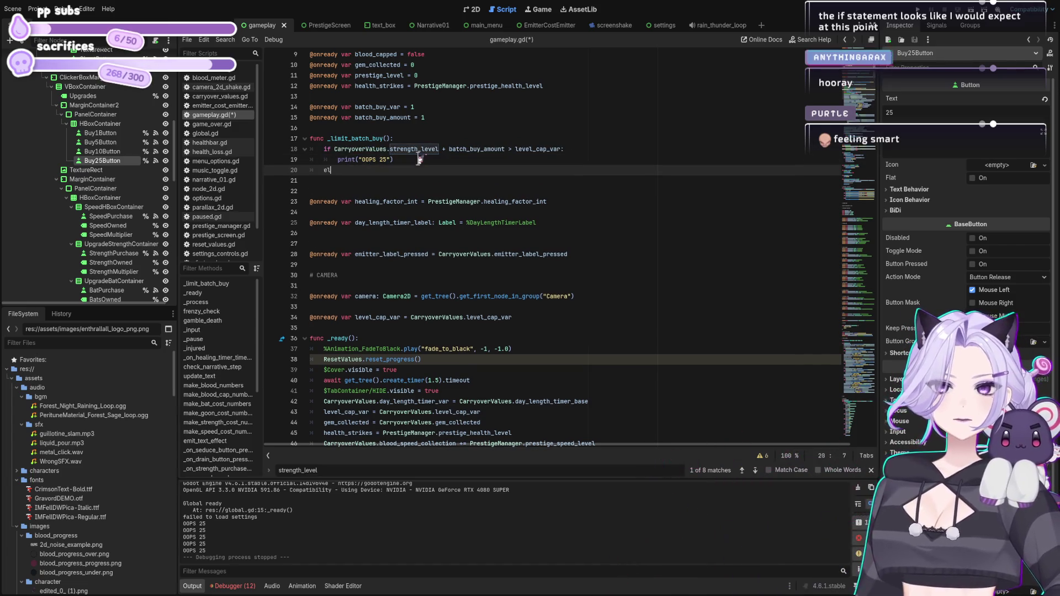
text(elif)
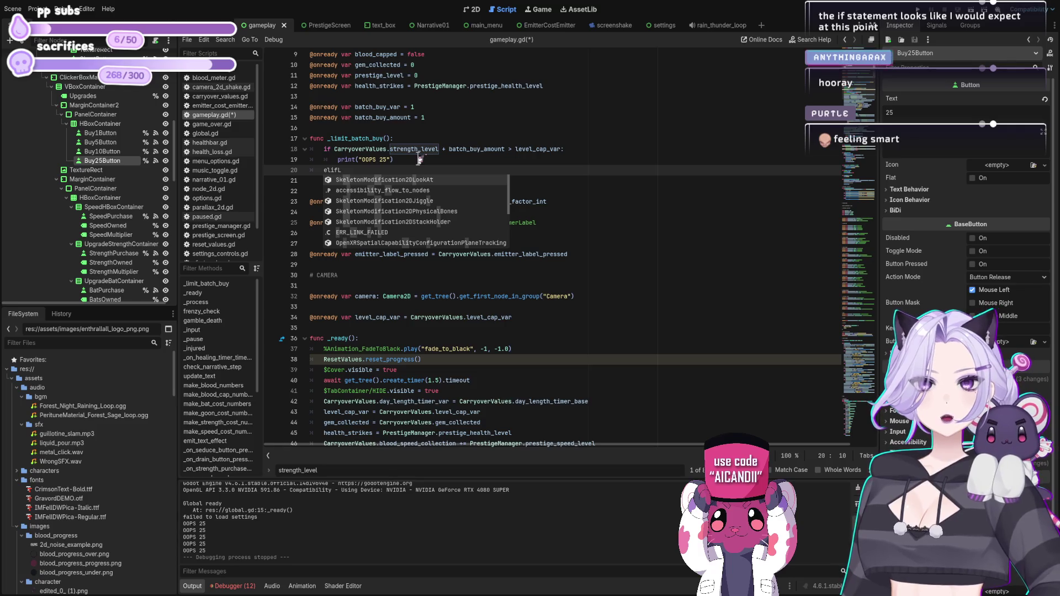
key(Tab)
text(if CarryoverValues.strength_level + batch_buy_amount > level_cap_var: 		print("OOPS 25"))
click(362, 170)
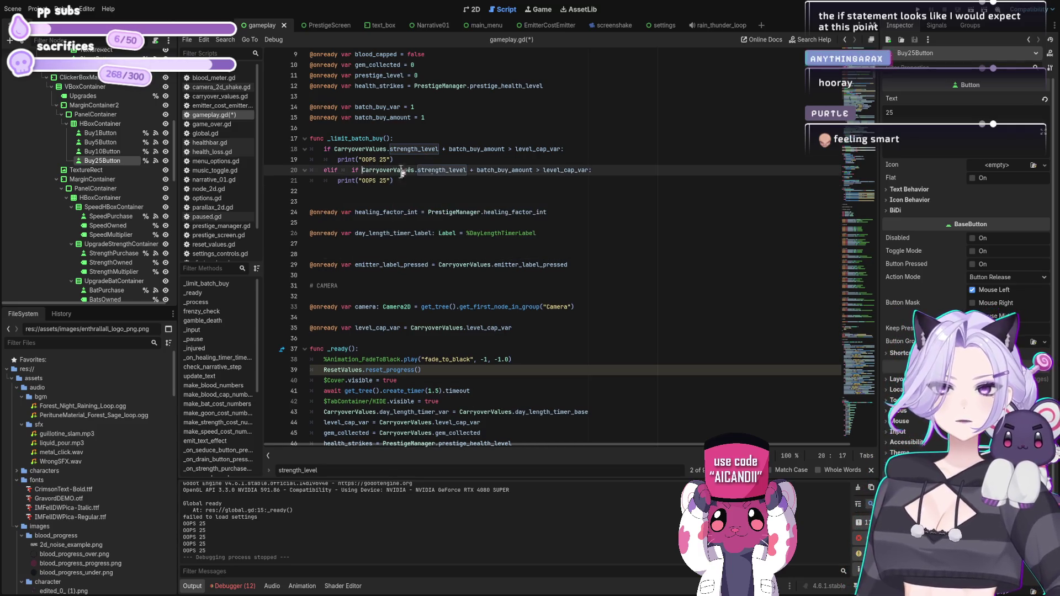
key(BackSpace)
key(BackSpace)
key(BackSpace)
key(Right)
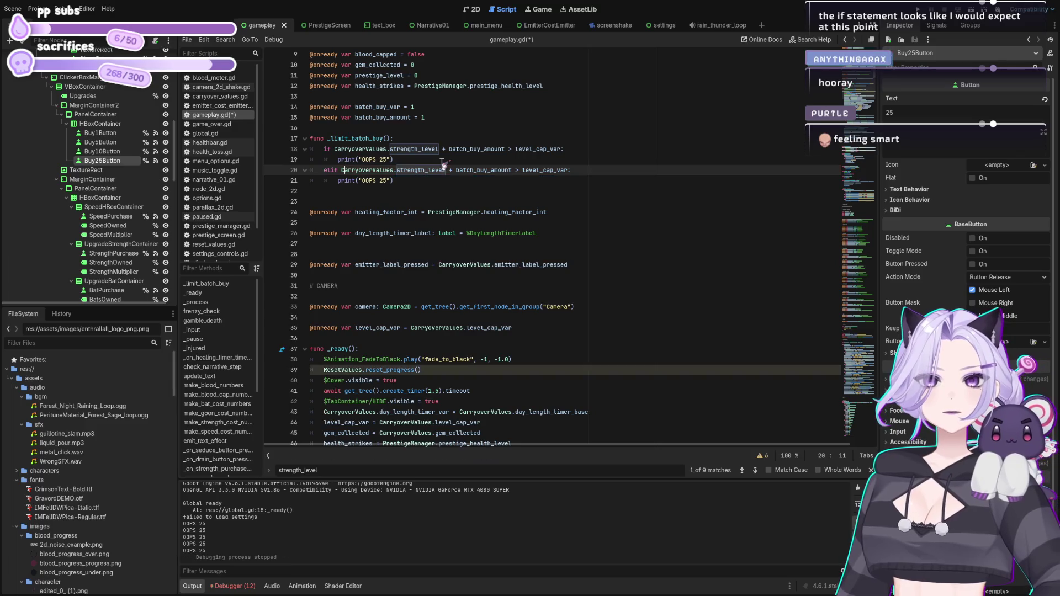
key(Delete)
key(Delete)
key(Delete)
text(speed)
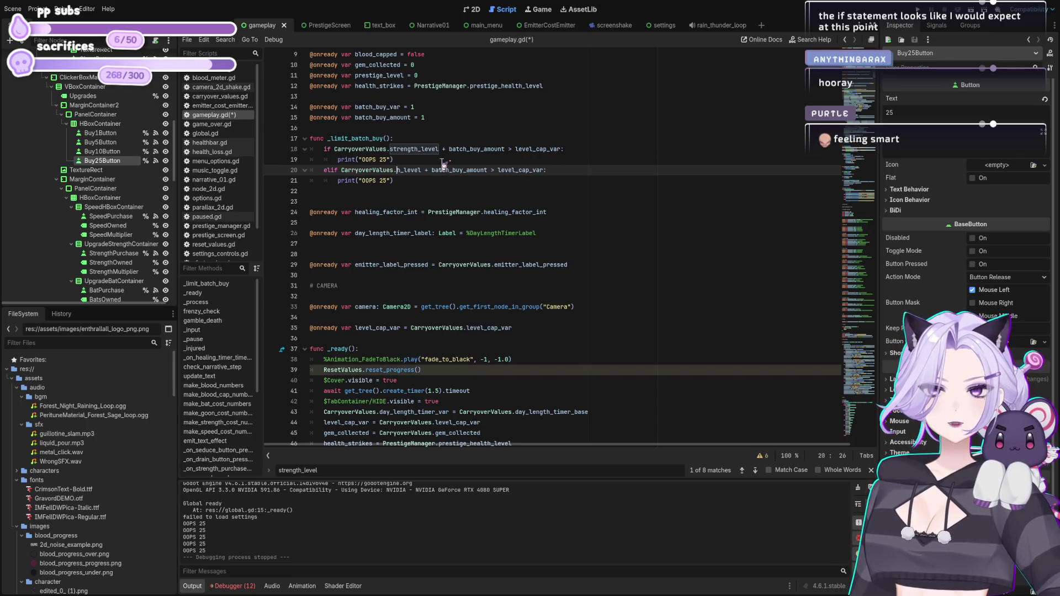
key(Escape)
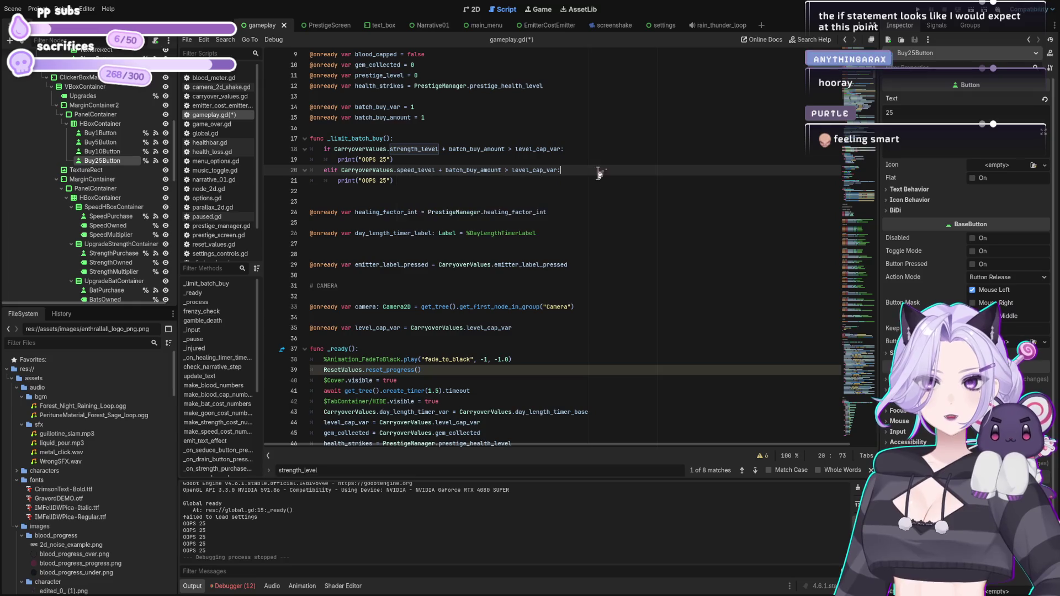
Duplicate the speed_level branch and rename the copy's condition to bat_level.
click(496, 182)
drag(450, 184, 255, 170)
key(ctrl+c)
click(415, 191)
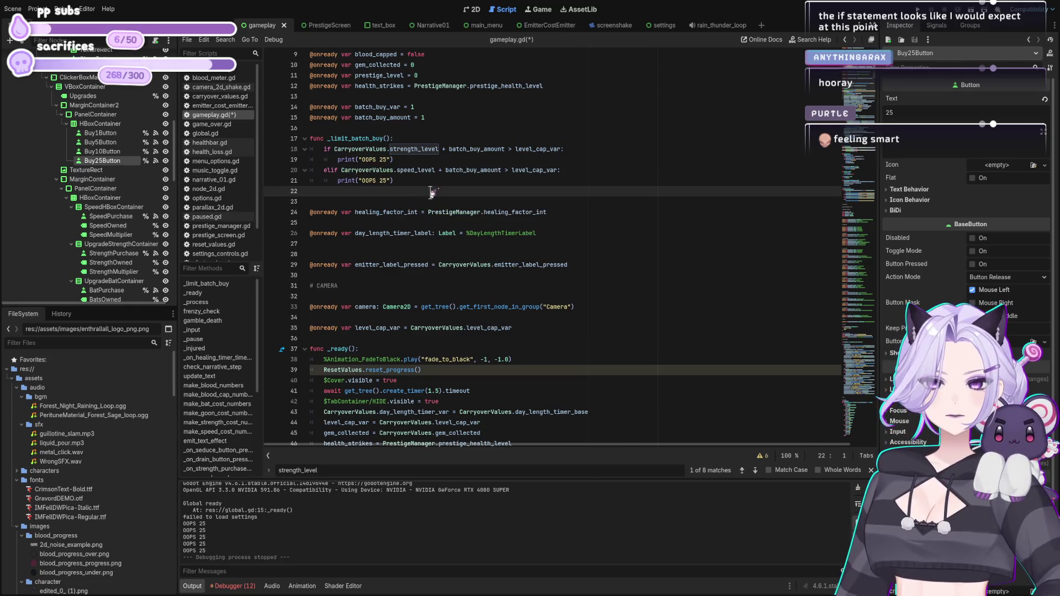
key(ctrl+v)
key(ctrl+v)
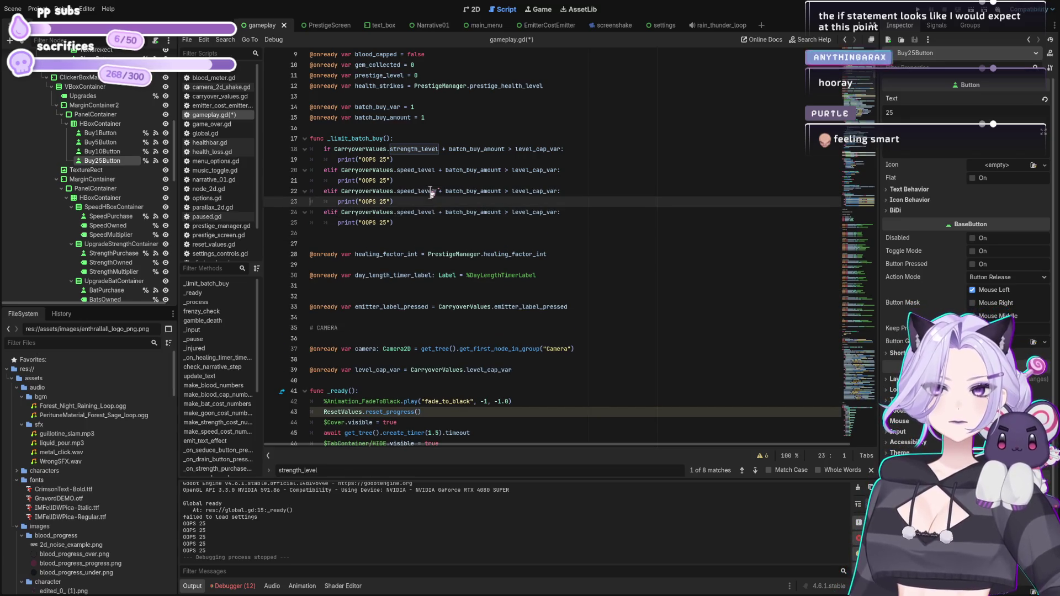
click(417, 191)
key(BackSpace)
key(BackSpace)
key(BackSpace)
text(bat)
Rename the last copied branch to goon_level and start an outdented line below it.
click(365, 233)
drag(397, 212, 413, 212)
text(goon)
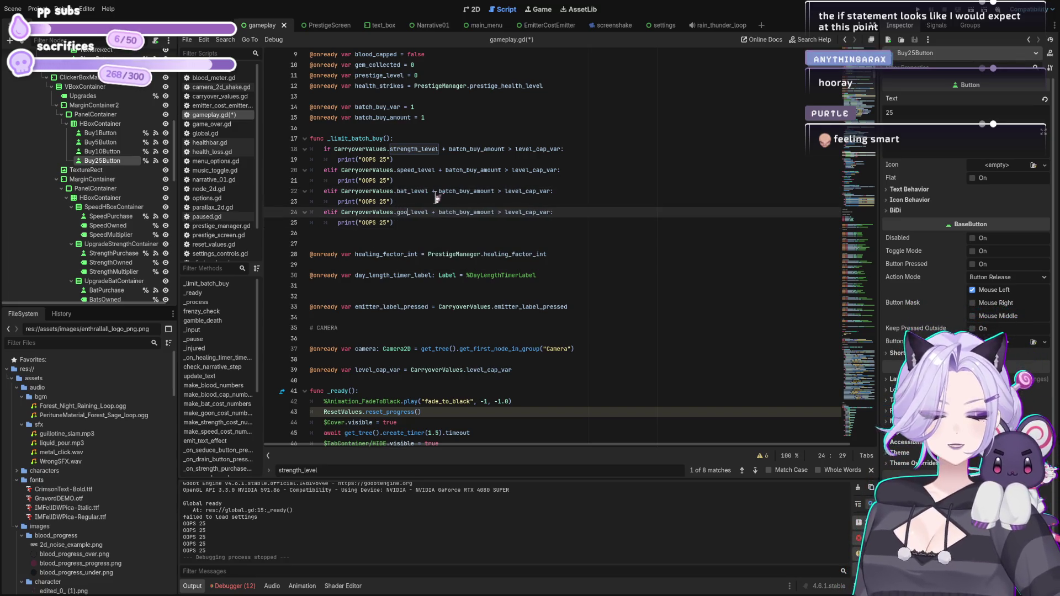
click(595, 187)
click(538, 221)
key(Return)
key(BackSpace)
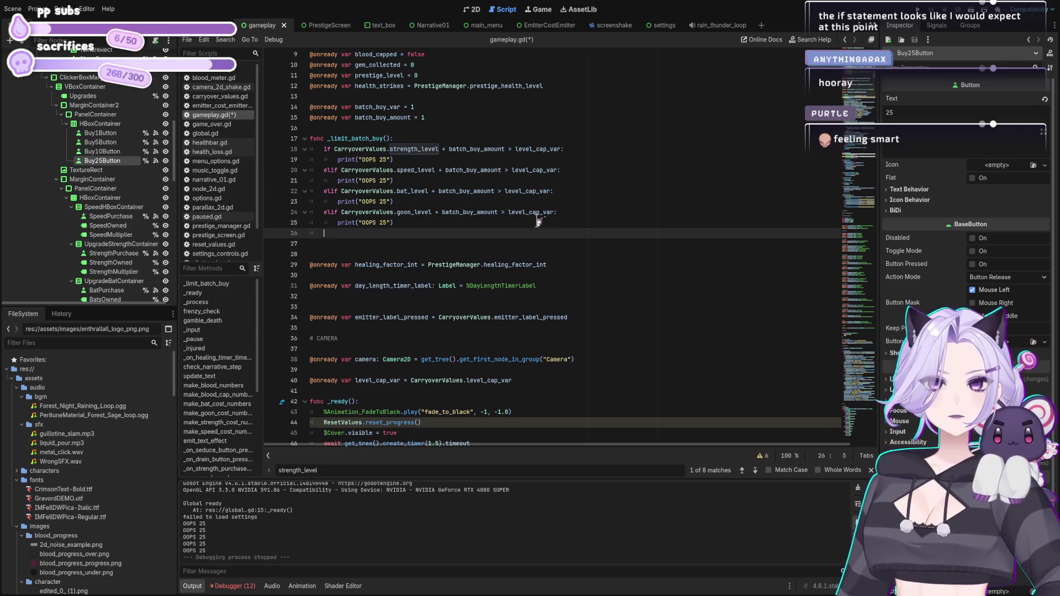
text(else:)
End the chain with an else branch containing pass, cutting a queue_free() call for reuse.
key(Return)
text(p)
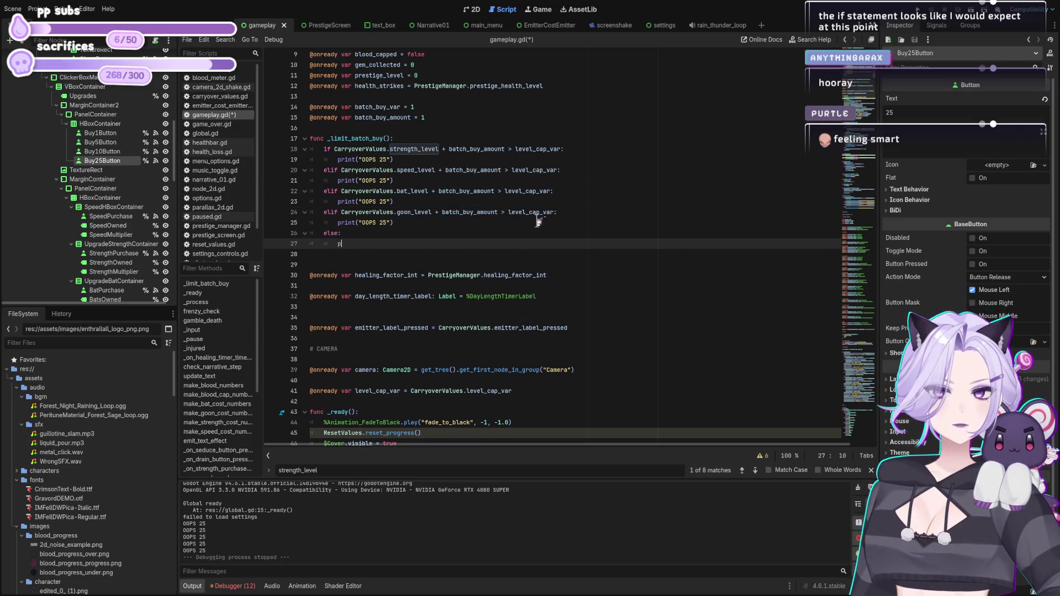
key(BackSpace)
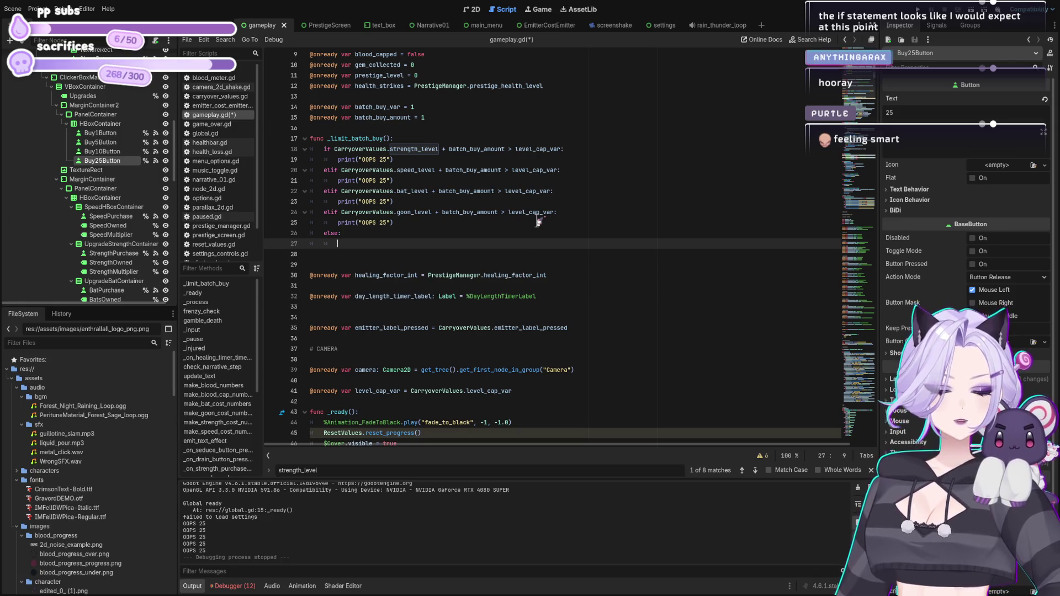
text(queue)
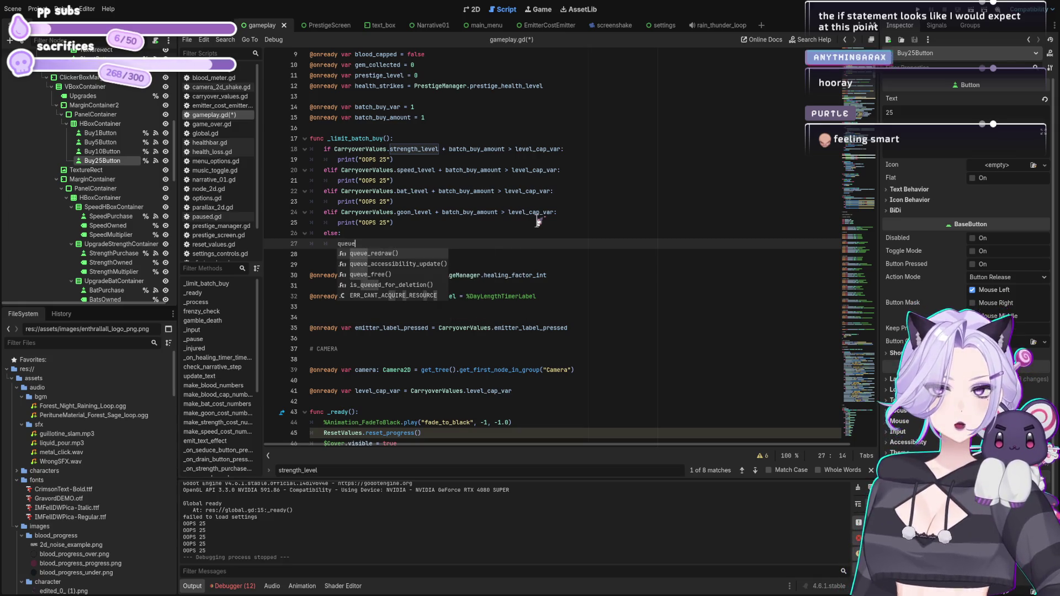
text(_fr)
key(ctrl+shift+Left)
text(pass)
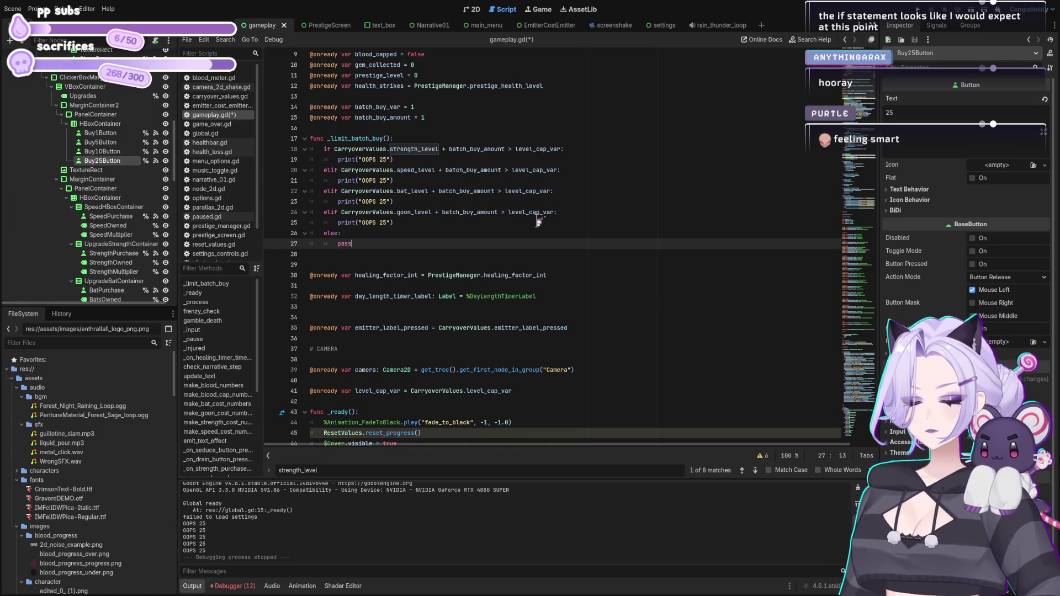
key(ctrl+shift+Left)
text(q)
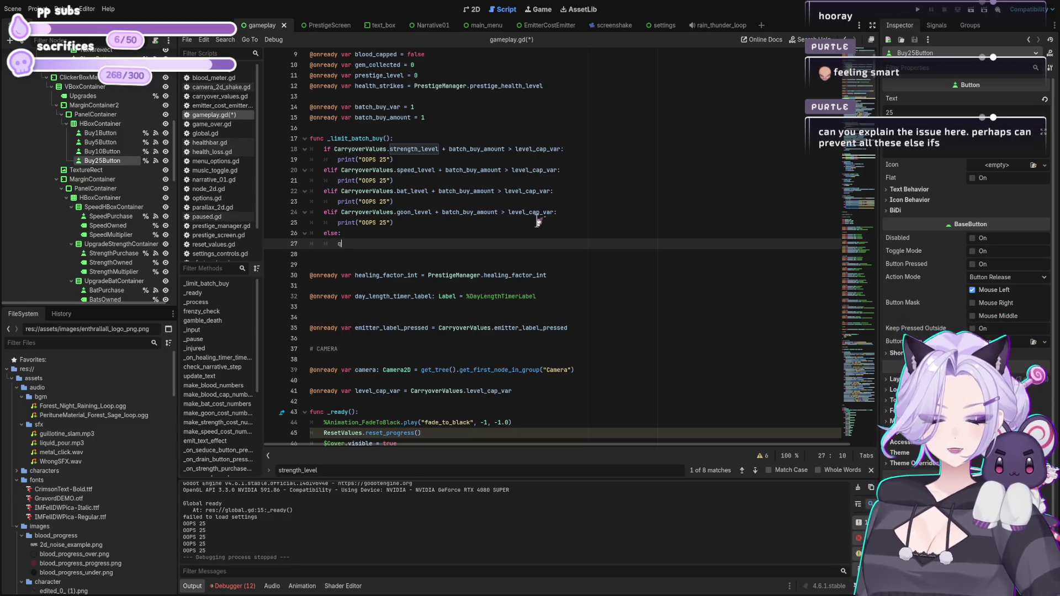
text(ueue_free)
key(Return)
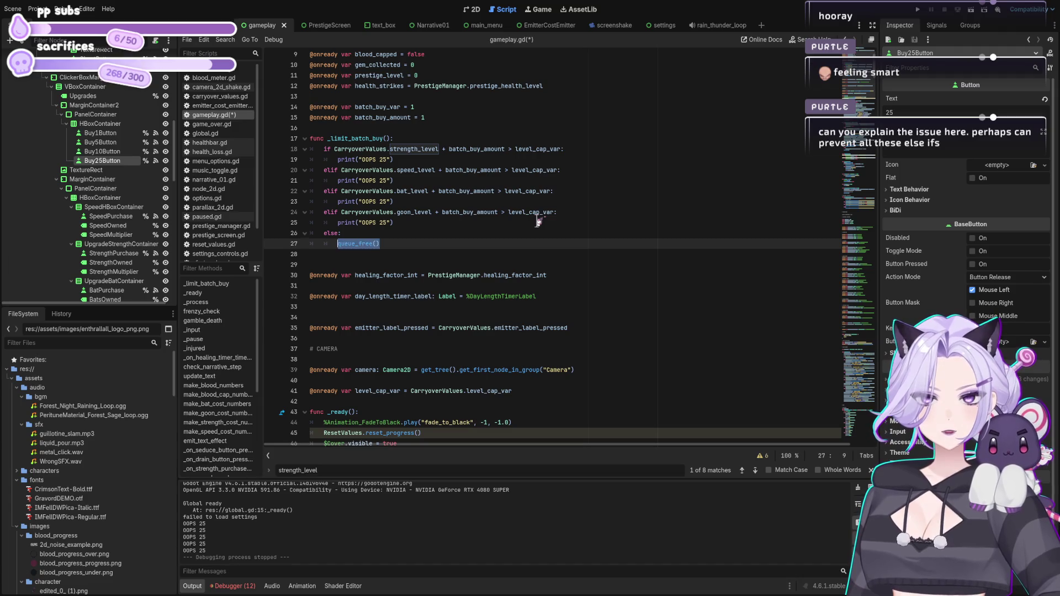
key(shift+Home)
key(ctrl+x)
text(pass)
Add queue_free() under the goon, bat, speed and strength print lines, then save gameplay.gd.
key(Up)
key(Up)
key(End)
key(Return)
key(ctrl+v)
key(Up)
key(Up)
key(Up)
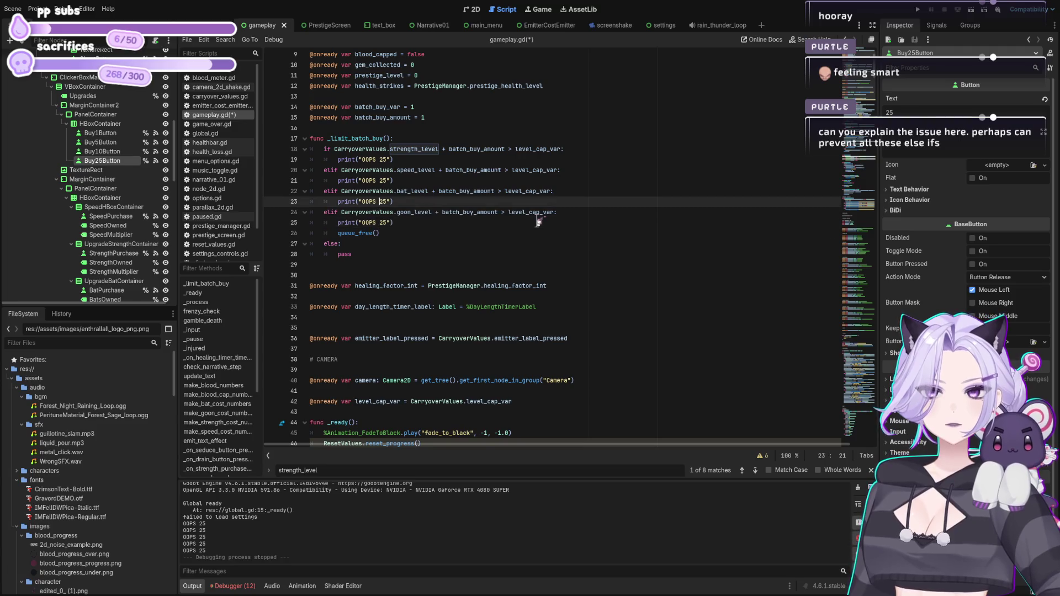
key(Return)
key(ctrl+v)
key(Up)
key(Up)
key(Up)
key(Return)
key(ctrl+v)
key(Up)
key(Up)
key(Up)
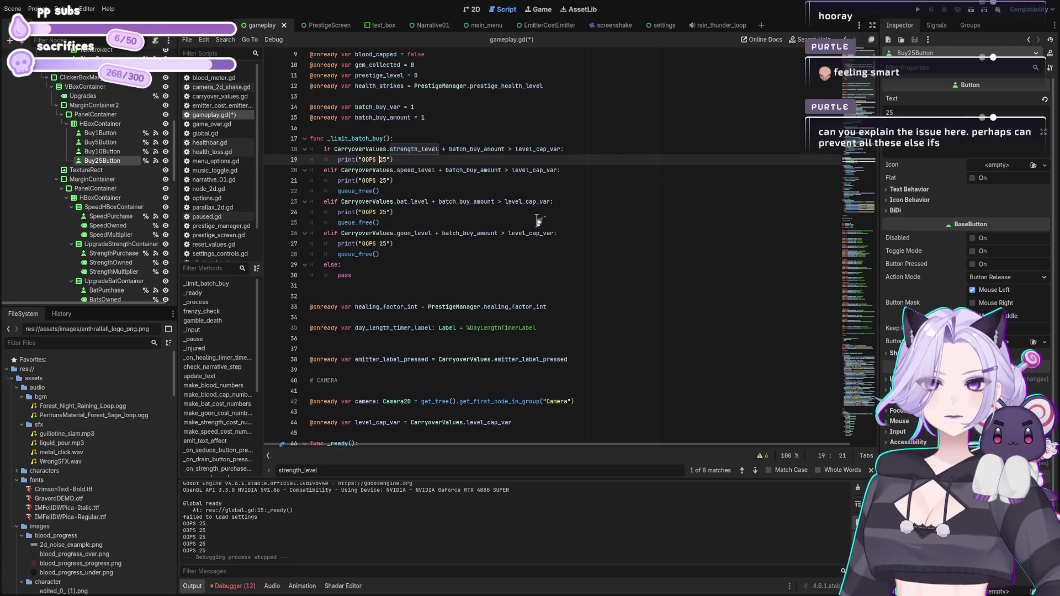
key(Return)
key(ctrl+v)
key(ctrl+s)
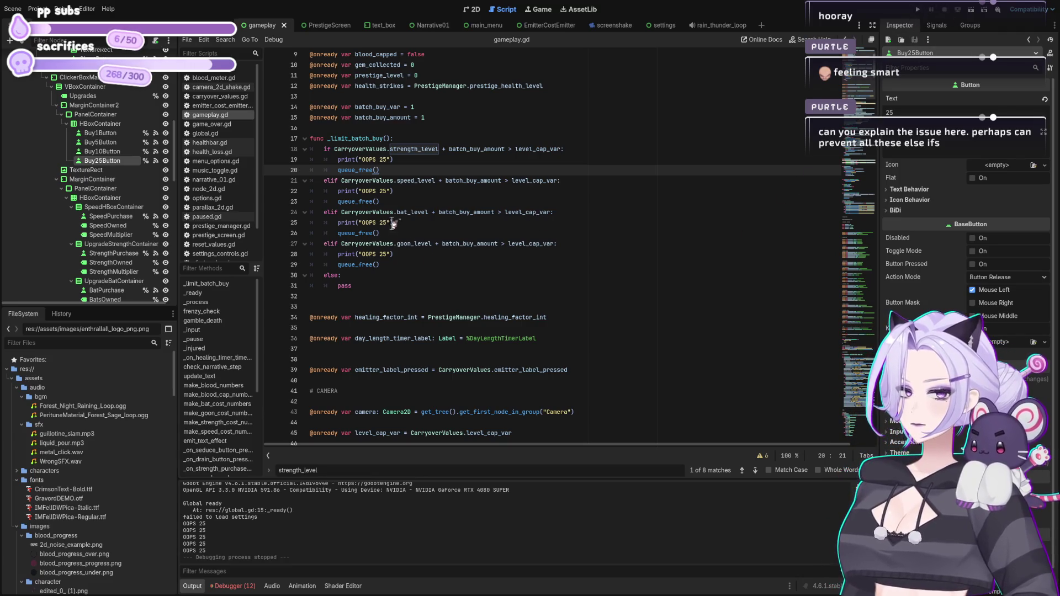
Check the strength, speed, bat and goon conditions, then run the project to test the batch-buy limit.
click(423, 150)
click(419, 182)
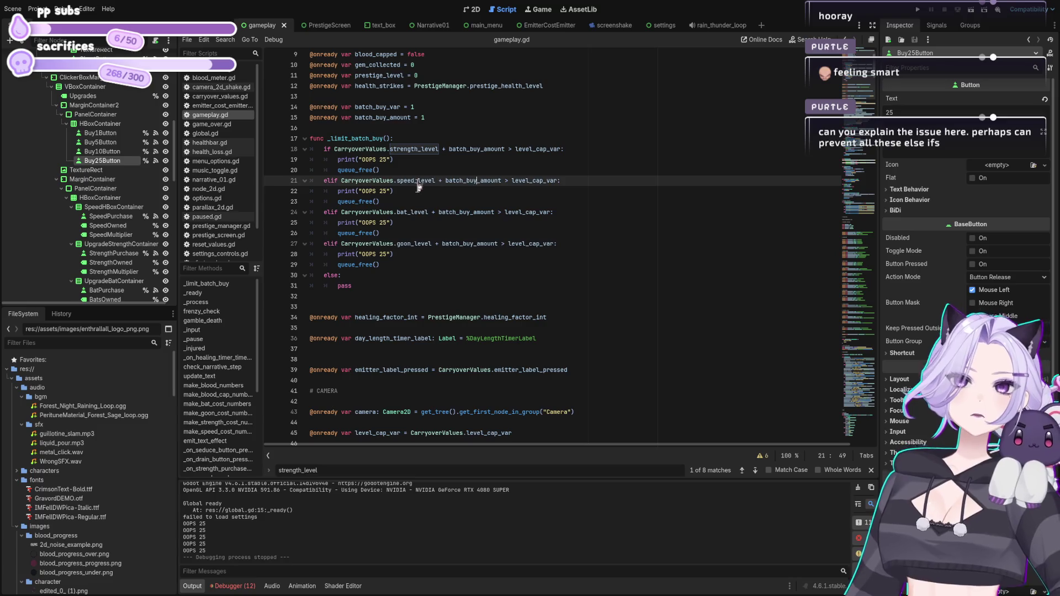
click(428, 221)
click(417, 253)
click(418, 216)
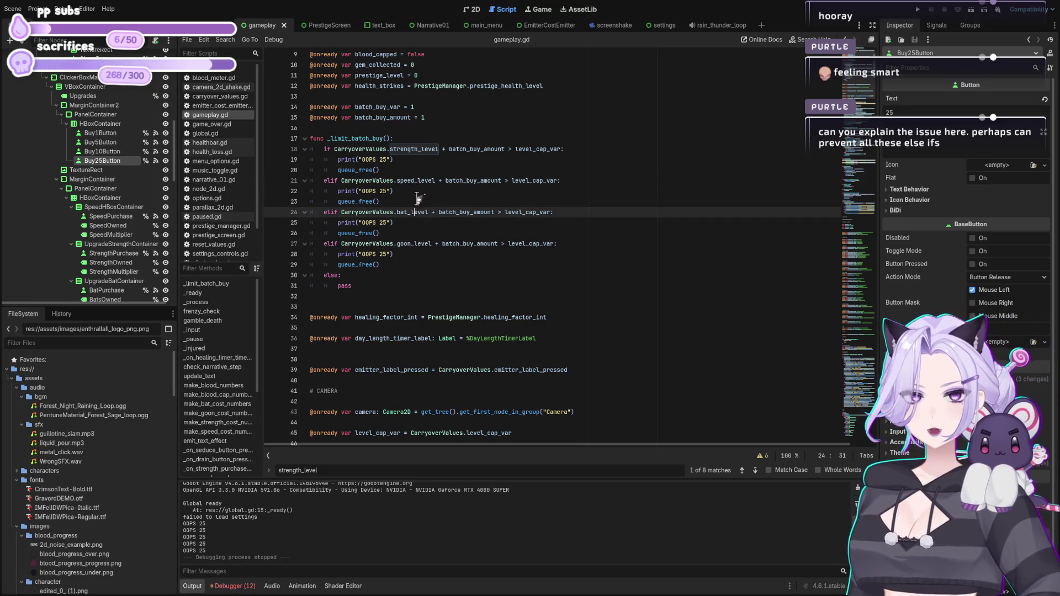
click(418, 191)
click(433, 150)
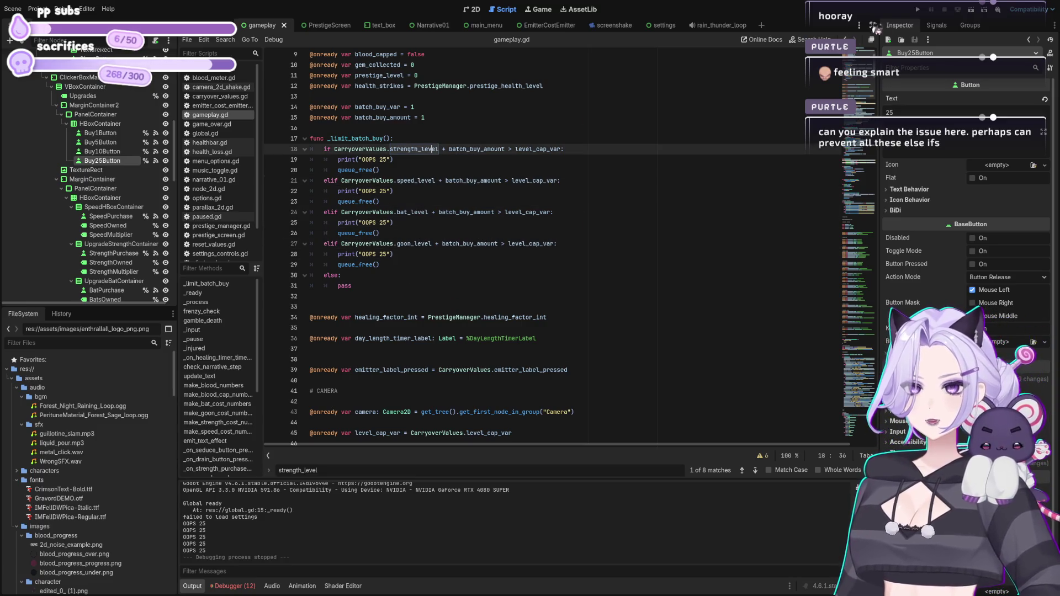
click(917, 10)
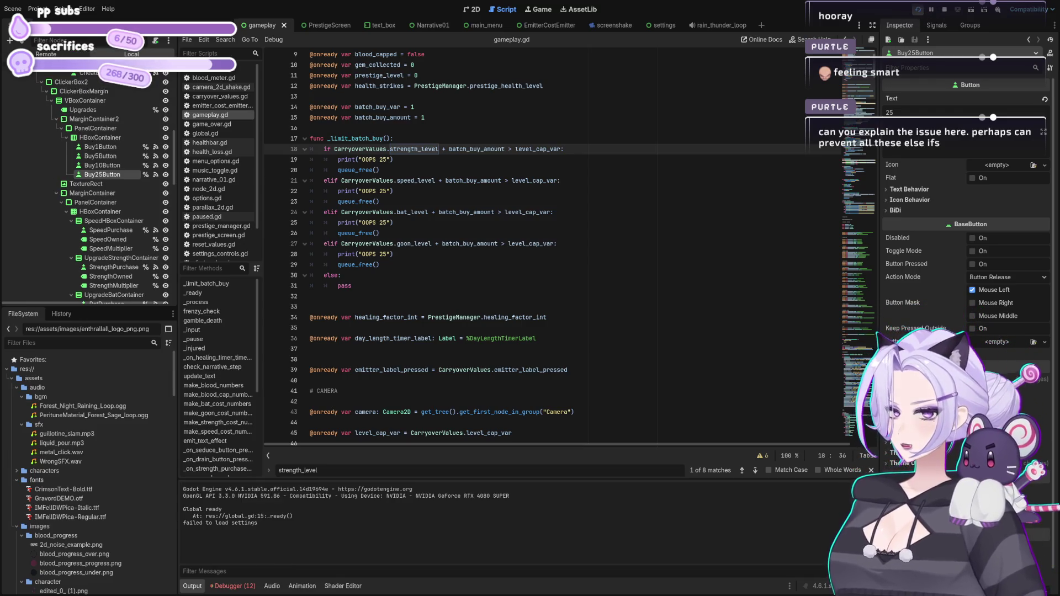
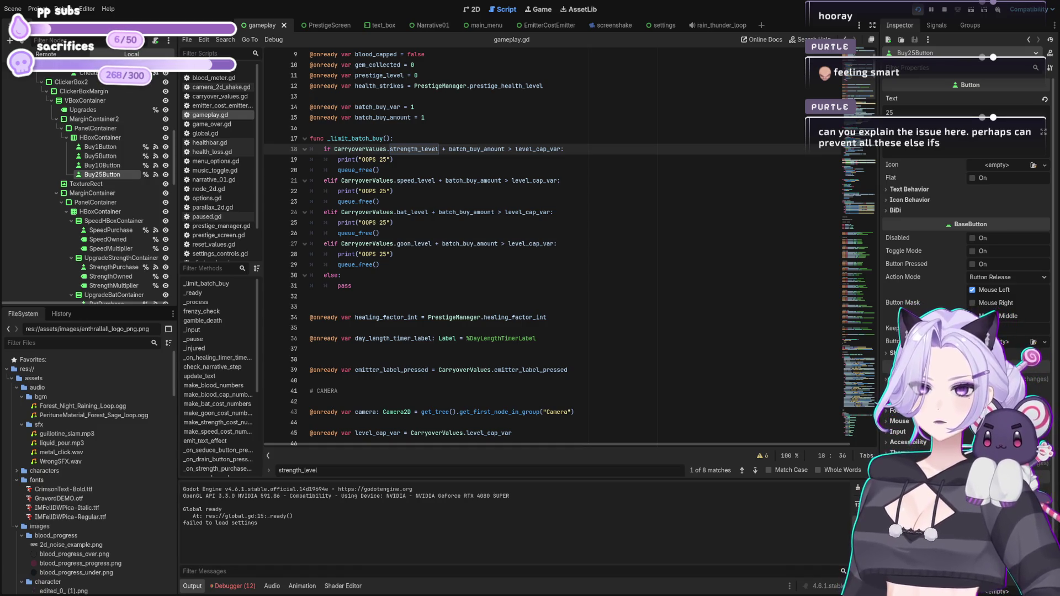
Inspect the goon_level branch of _limit_batch_buy, then scroll down to the purchase handlers near line 566.
click(480, 263)
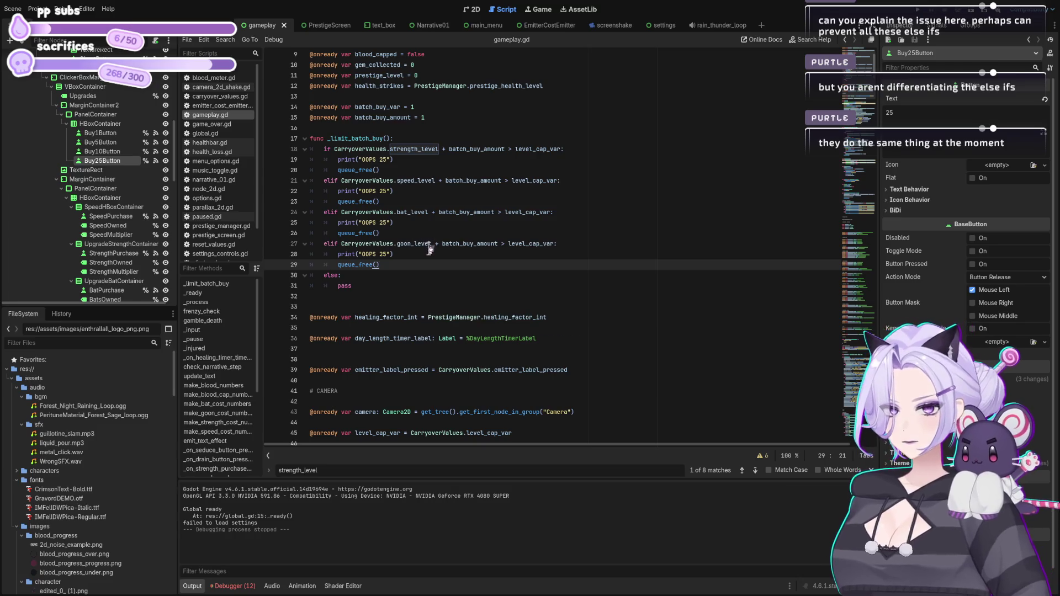
click(479, 243)
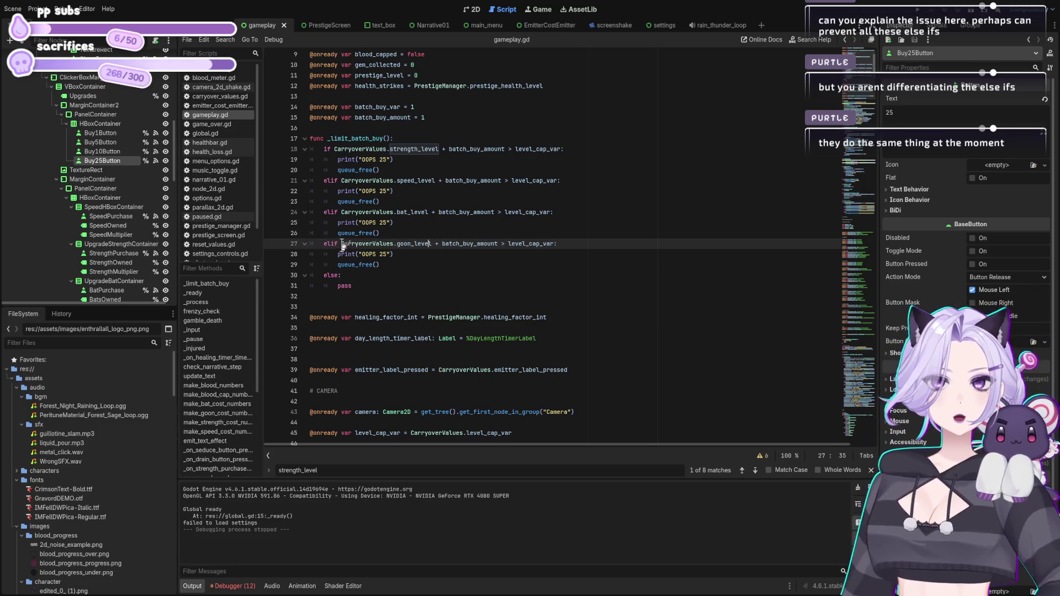
drag(343, 244, 432, 244)
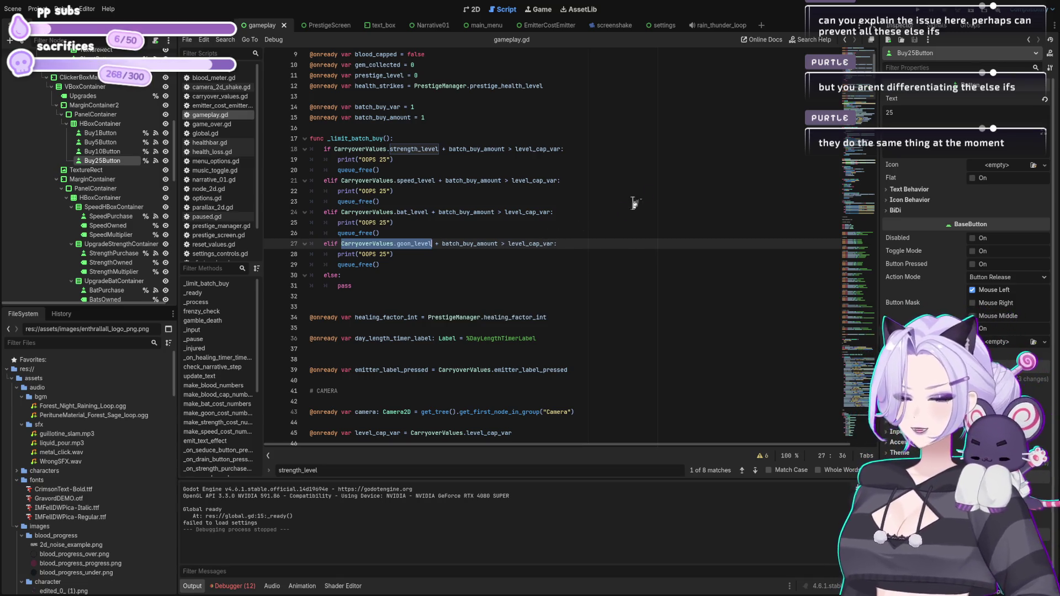
click(430, 244)
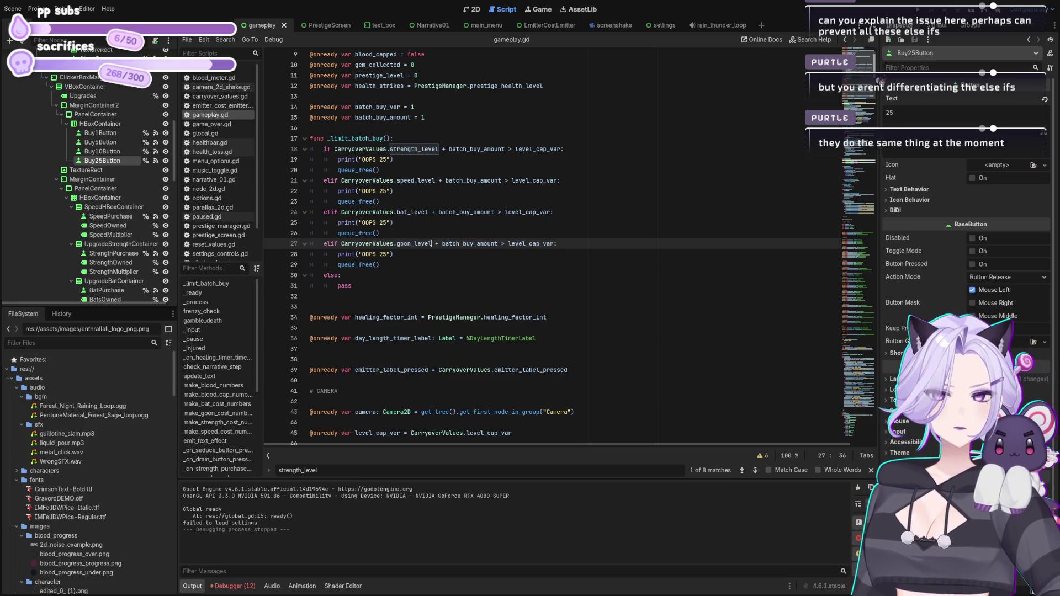
mouse_move(858, 55)
mouse_down()
mouse_move(867, 210)
mouse_move(894, 286)
mouse_up()
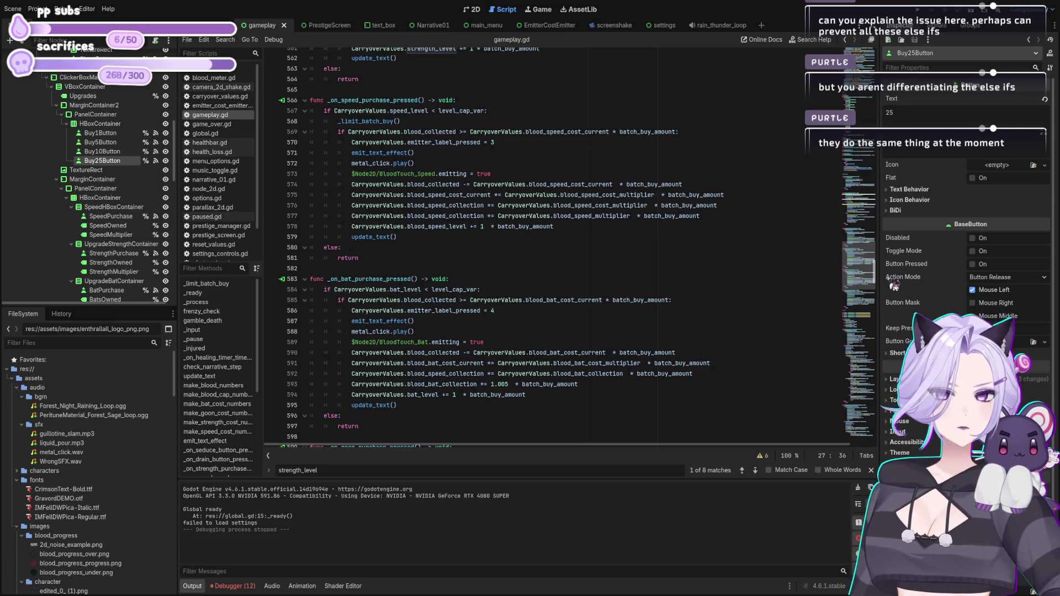
Add a _limit_batch_buy() call under the bat and goon level checks and save gameplay.gd.
click(417, 121)
key(shift+Home)
key(ctrl+c)
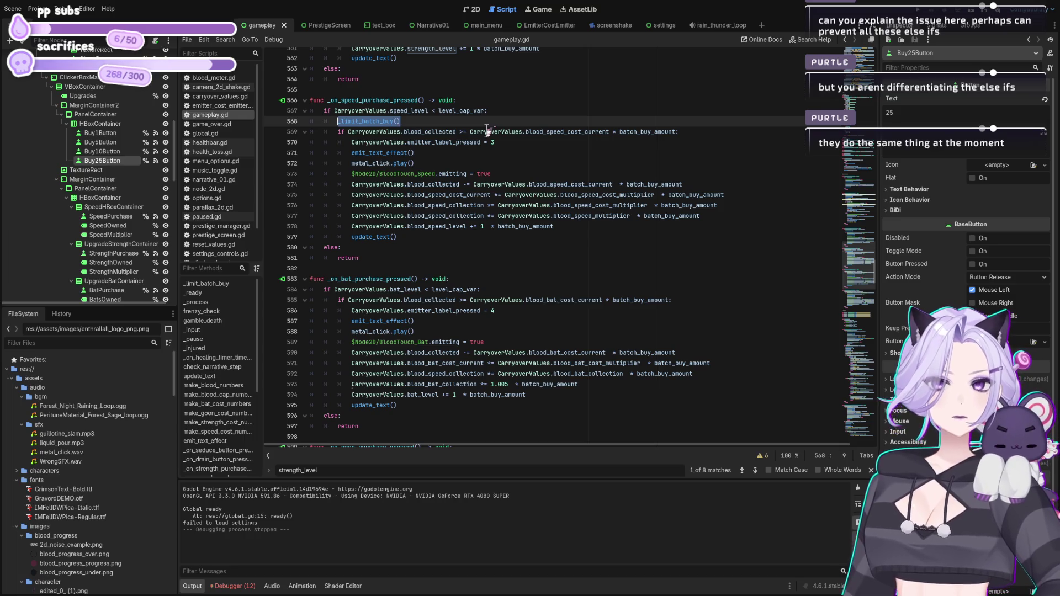
click(491, 290)
key(Return)
key(ctrl+v)
scroll(580, 260, down, 8)
click(495, 216)
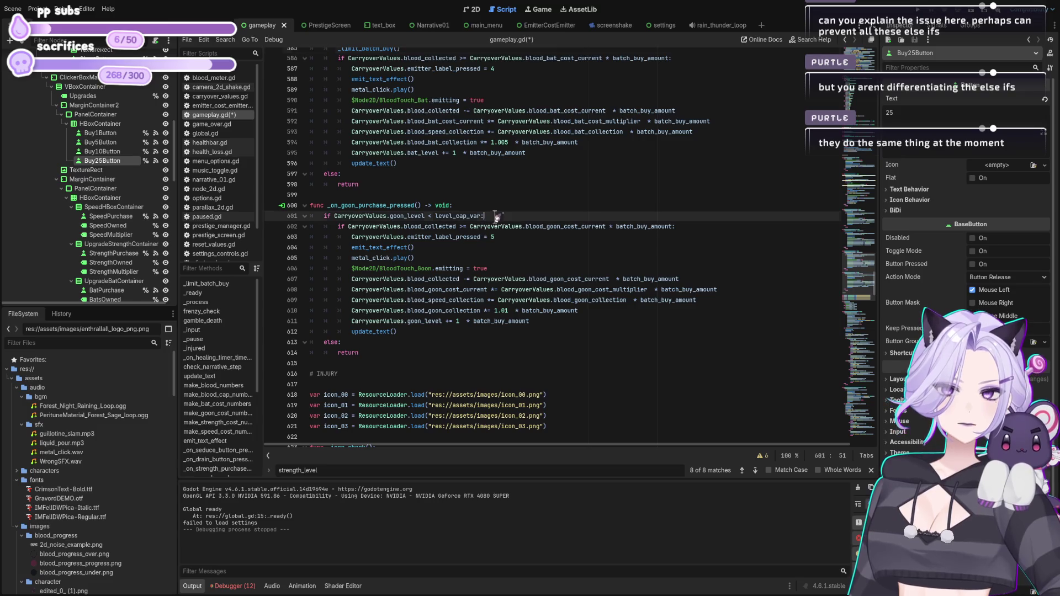
key(Return)
key(ctrl+v)
scroll(549, 259, up, 8)
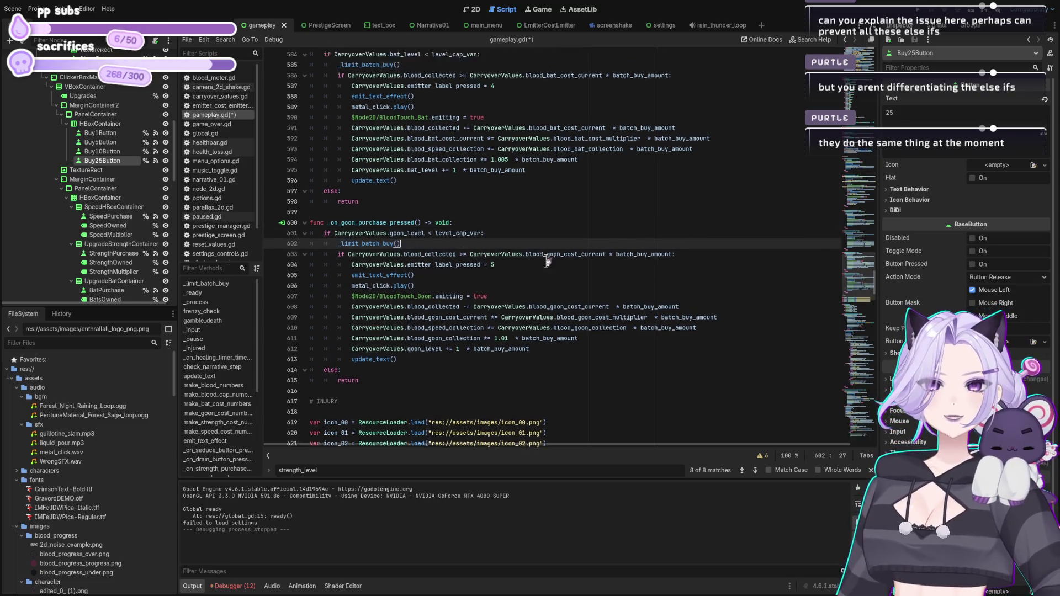
click(449, 247)
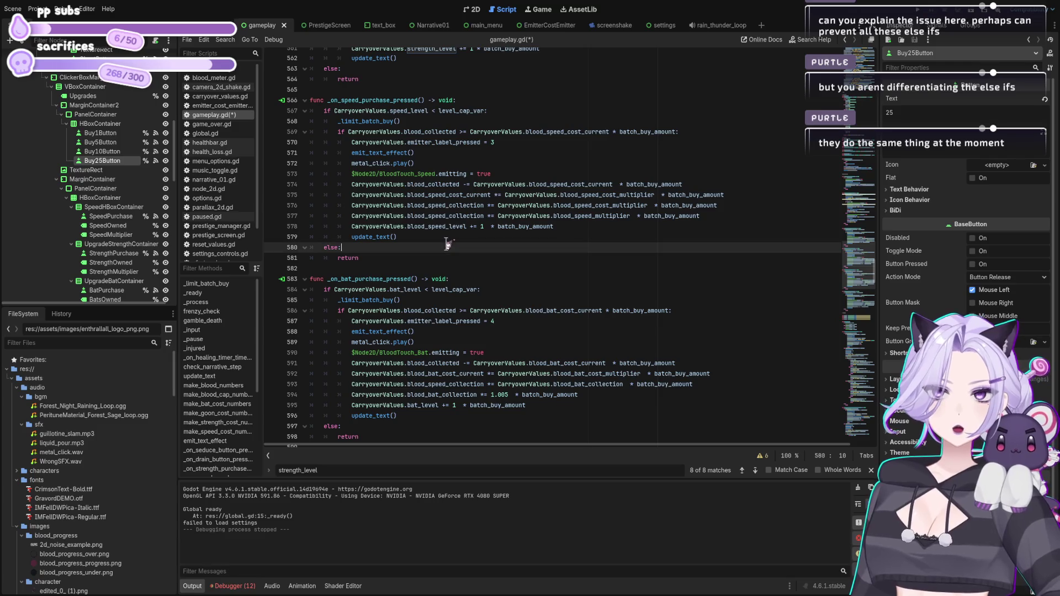
key(ctrl+s)
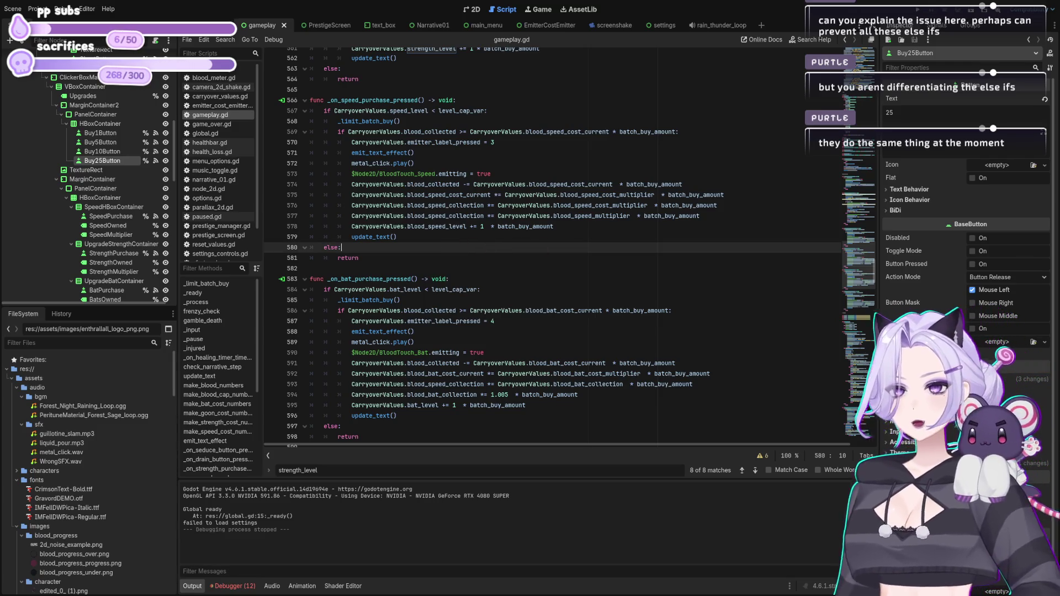
Replace the speed purchase handler with a copy of the strength handler.
click(538, 227)
scroll(547, 232, up, 4)
scroll(547, 233, up, 2)
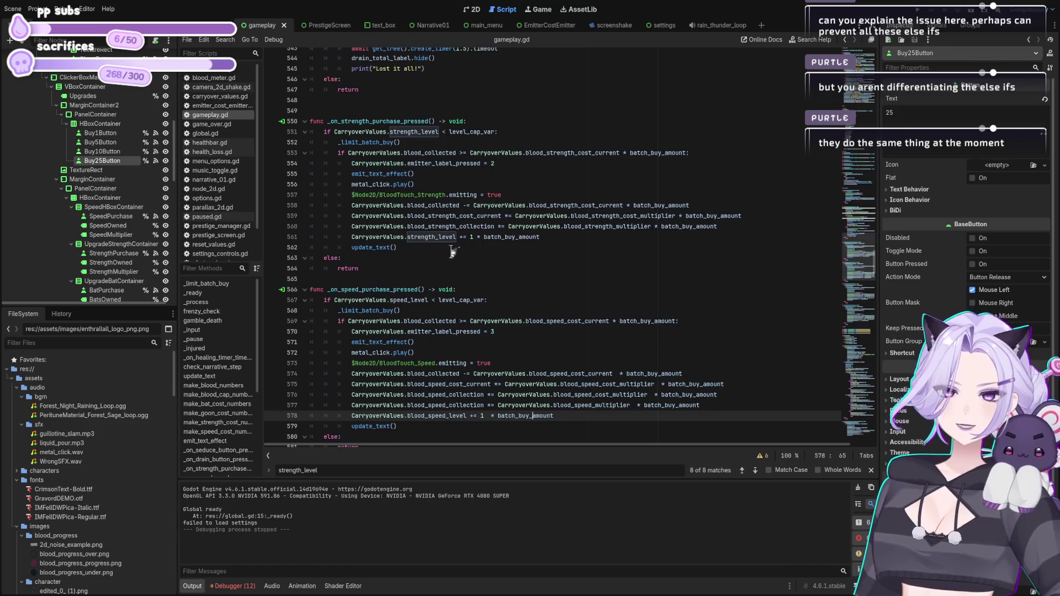
drag(392, 266, 213, 122)
key(ctrl+c)
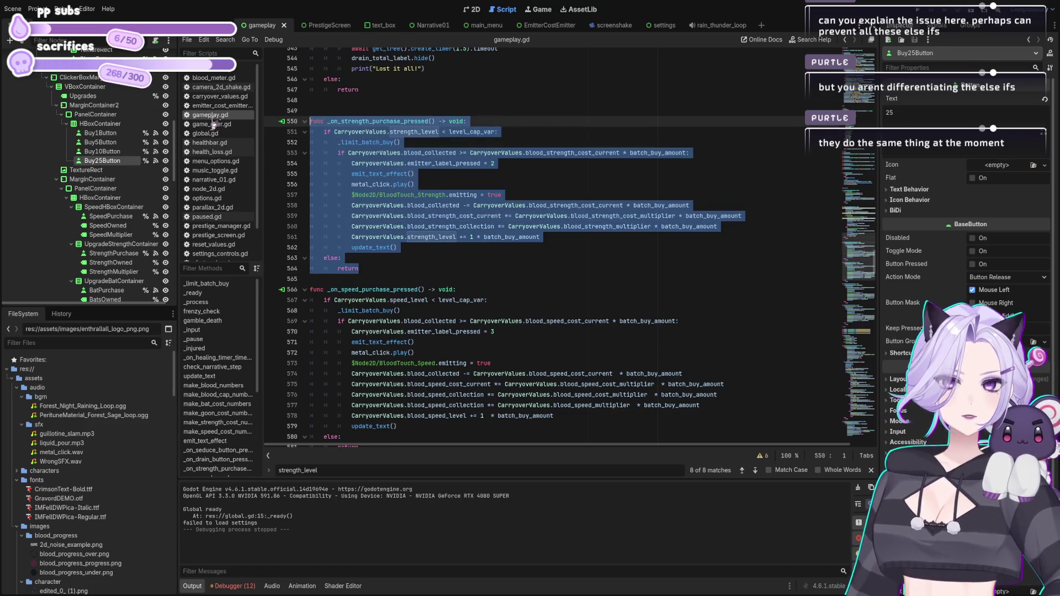
scroll(542, 192, down, 3)
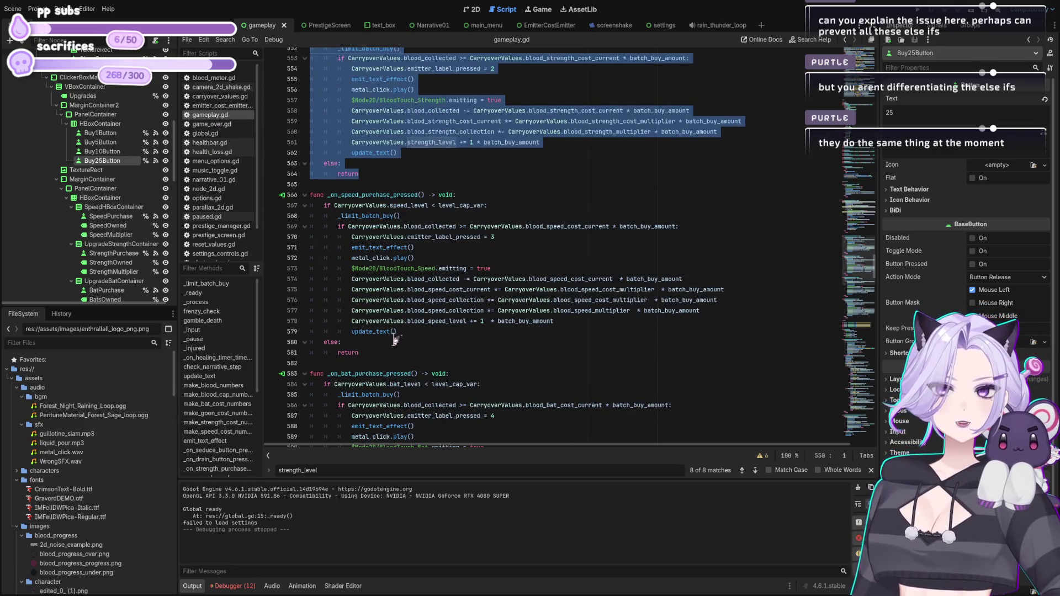
mouse_move(372, 352)
mouse_down()
mouse_move(239, 214)
mouse_move(240, 193)
mouse_up()
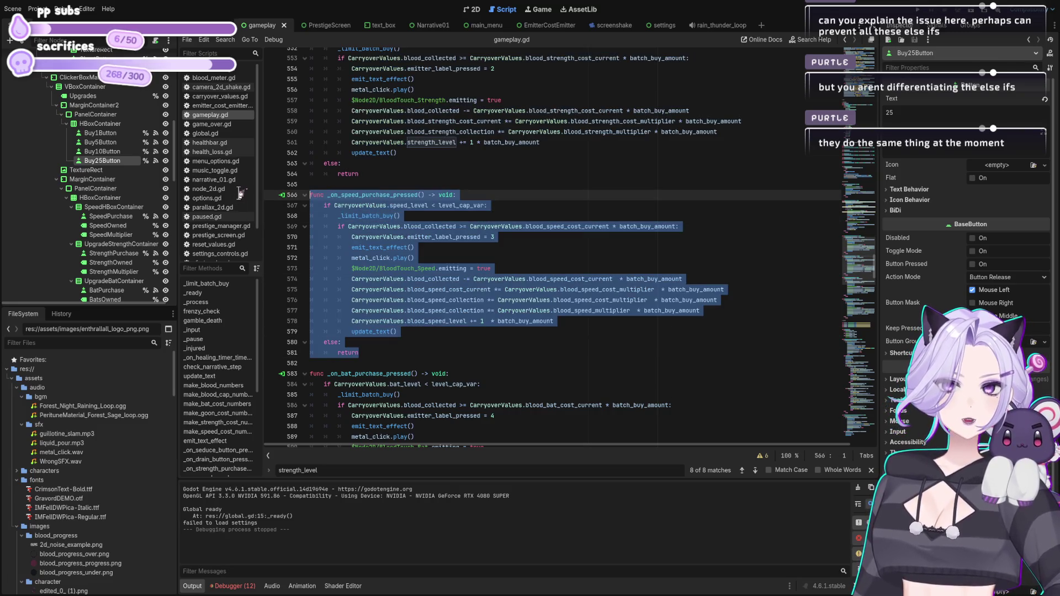
key(ctrl+v)
click(525, 234)
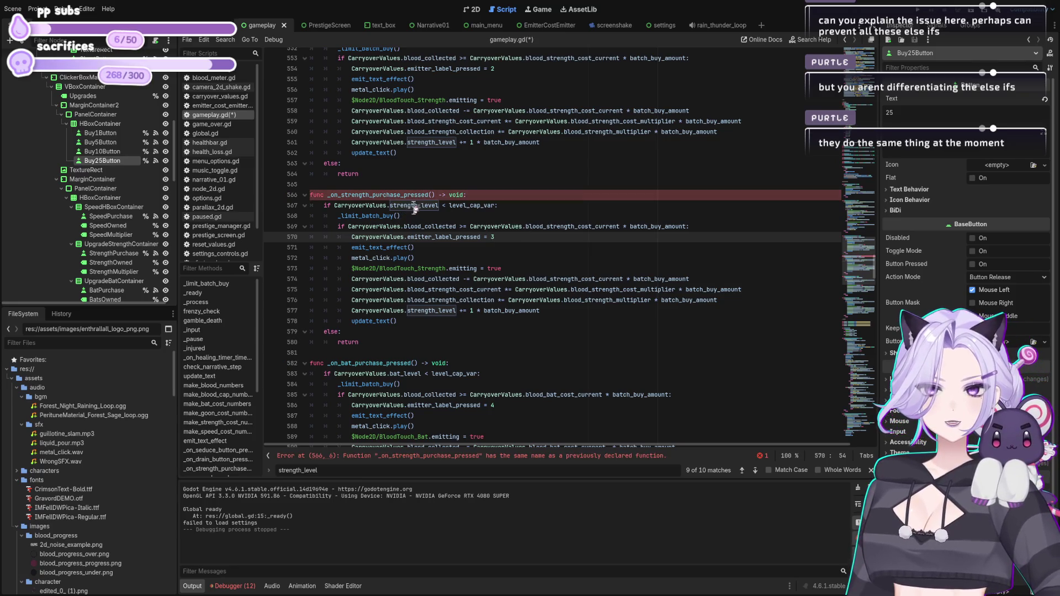
Change strength to speed in the handler name, level check, cost name and BloodTouch_Speed path.
click(396, 205)
text(speed)
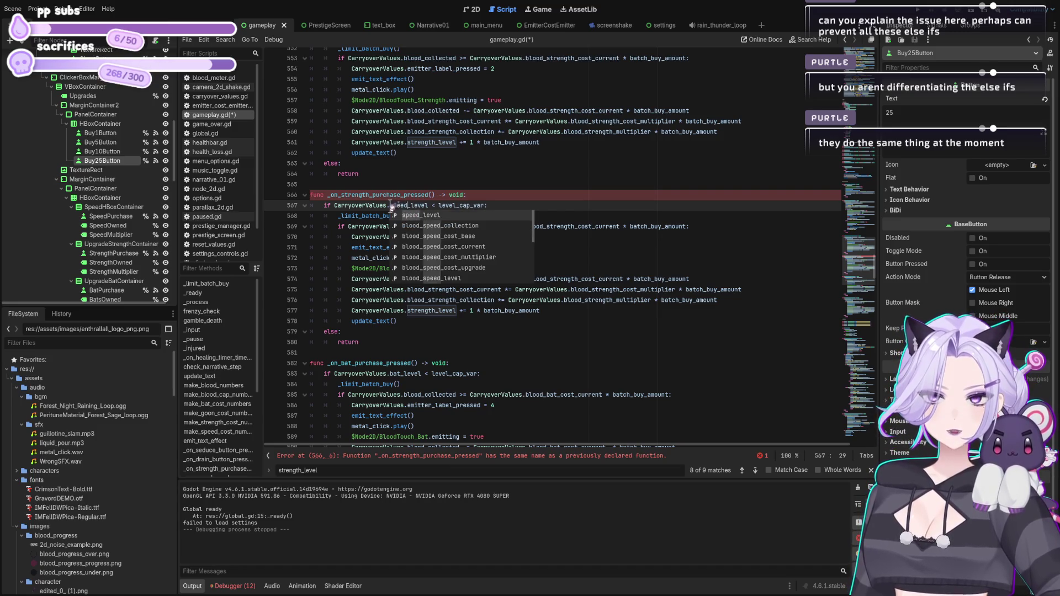
key(Escape)
drag(370, 195, 342, 195)
text(speed)
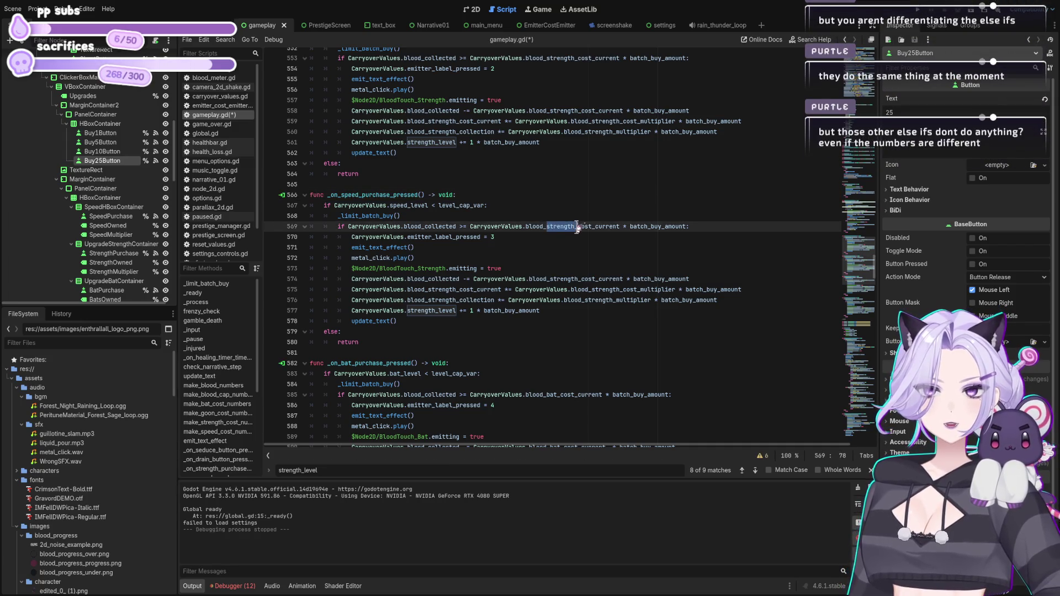
drag(575, 226, 546, 226)
text(speed)
key(BackSpace)
key(BackSpace)
key(BackSpace)
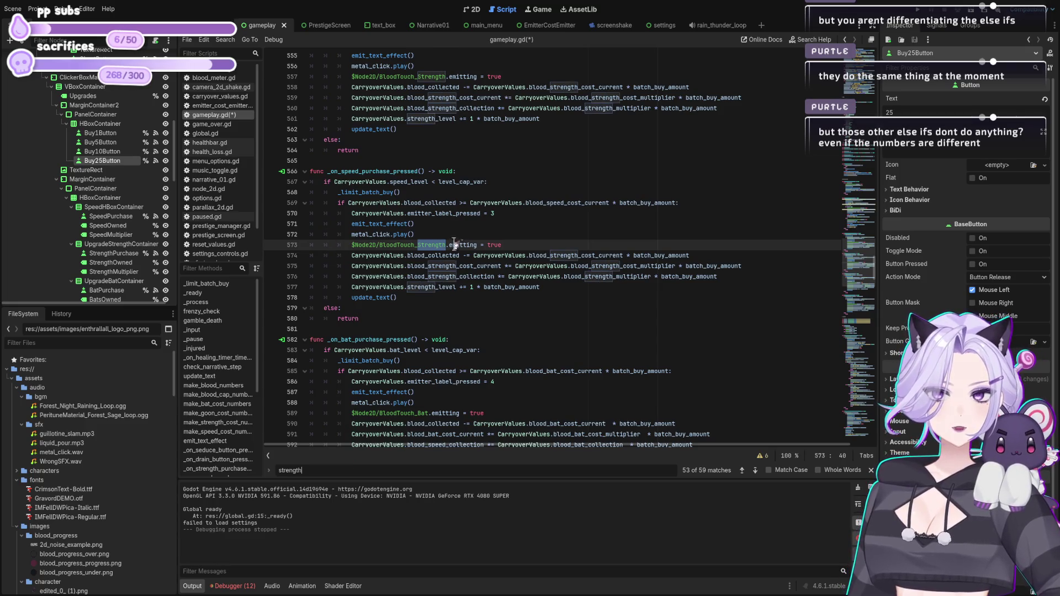
key(BackSpace)
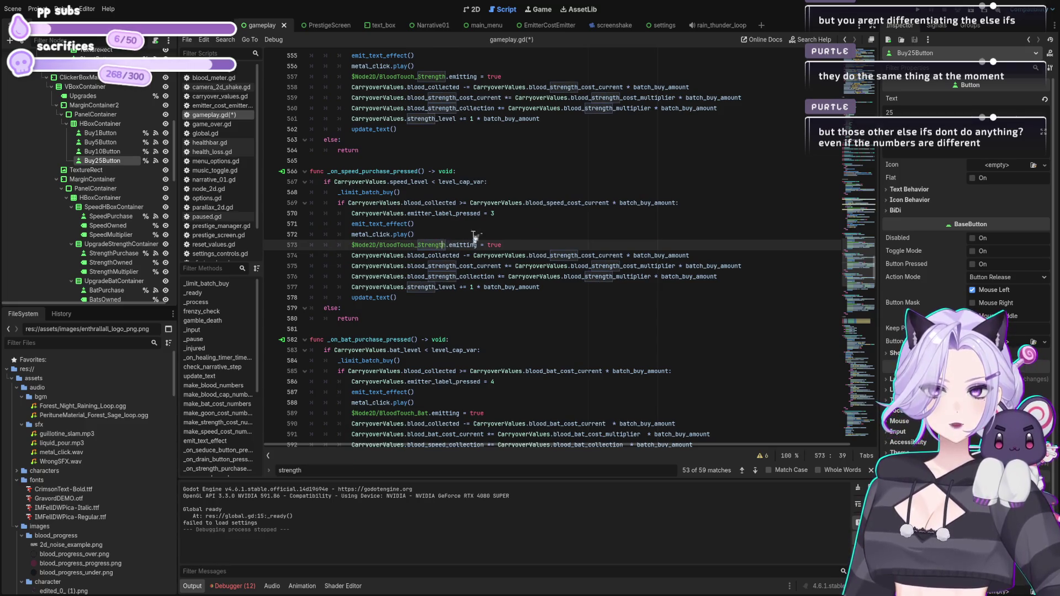
text(Speed)
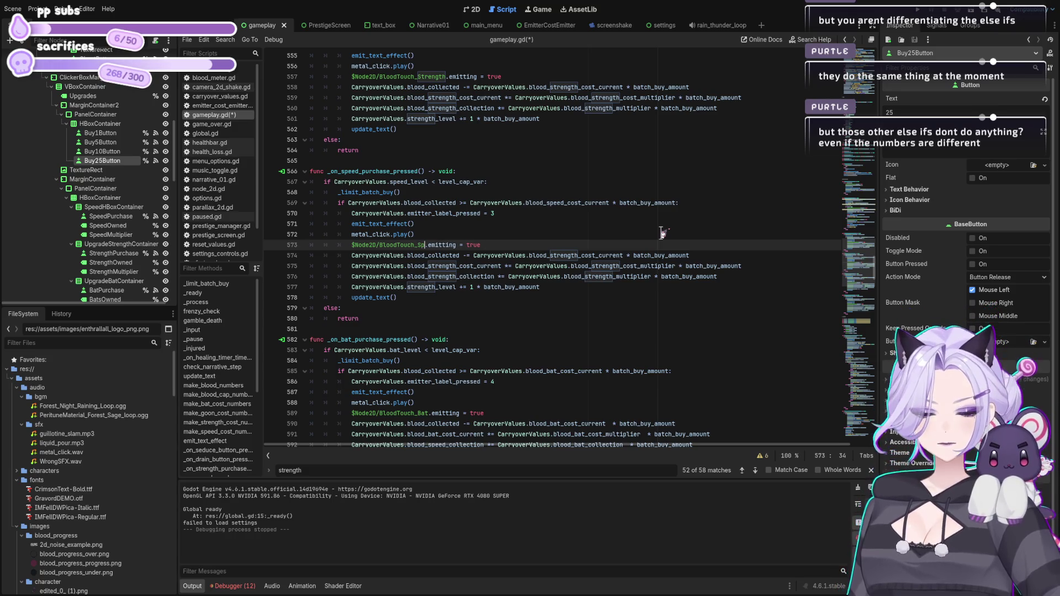
Rename strength to speed in the cost, collection, multiplier and level-increment lines, then save.
click(579, 255)
drag(578, 255, 549, 255)
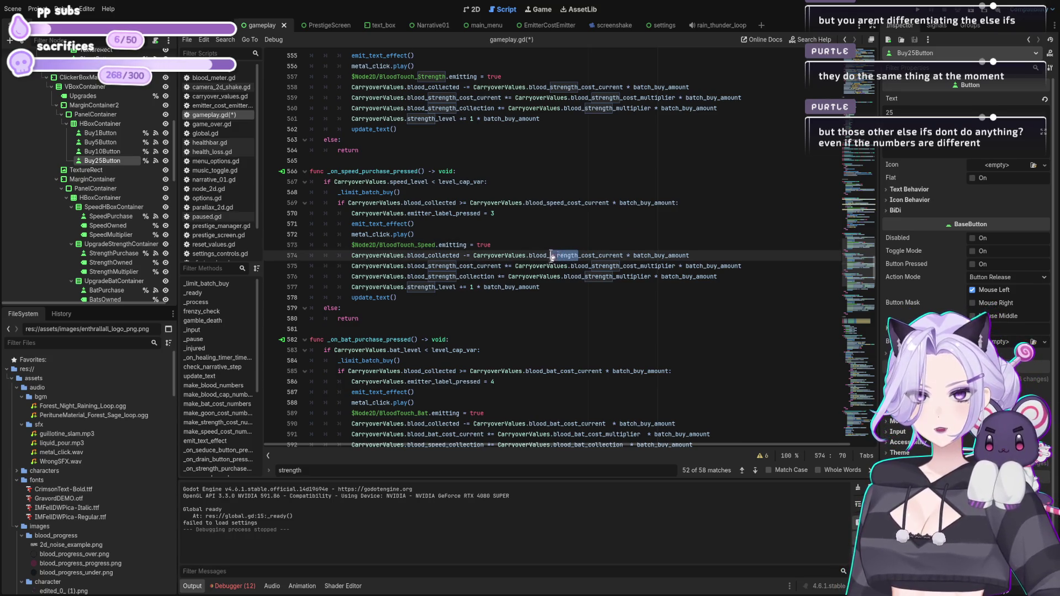
text(speed)
mouse_move(458, 268)
mouse_down()
mouse_move(427, 266)
mouse_move(428, 277)
mouse_up()
text(speed)
click(428, 276)
text(speed)
click(582, 266)
shift+click(609, 267)
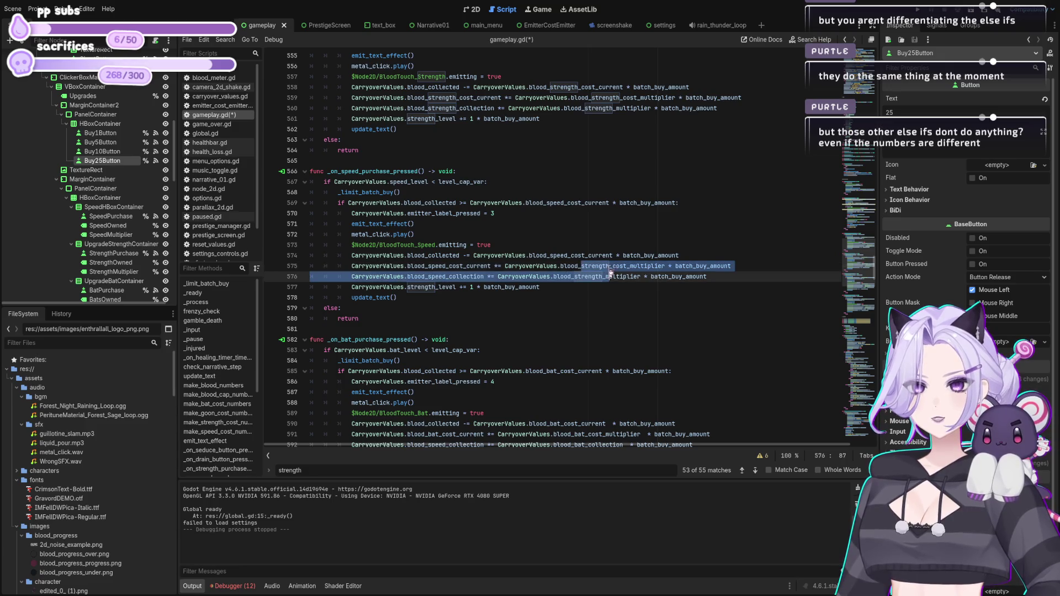
click(579, 278)
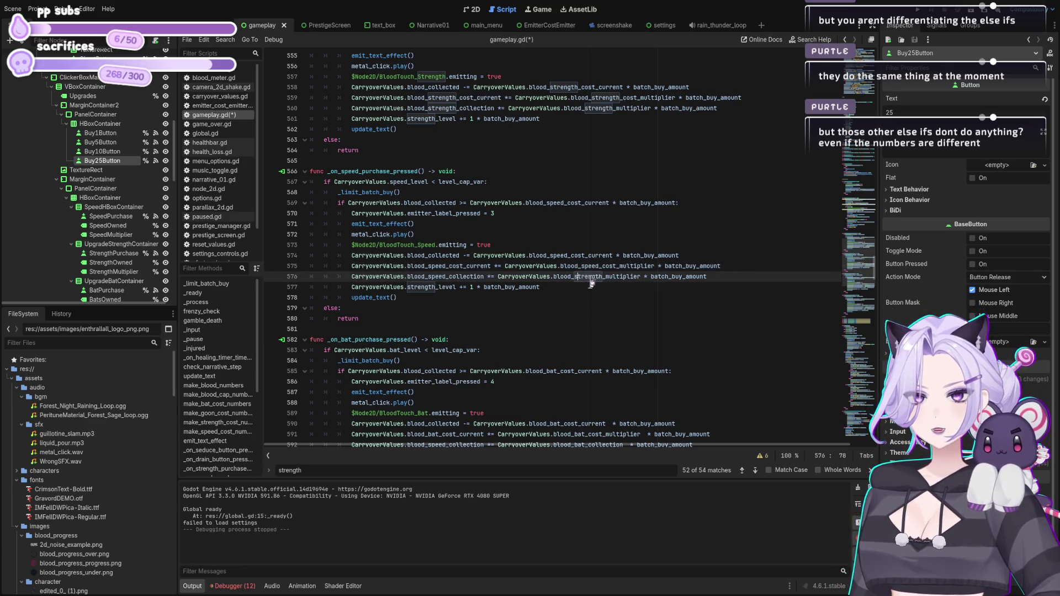
drag(603, 277, 584, 278)
key(BackSpace)
key(BackSpace)
key(BackSpace)
text(peed)
drag(436, 288, 407, 287)
text(speed)
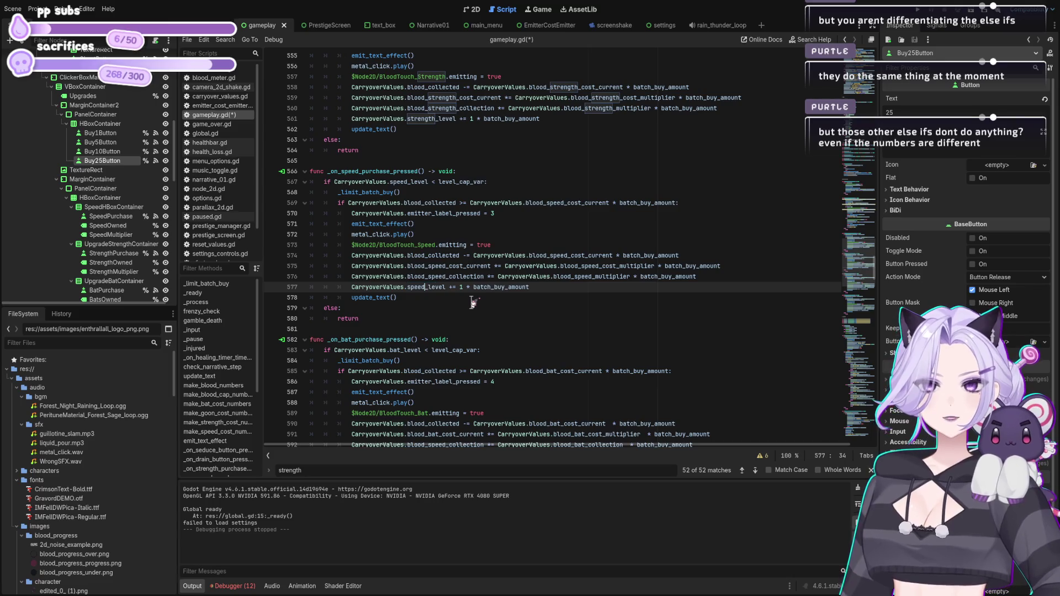
click(555, 286)
key(ctrl+s)
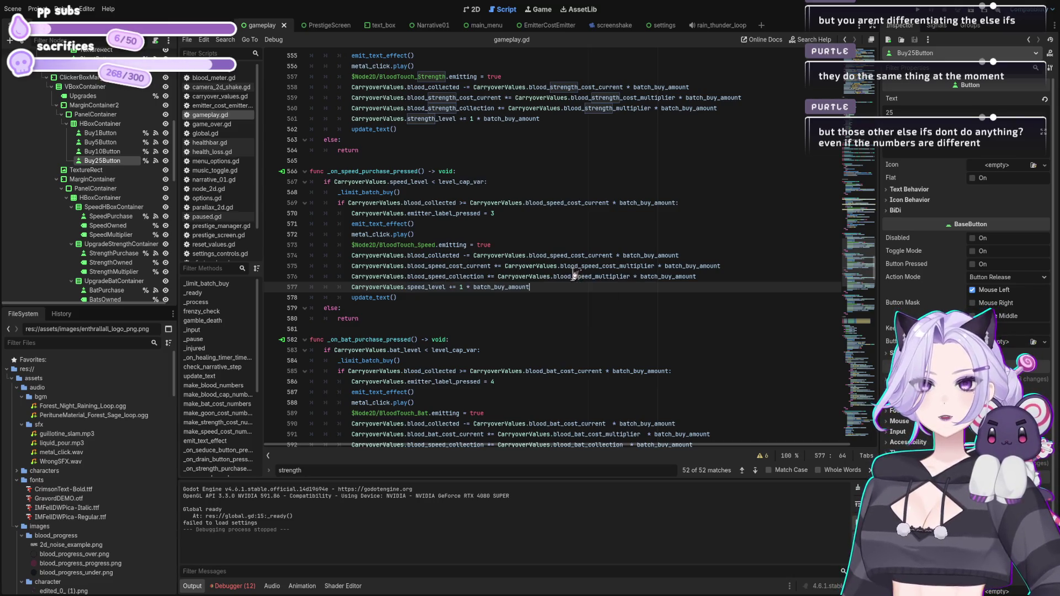
key(ctrl+s)
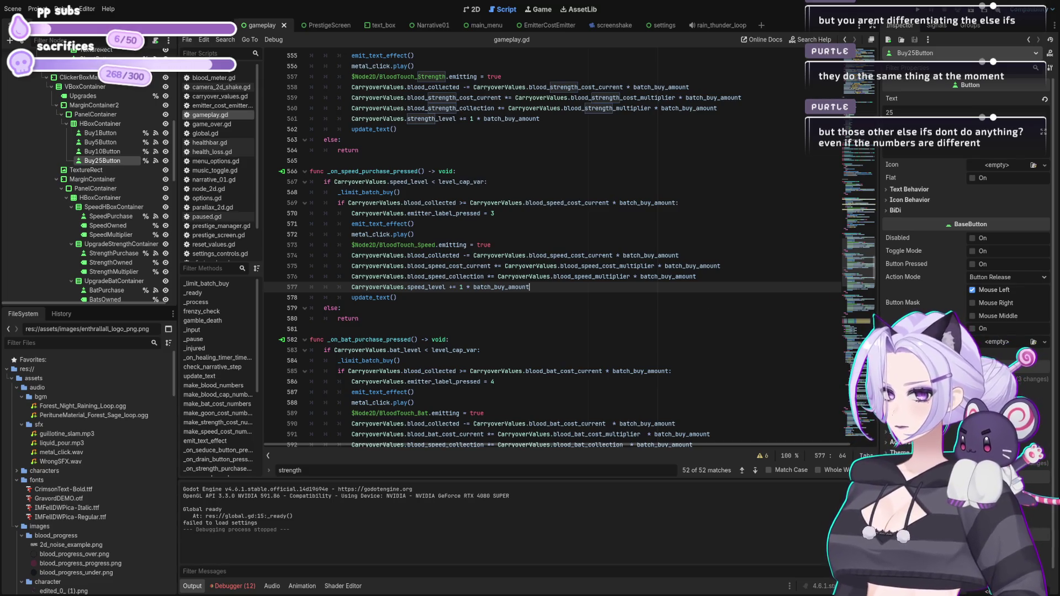
Run the project to test the updated speed purchase handler.
click(589, 277)
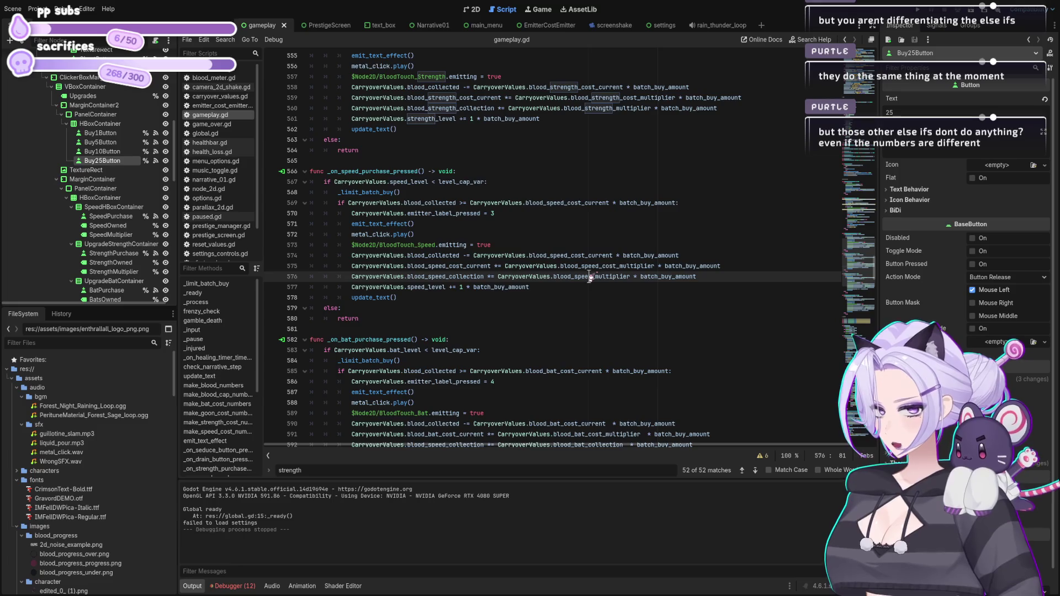
click(587, 299)
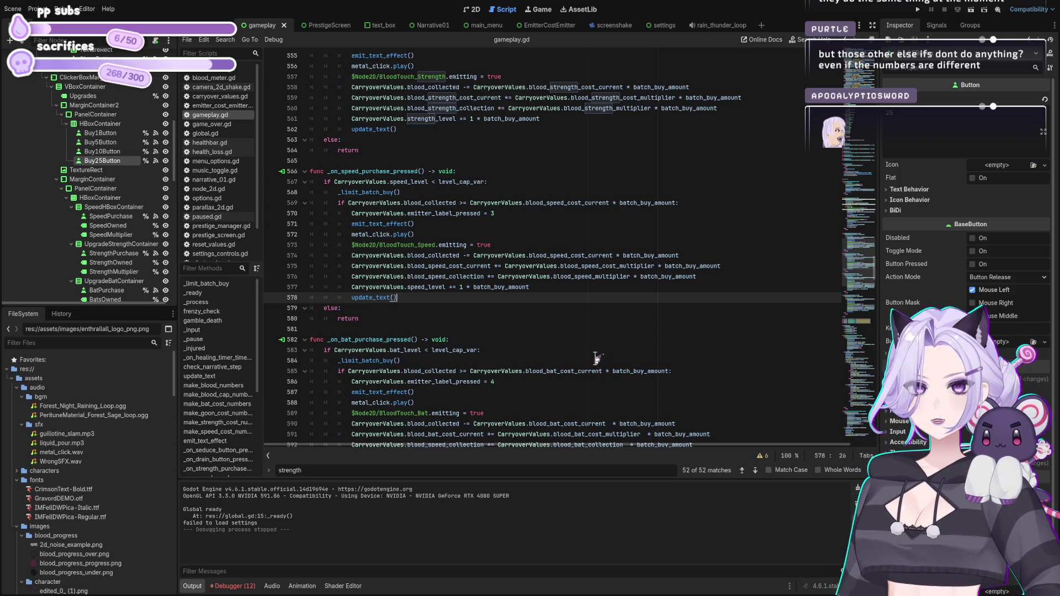
scroll(596, 358, up, 3)
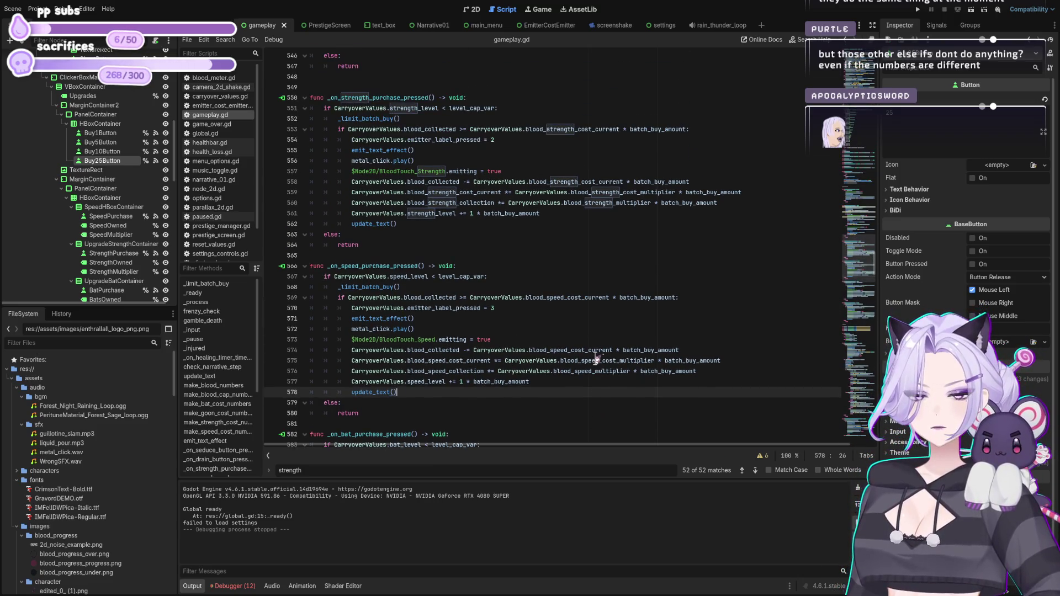
click(918, 9)
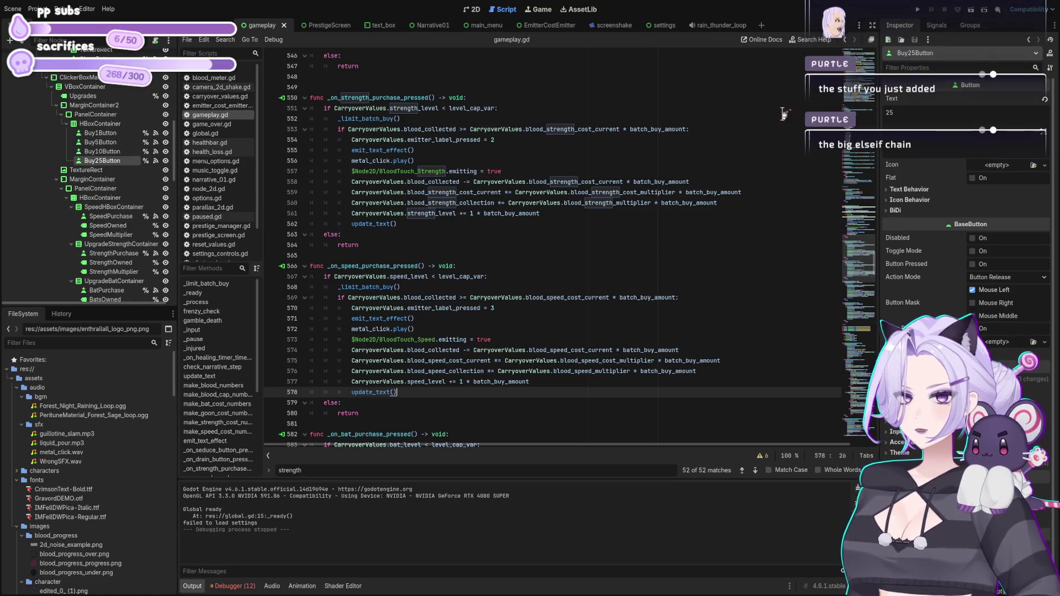
Scroll gameplay.gd up to the constants and batch-buy button variables around lines 143–180.
click(555, 244)
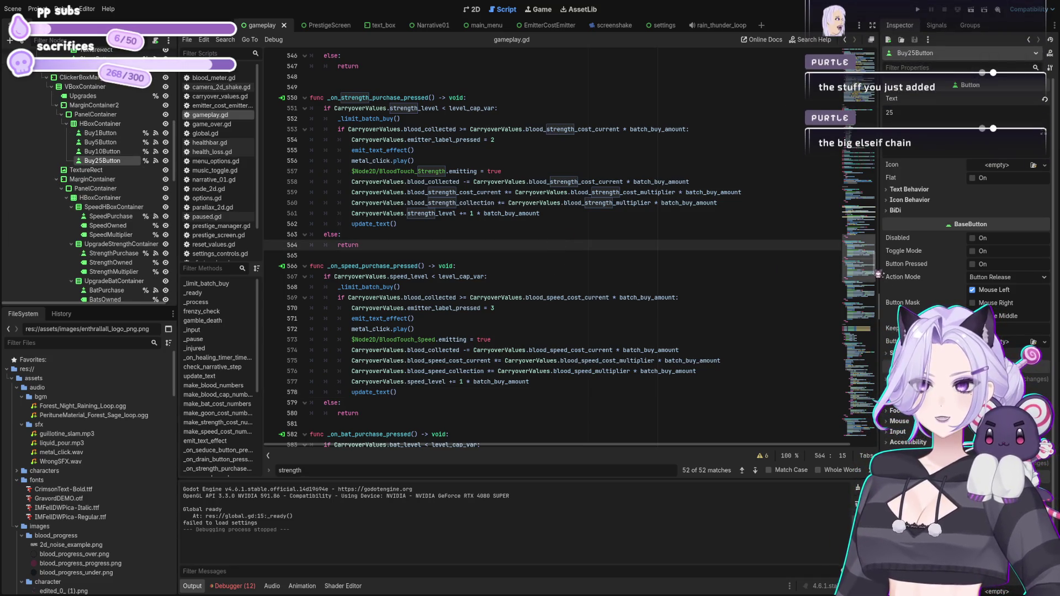
drag(878, 281, 892, 126)
scroll(431, 193, down, 6)
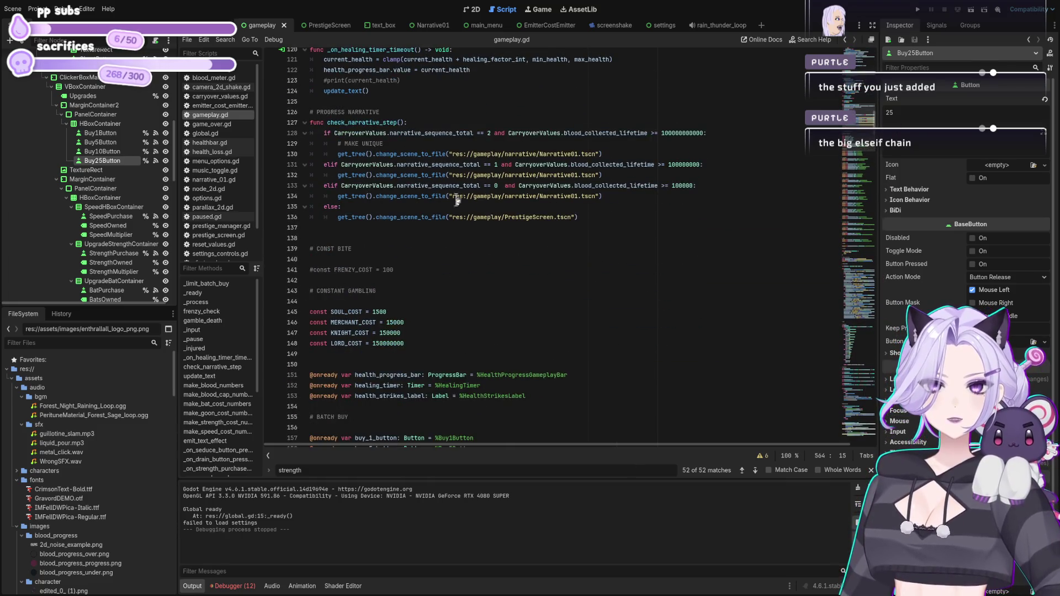
click(427, 196)
scroll(427, 190, up, 1)
click(425, 176)
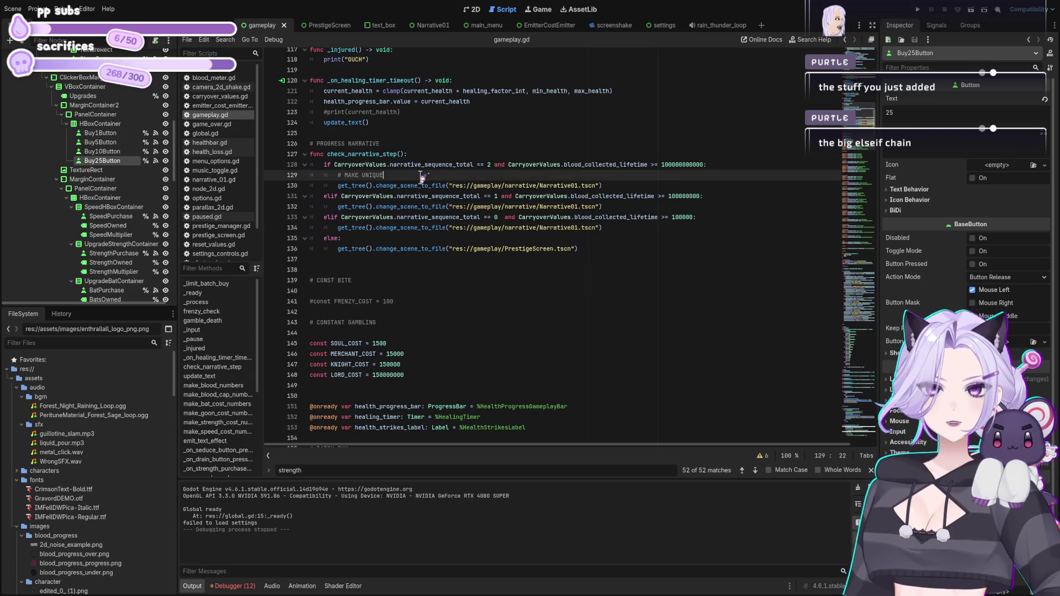
scroll(428, 180, up, 6)
scroll(508, 295, up, 20)
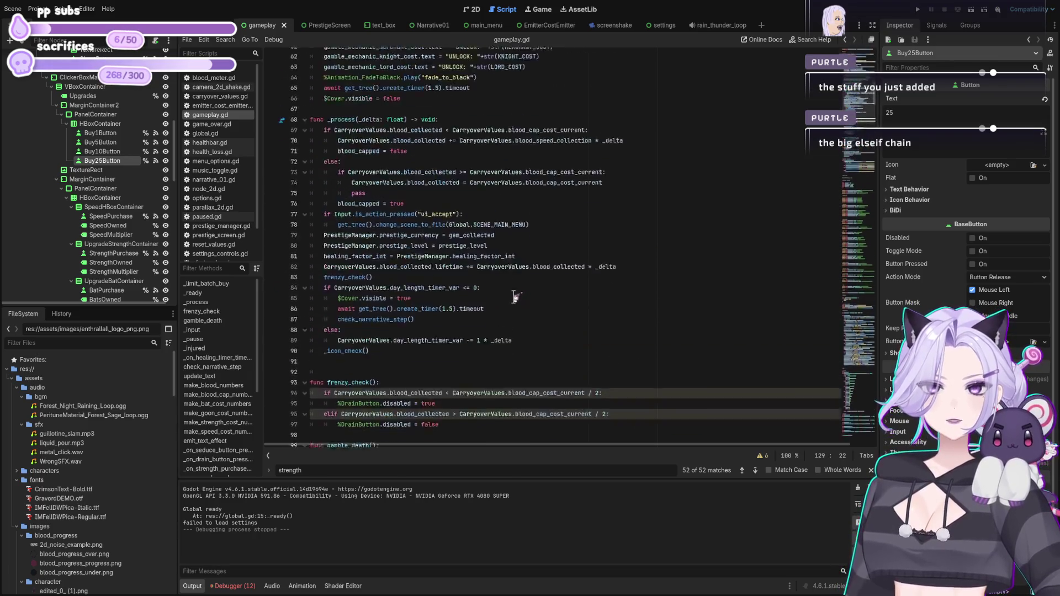
scroll(495, 306, up, 5)
click(453, 310)
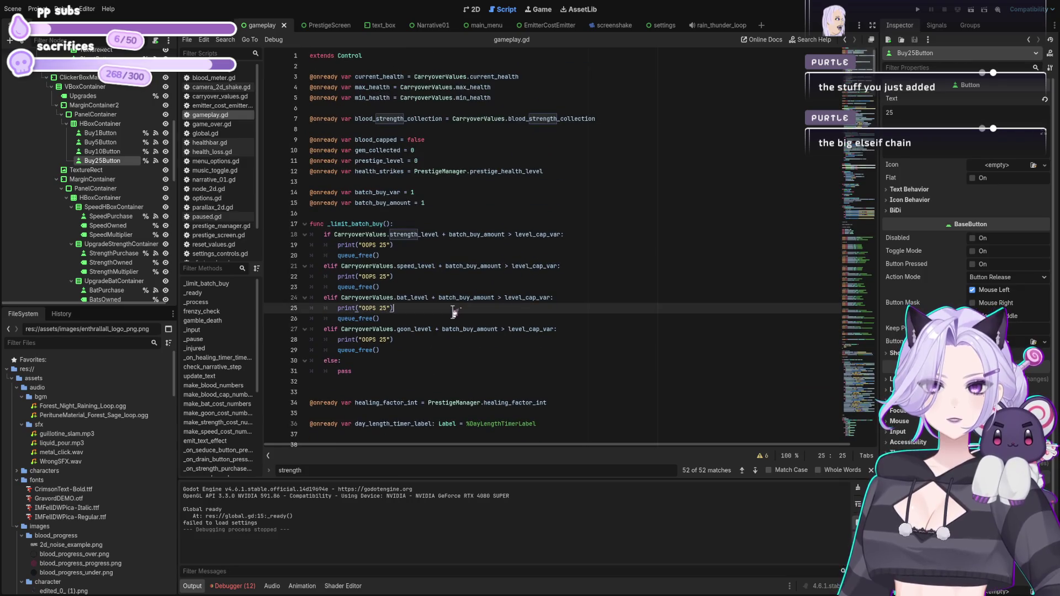
click(439, 298)
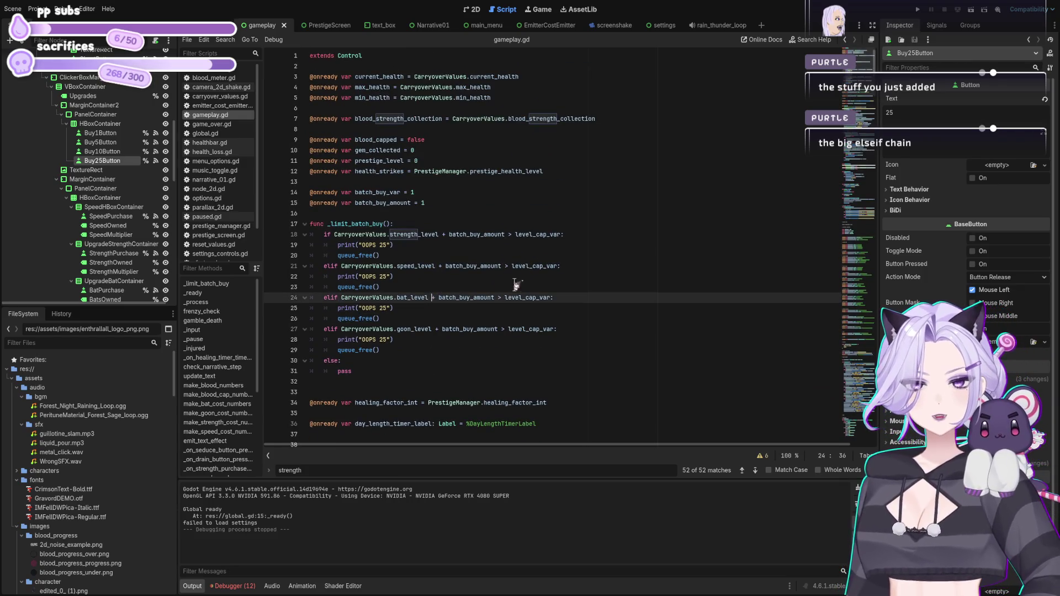
shift+click(345, 306)
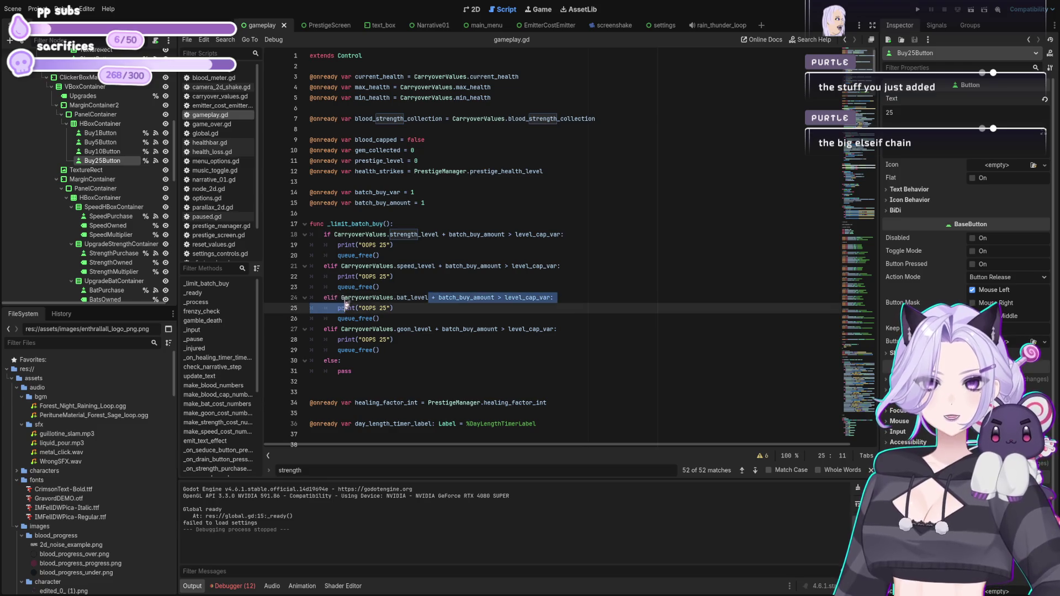
click(401, 301)
click(407, 270)
click(410, 235)
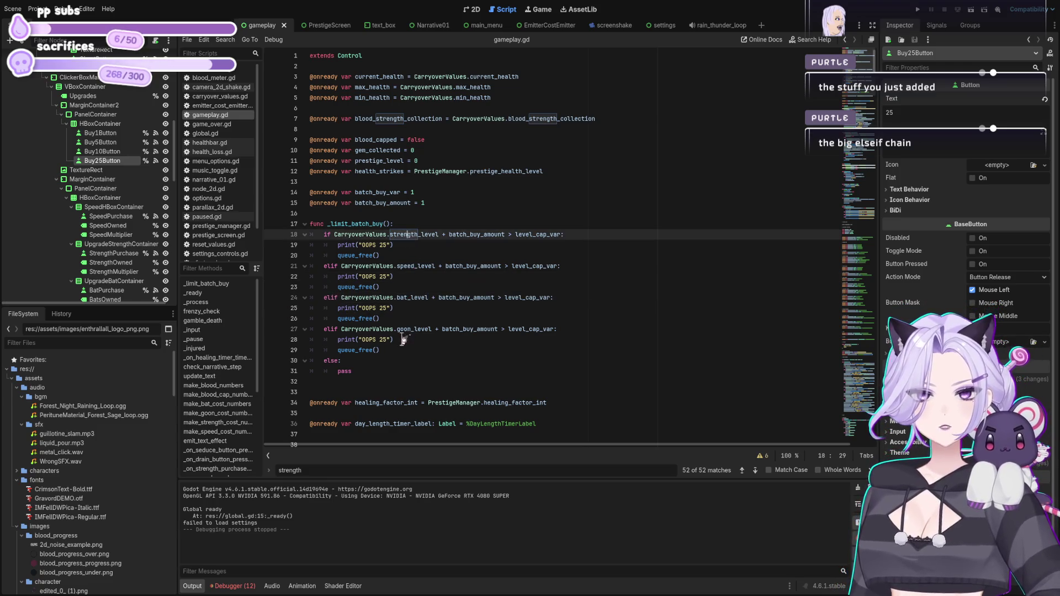
click(401, 330)
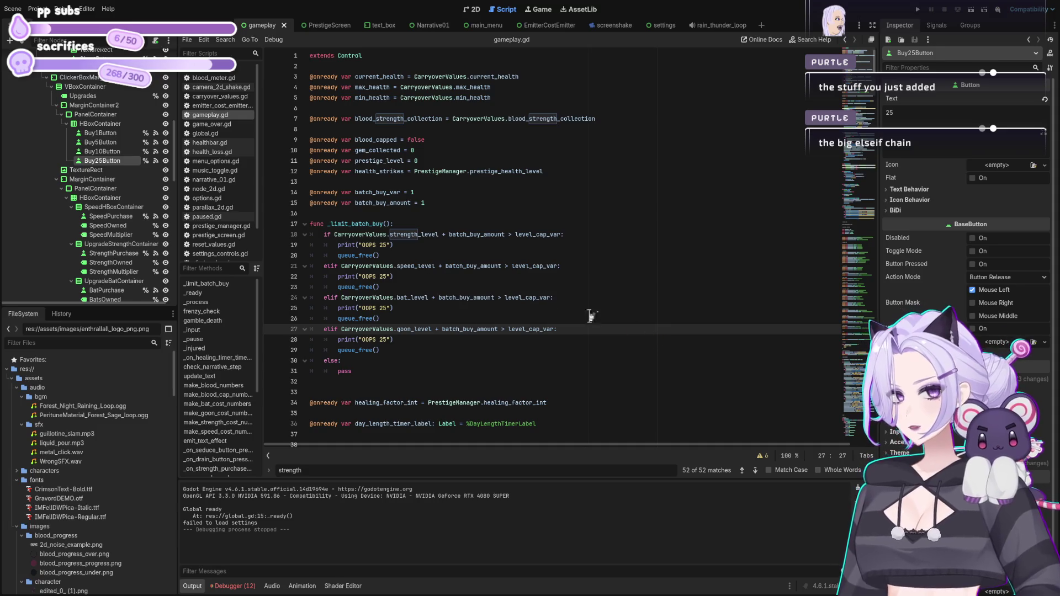
click(408, 235)
click(406, 267)
click(408, 298)
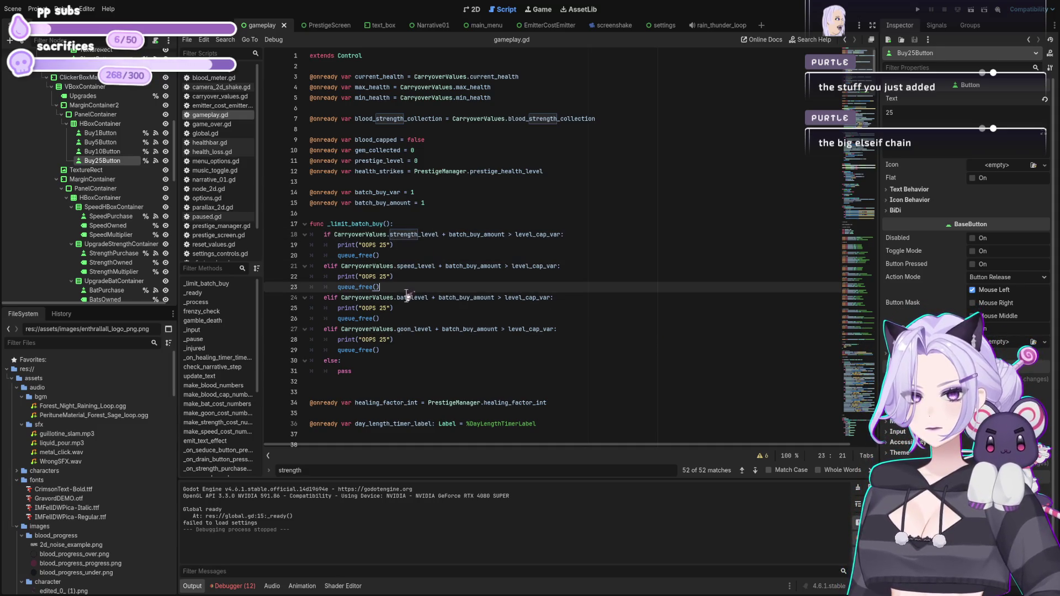
click(407, 329)
click(539, 315)
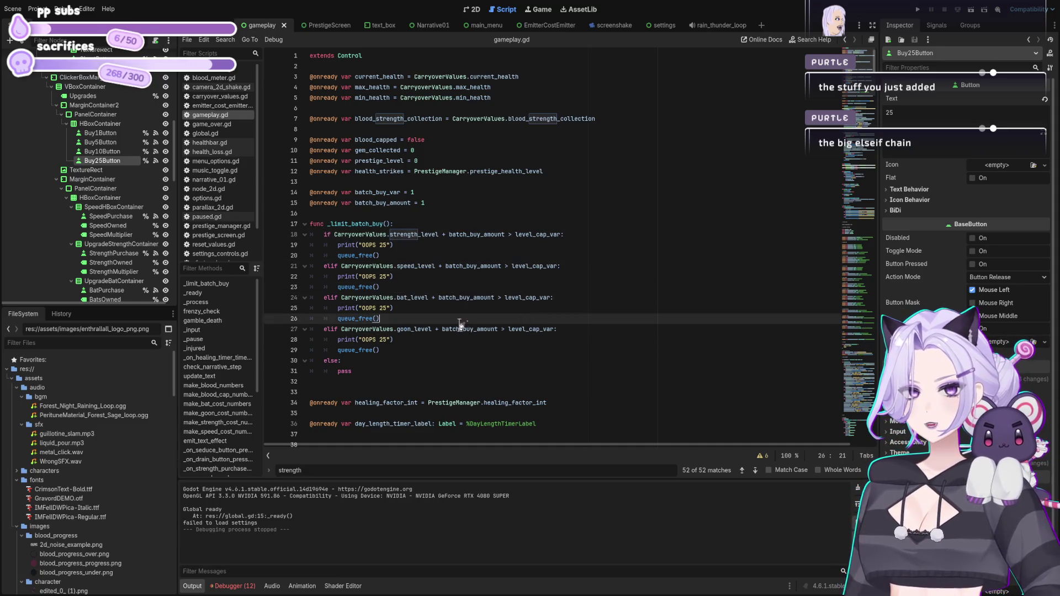
double_click(403, 329)
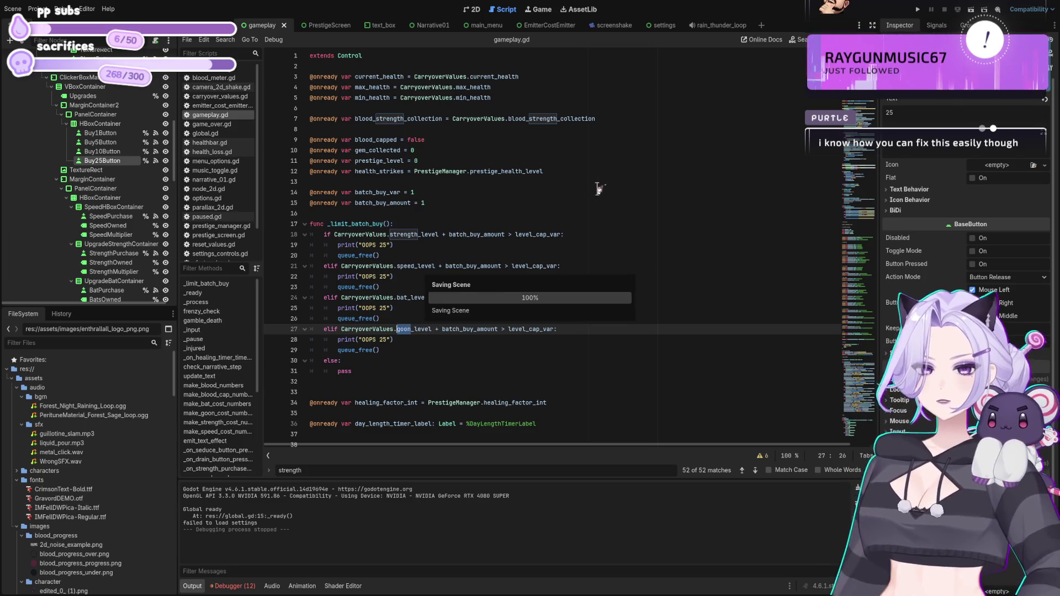
Test-run the game, then delete queue_free() from the goon, bat and speed branches of _limit_batch_buy.
click(918, 10)
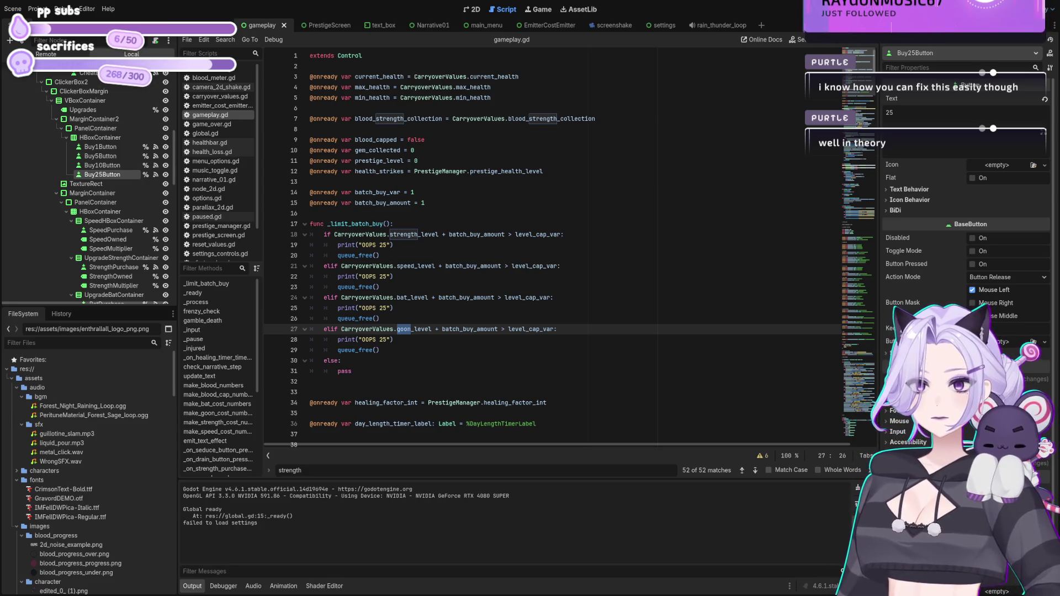
click(404, 352)
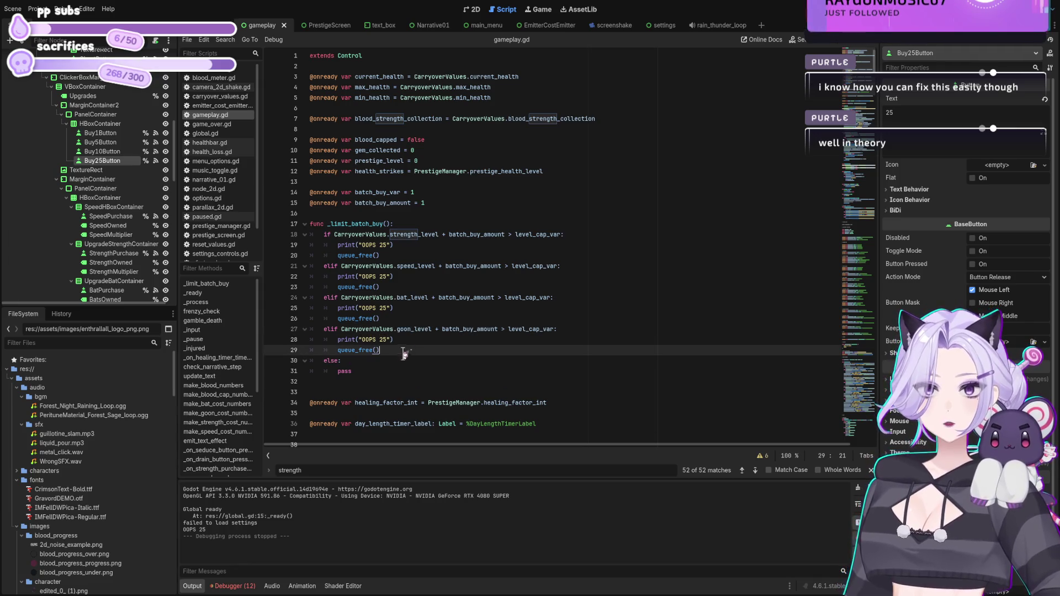
key(shift+Home)
key(BackSpace)
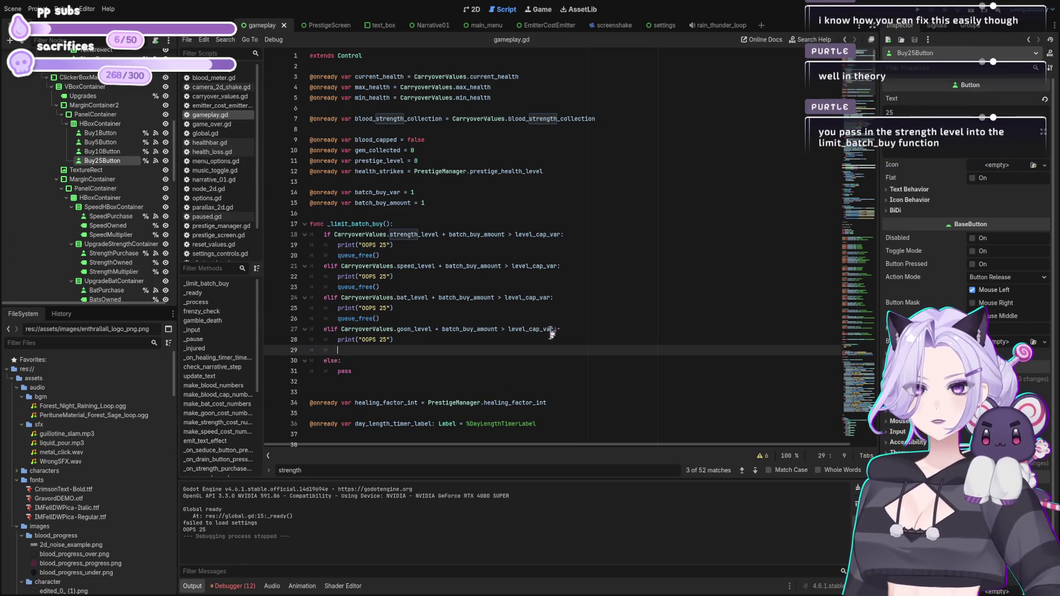
key(Up)
key(Up)
key(Up)
key(shift+Home)
key(BackSpace)
key(Up)
key(Up)
key(Up)
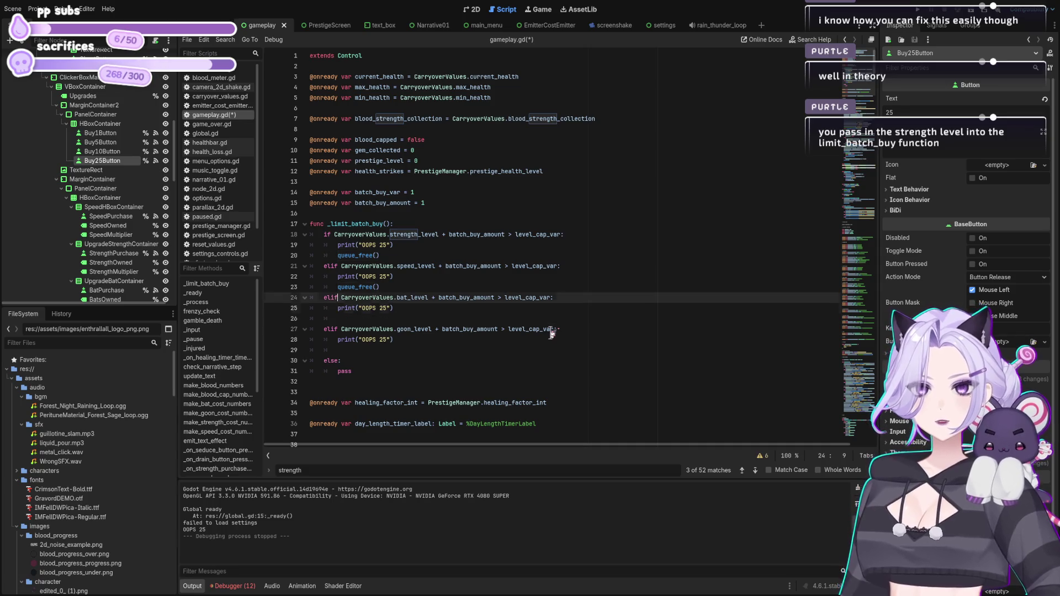
key(shift+End)
key(BackSpace)
key(Up)
key(Up)
key(Up)
key(shift+End)
Delete the strength branch's queue_free() and remove the blank lines between the elif checks.
key(BackSpace)
key(BackSpace)
key(BackSpace)
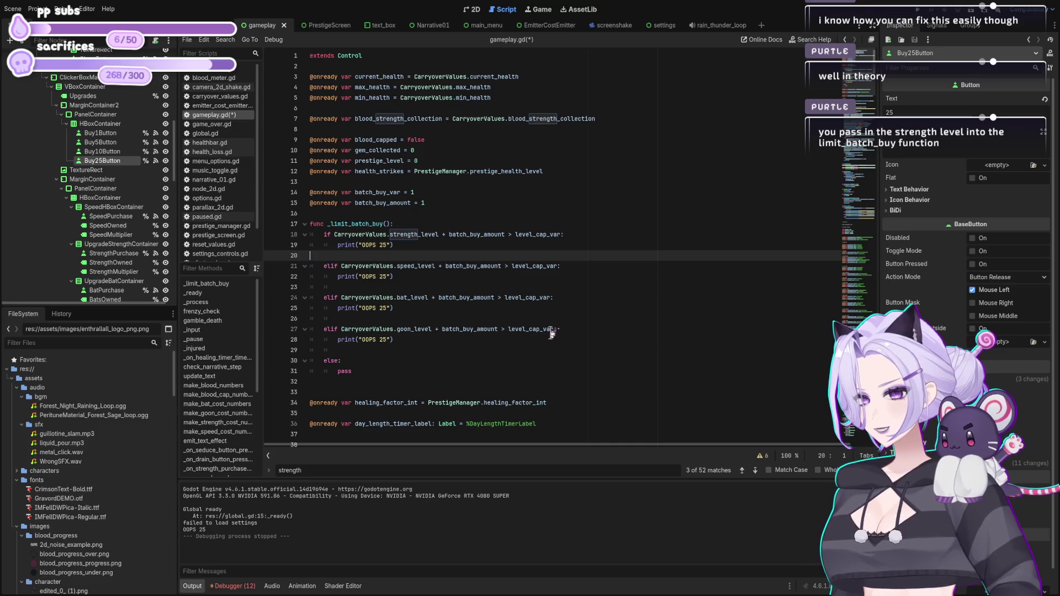
key(ctrl+z)
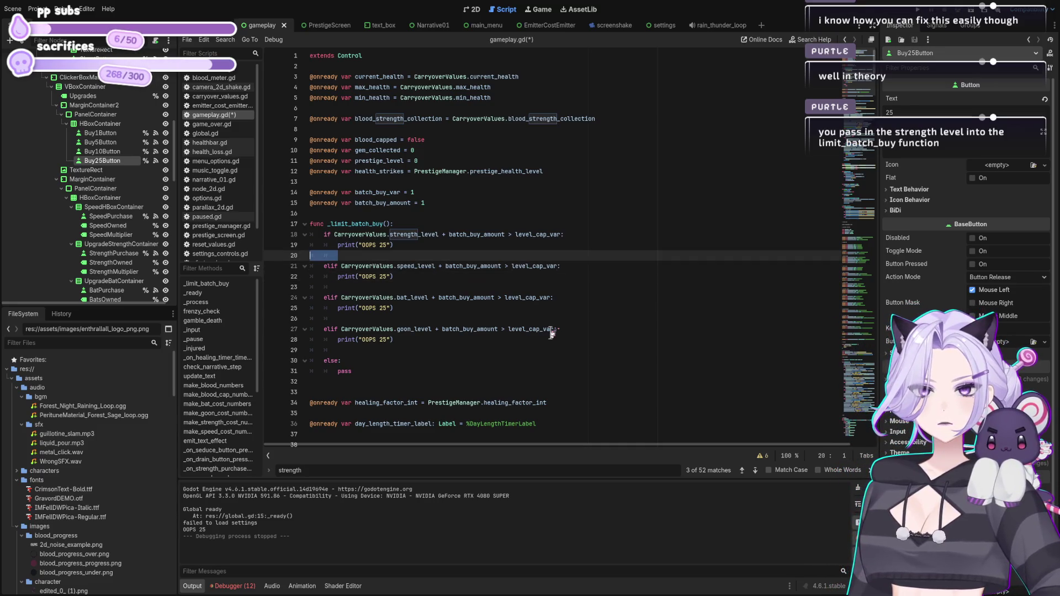
key(BackSpace)
key(BackSpace)
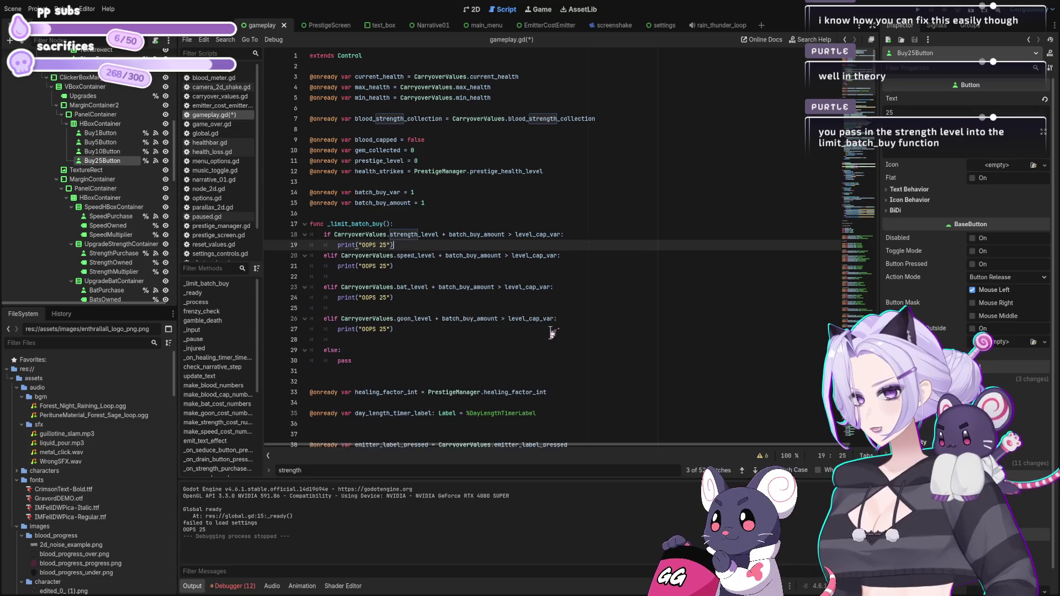
key(Down)
key(Down)
key(Down)
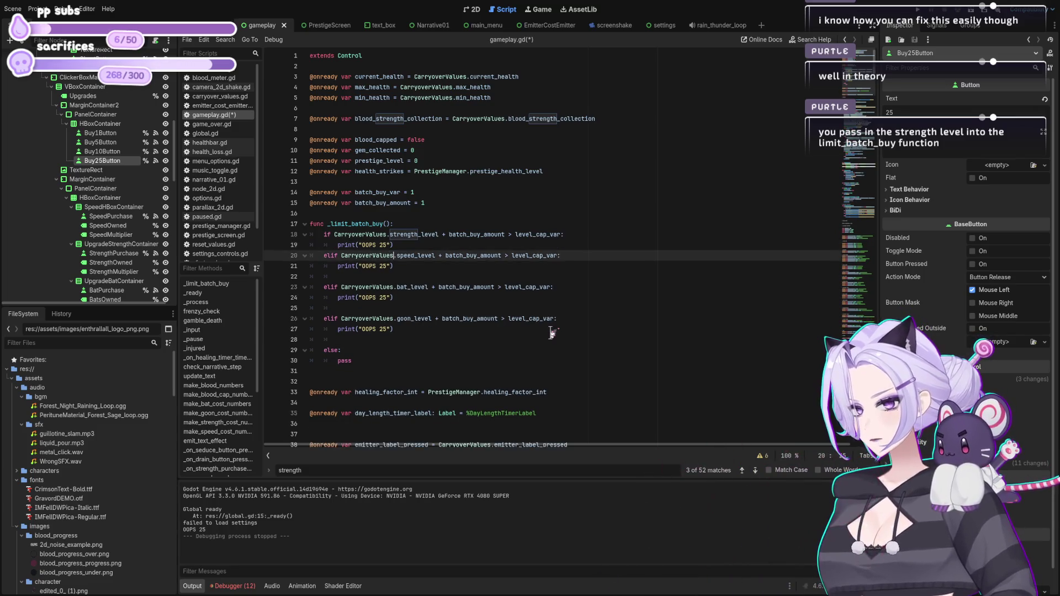
key(BackSpace)
key(BackSpace)
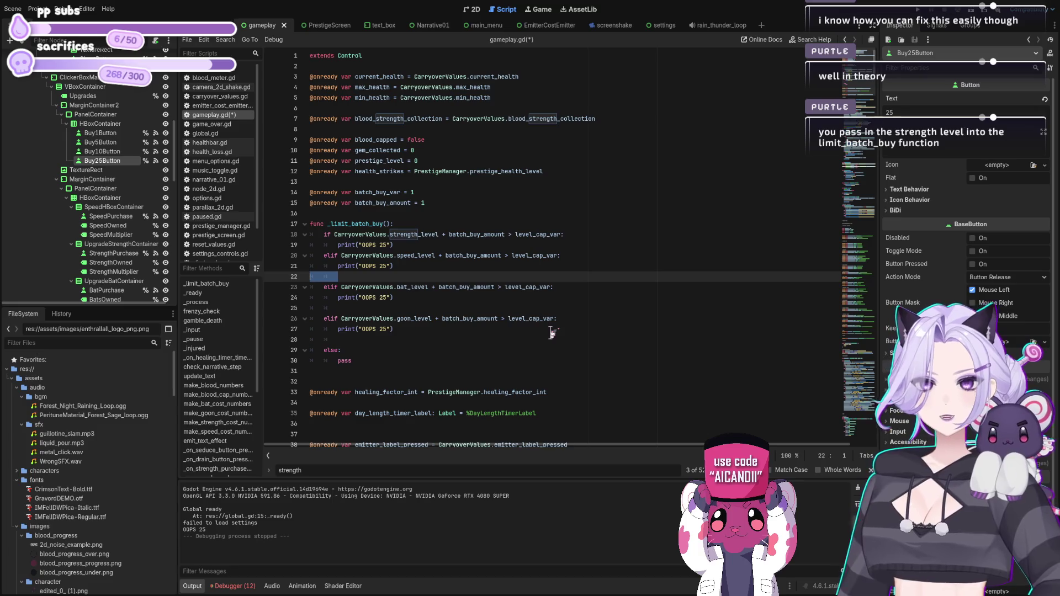
key(Delete)
key(Down)
key(Down)
key(Down)
key(Delete)
key(ctrl+z)
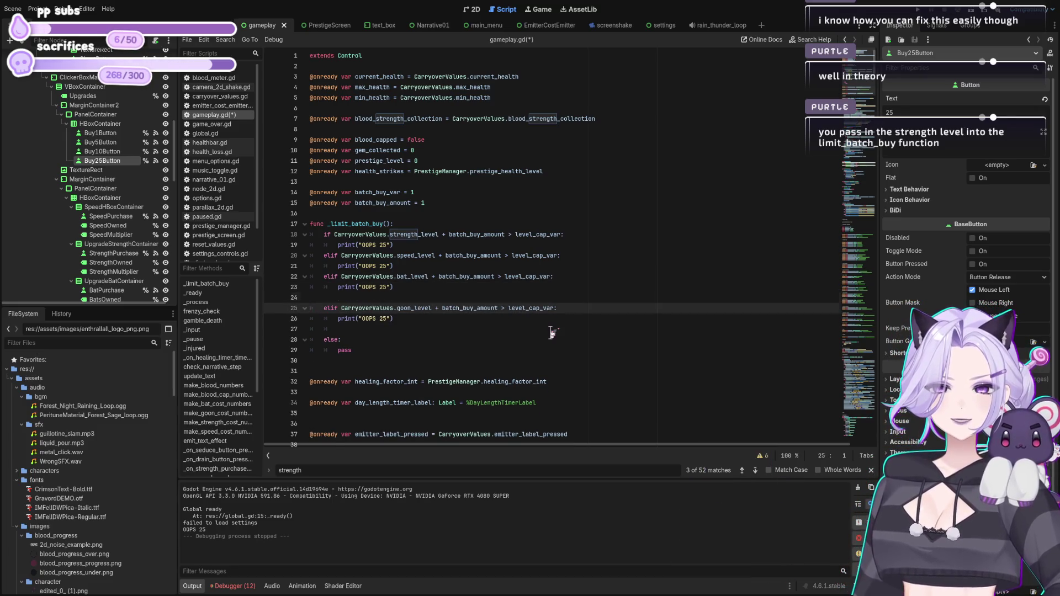
key(BackSpace)
key(Down)
key(Down)
key(Delete)
Save the cleaned-up script and run the game again to test it.
key(ctrl+s)
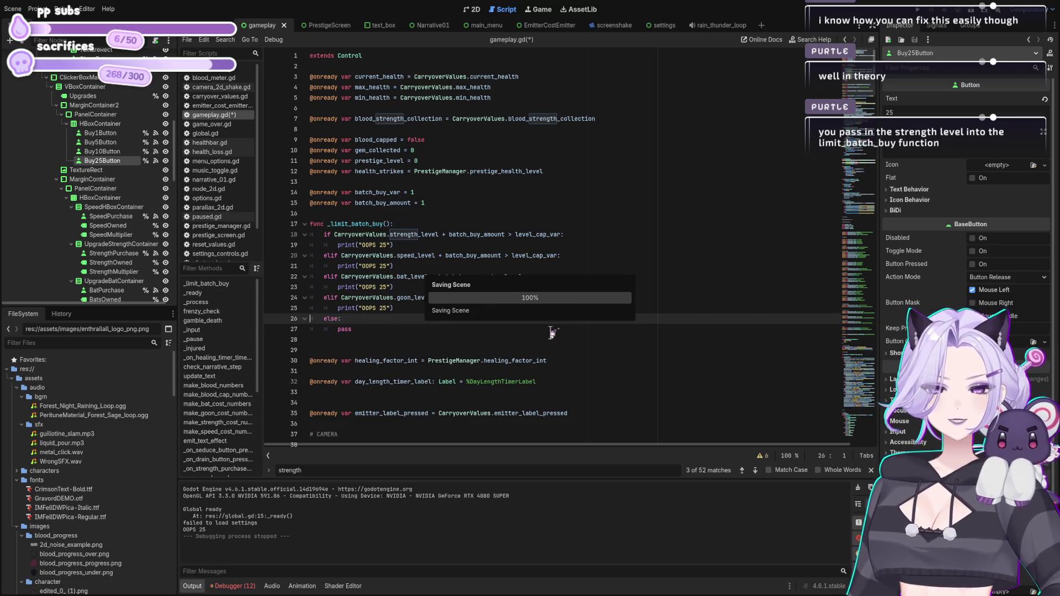
key(F5)
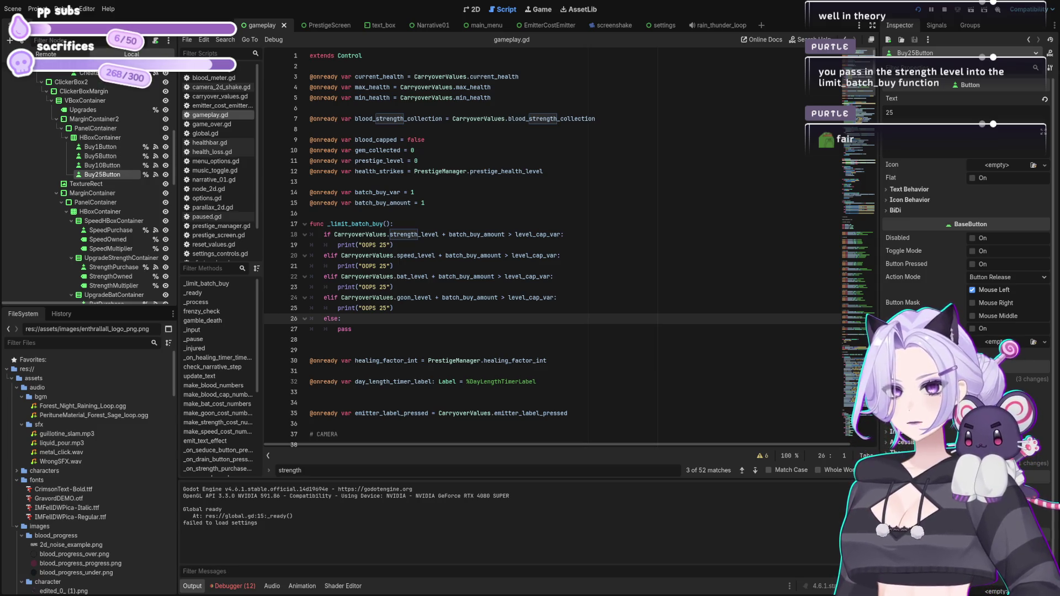
click(505, 308)
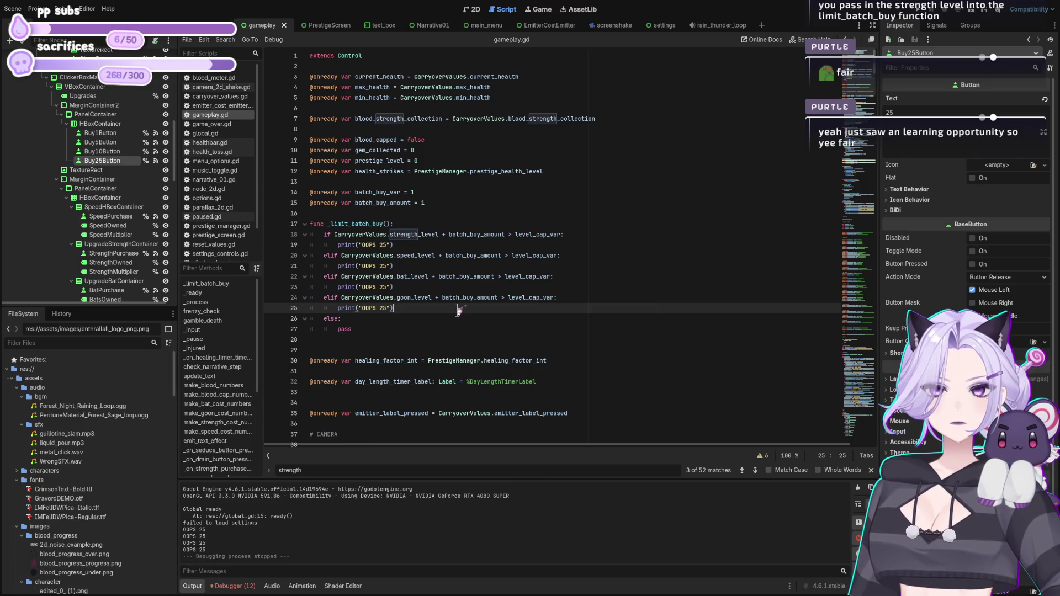
Add a return line under the OOPS 25 print in the goon and bat branches.
key(Return)
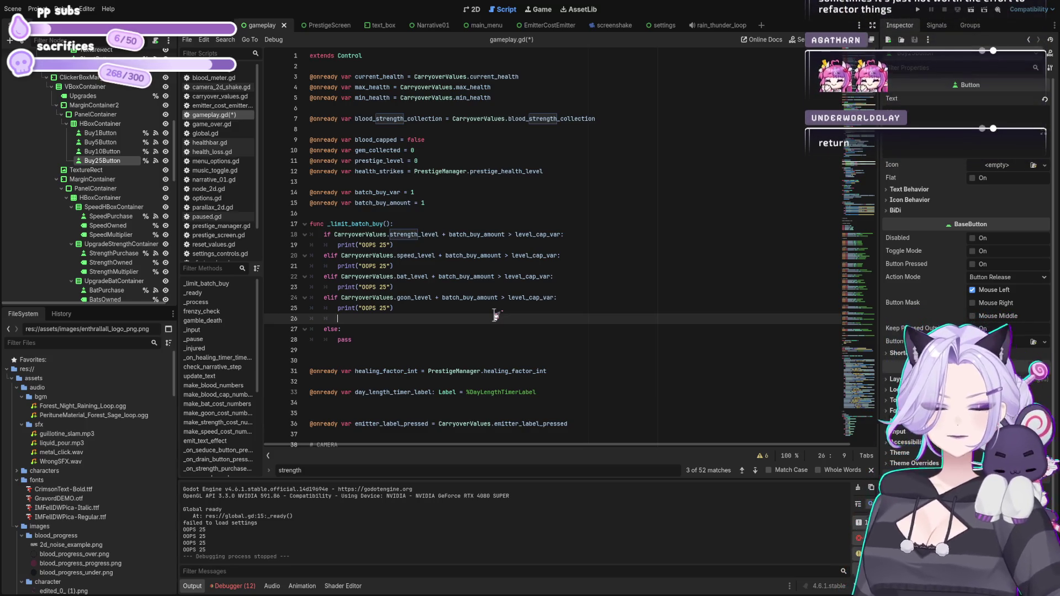
text(re)
key(Up)
key(Up)
key(Up)
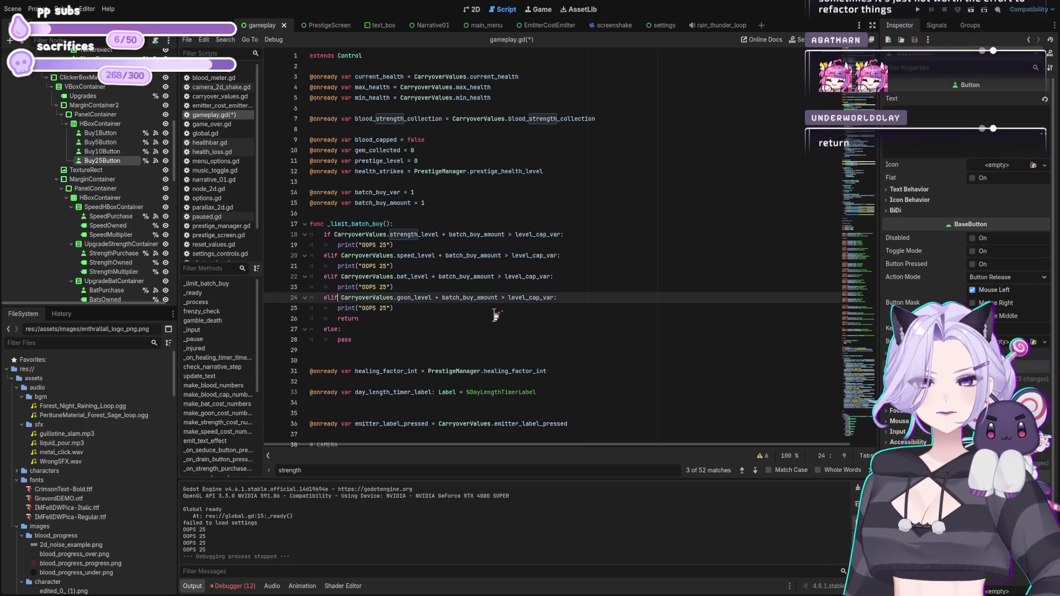
key(End)
key(Return)
text(return)
Add return under the speed and strength prints, save, and run the game with F5.
key(Up)
key(Up)
key(Up)
key(End)
key(Return)
text(return)
key(Up)
key(Up)
key(End)
key(Return)
text(return)
key(ctrl+s)
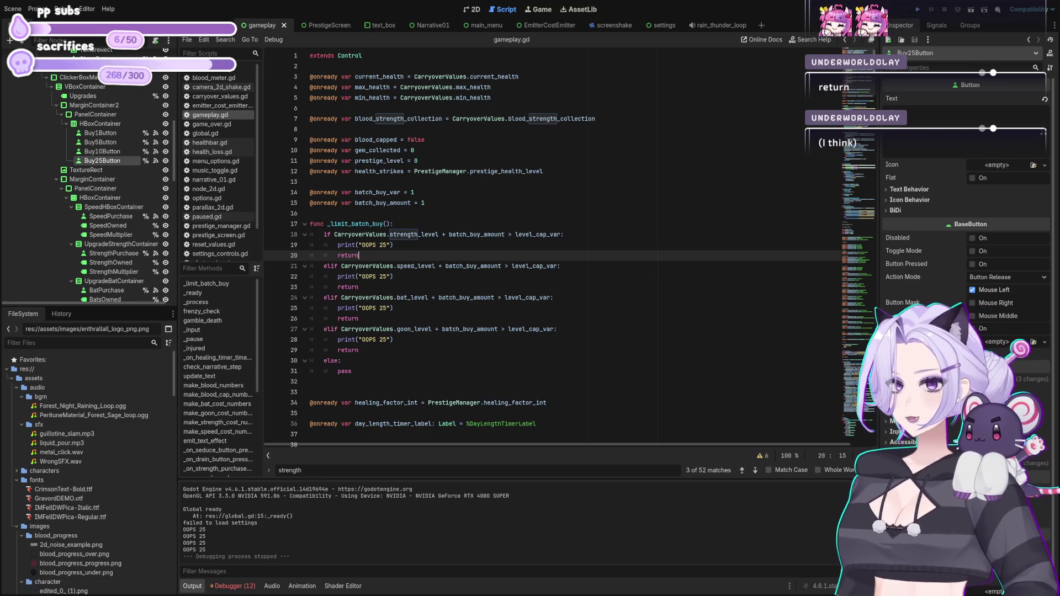
key(F5)
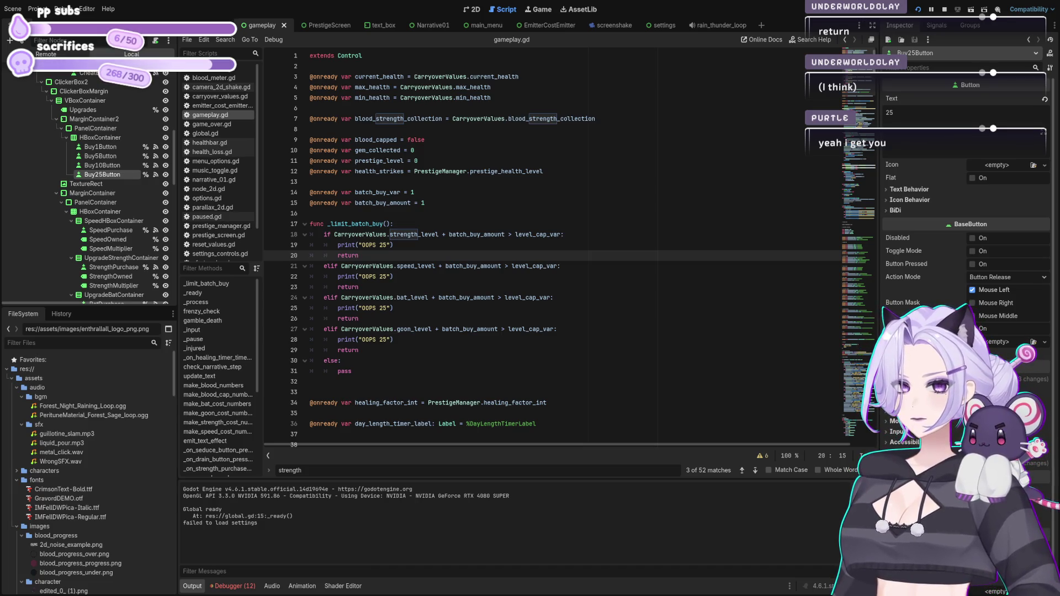
Stop the running game and put the caret on the _limit_batch_buy() header.
click(534, 243)
click(495, 225)
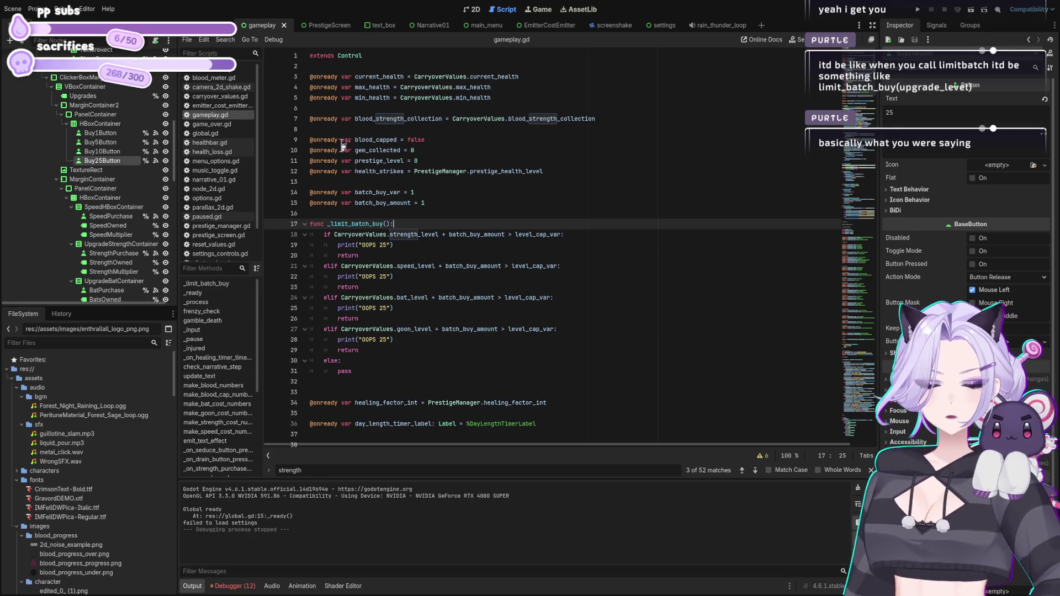
click(390, 235)
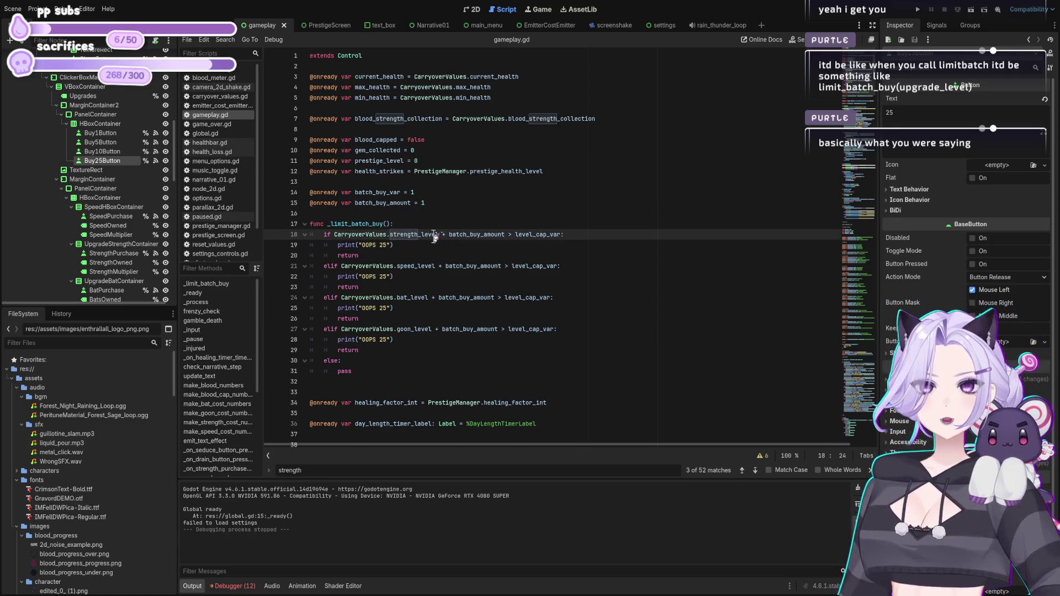
drag(439, 235, 336, 234)
key(ctrl+c)
click(386, 223)
key(ctrl+v)
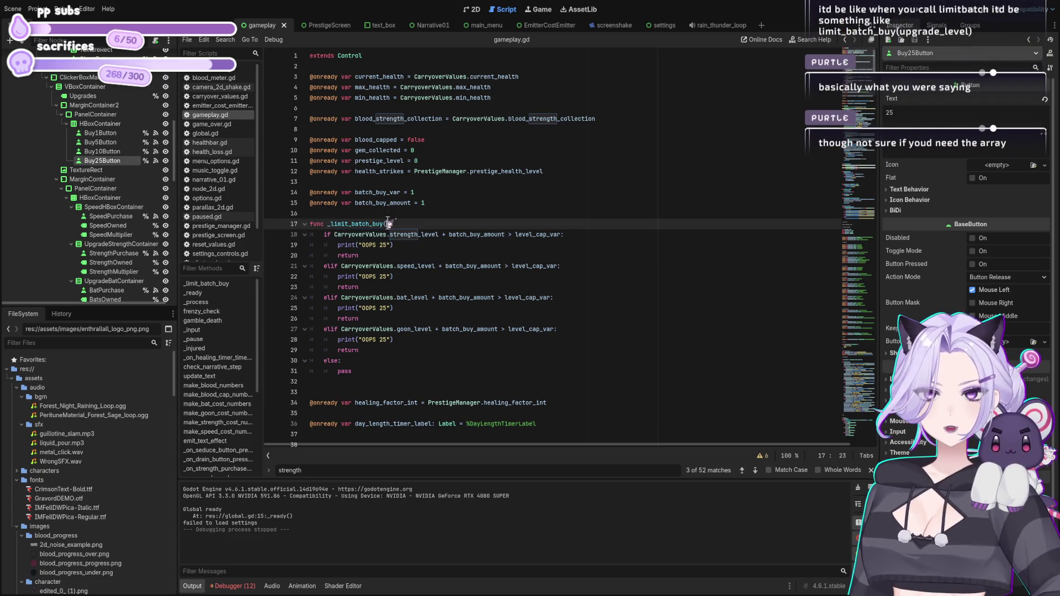
key(ctrl+z)
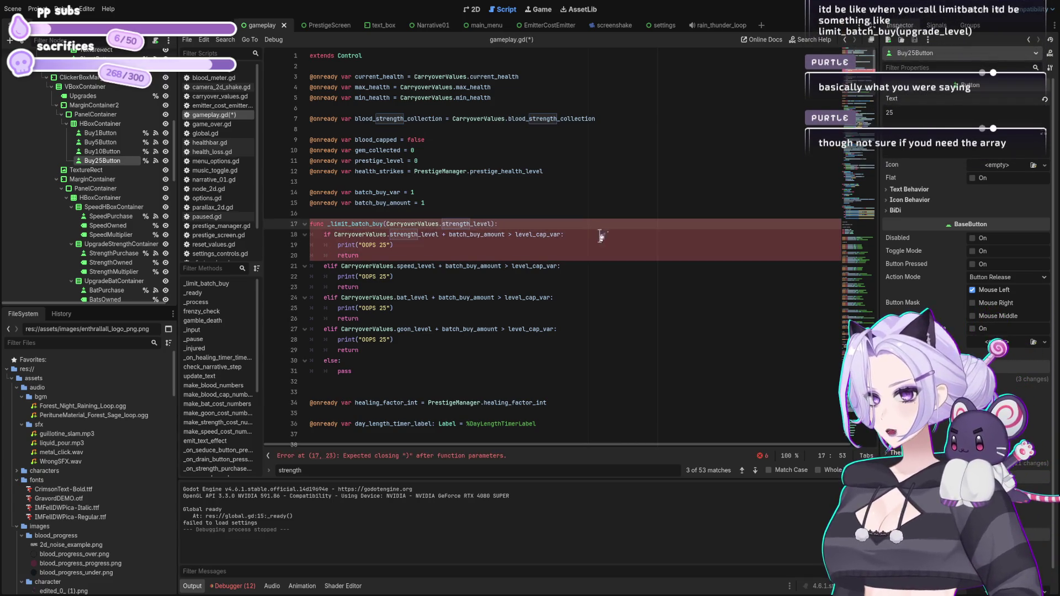
key(ctrl+s)
click(511, 235)
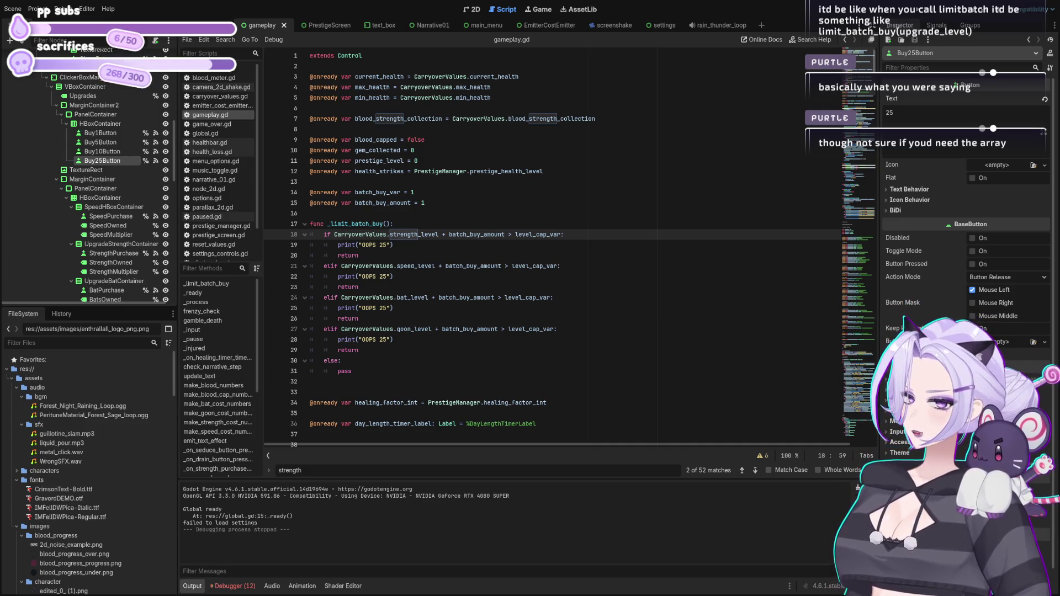
drag(387, 234, 439, 234)
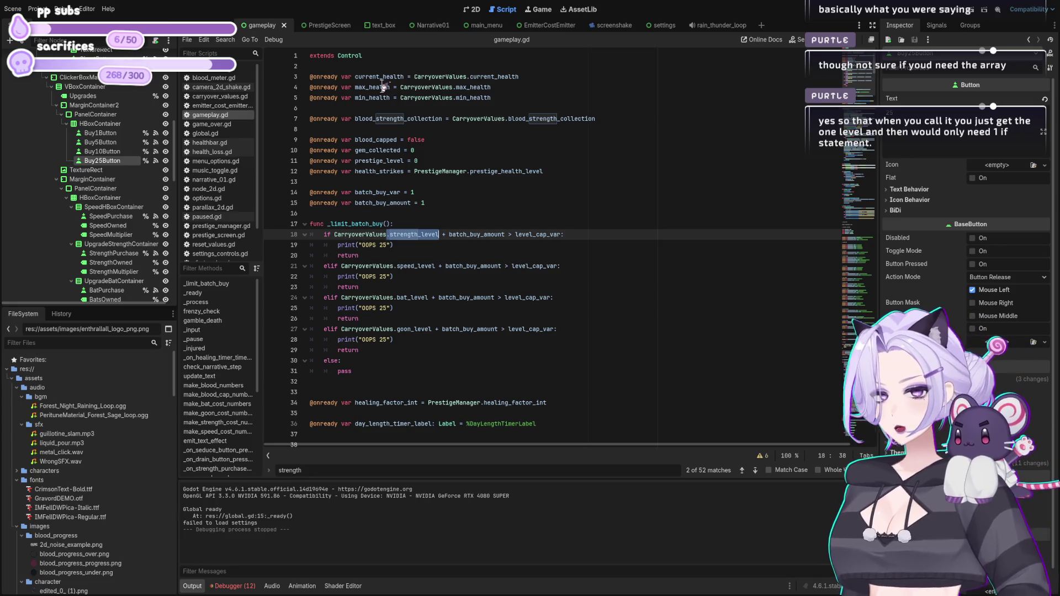
click(535, 288)
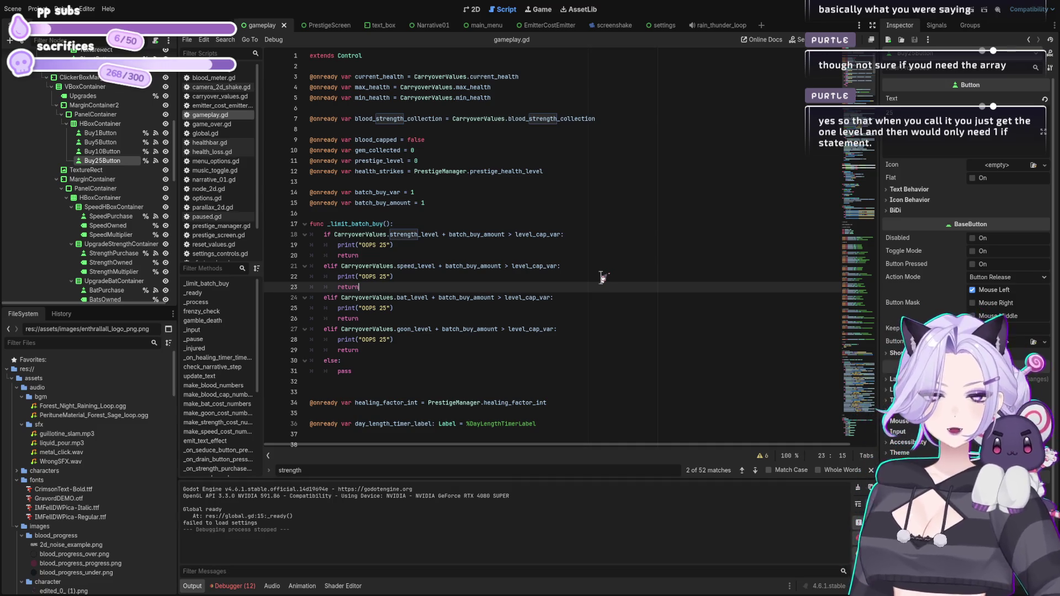
mouse_move(876, 66)
mouse_down()
mouse_move(897, 179)
mouse_move(760, 284)
mouse_up()
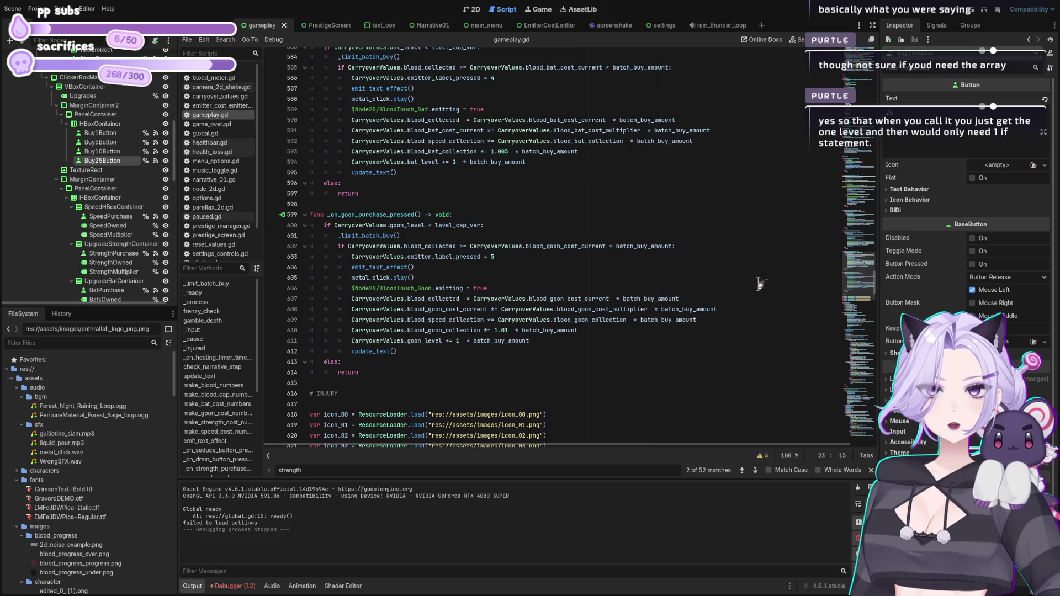
click(528, 341)
scroll(552, 331, down, 1)
drag(480, 298, 352, 298)
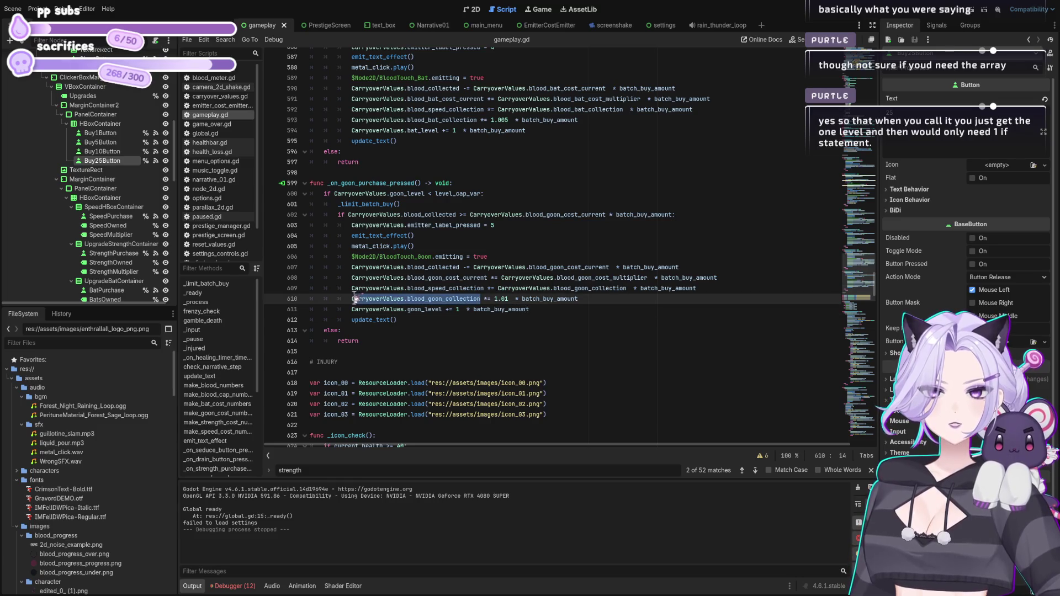
double_click(500, 300)
key(ctrl+v)
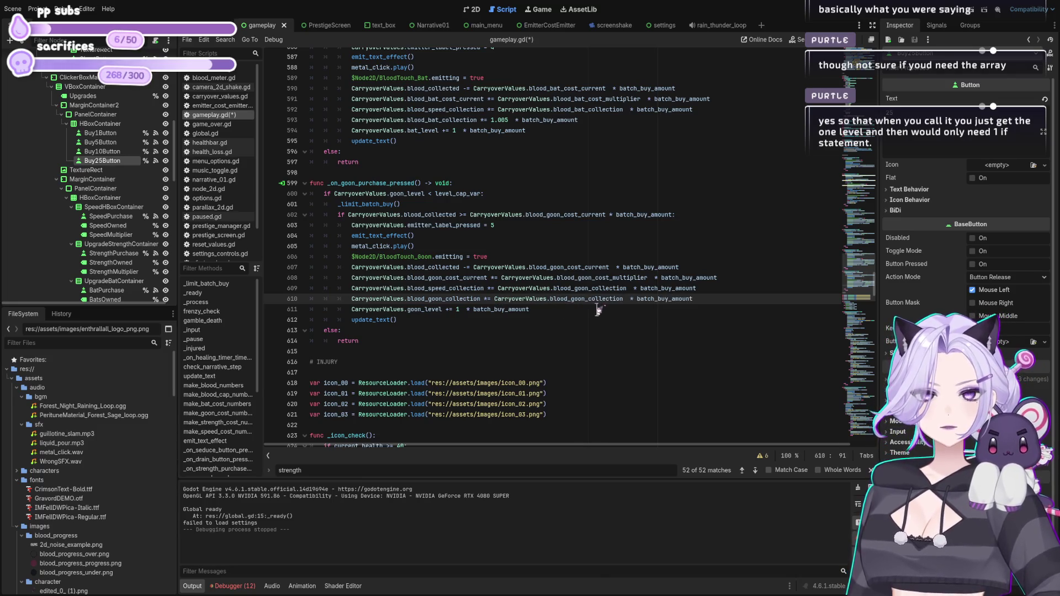
key(ctrl+z)
key(ctrl+s)
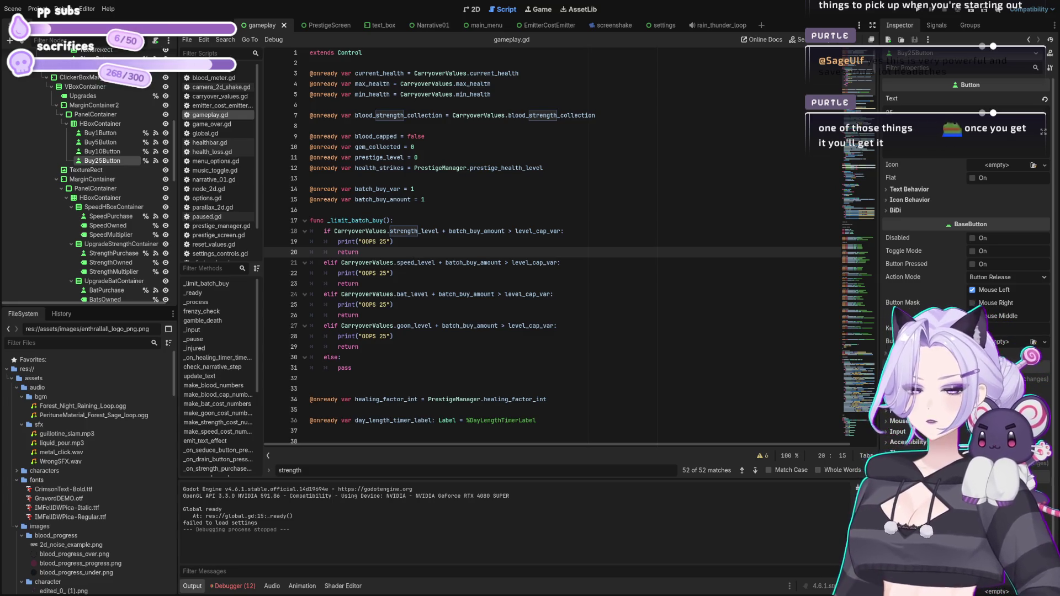
Scroll through gameplay.gd, then delete the return after the strength_level branch's OOPS 25 print.
scroll(613, 390, down, 10)
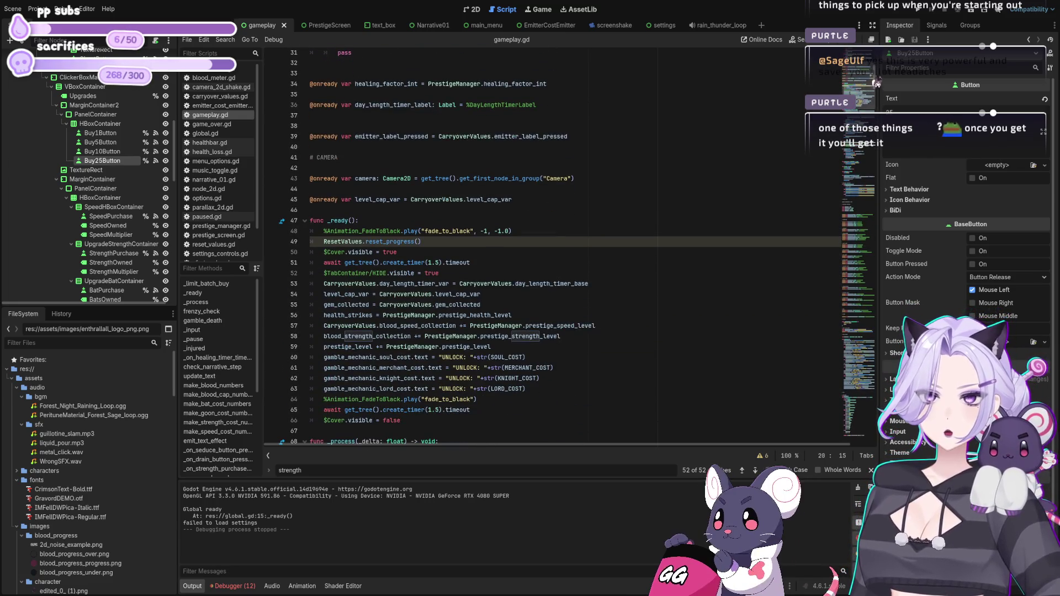
scroll(563, 245, down, 20)
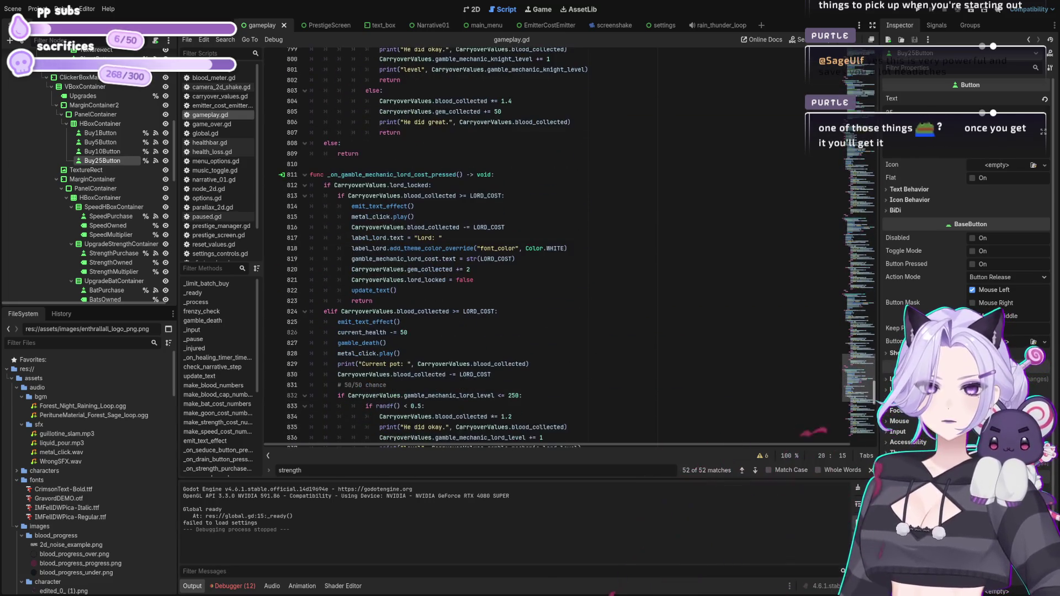
scroll(563, 246, down, 20)
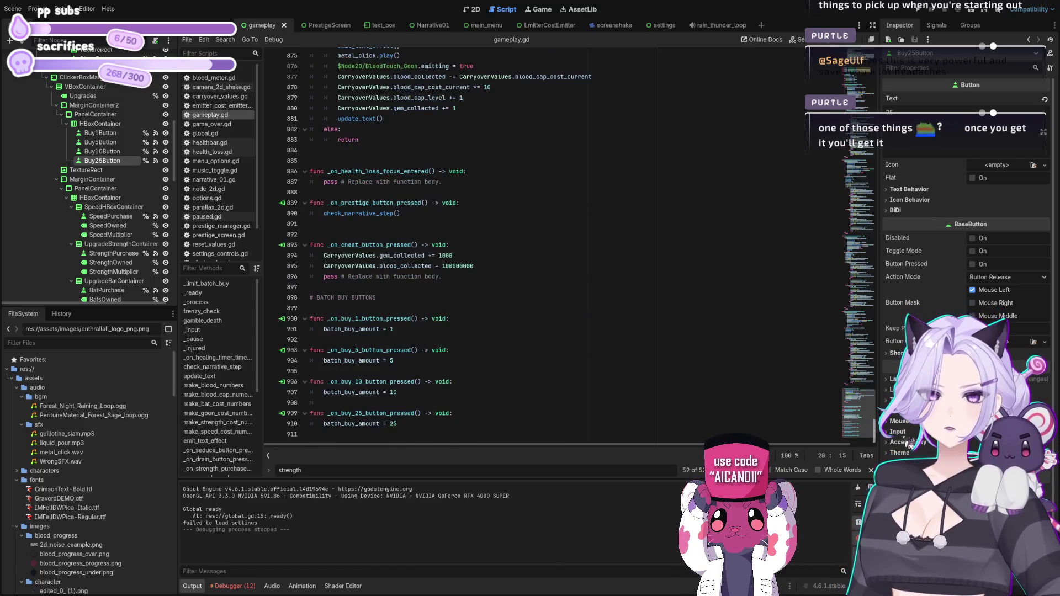
scroll(568, 246, up, 20)
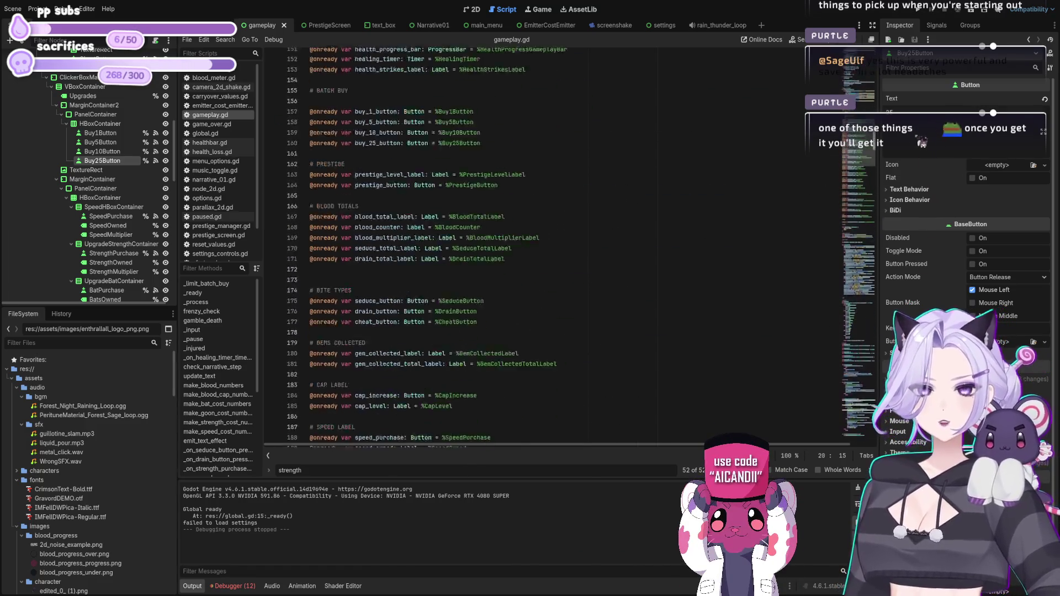
scroll(563, 245, up, 20)
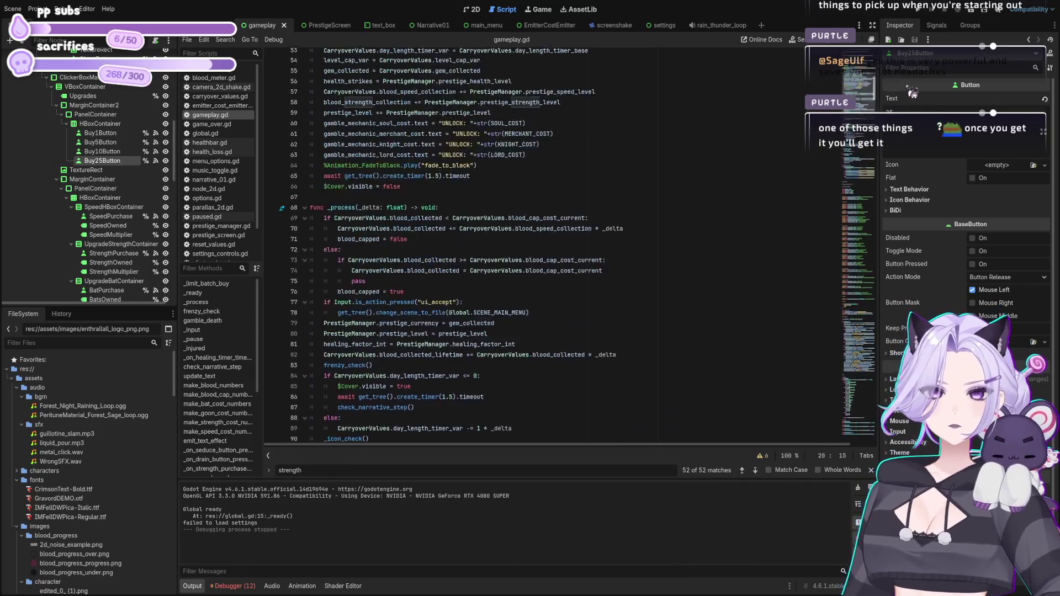
scroll(564, 246, up, 3)
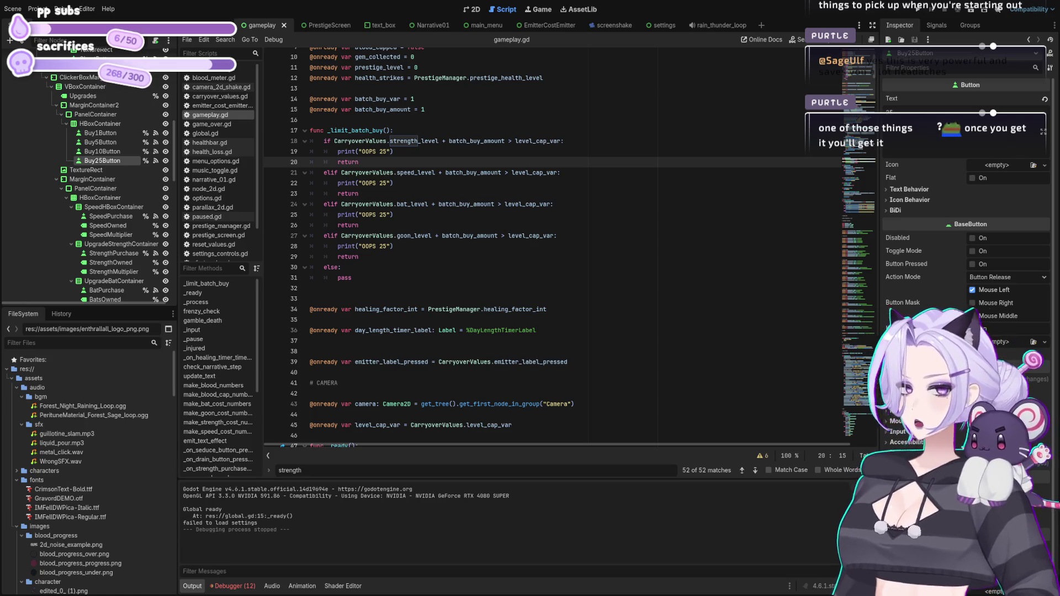
key(BackSpace)
key(BackSpace)
key(BackSpace)
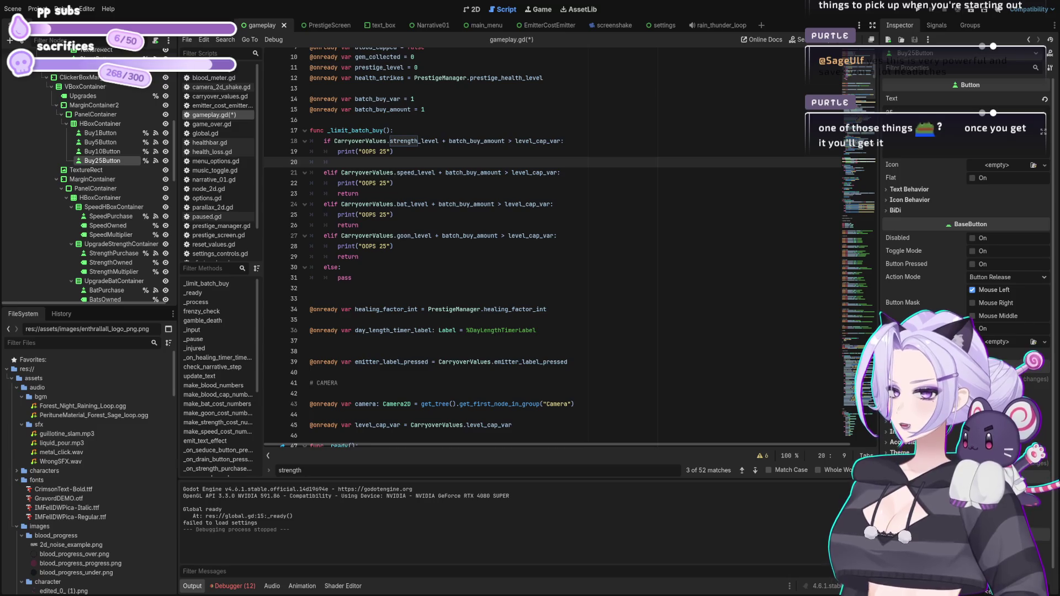
Save, remove the blank line 20 and retype return after the strength branch's print.
key(ctrl+s)
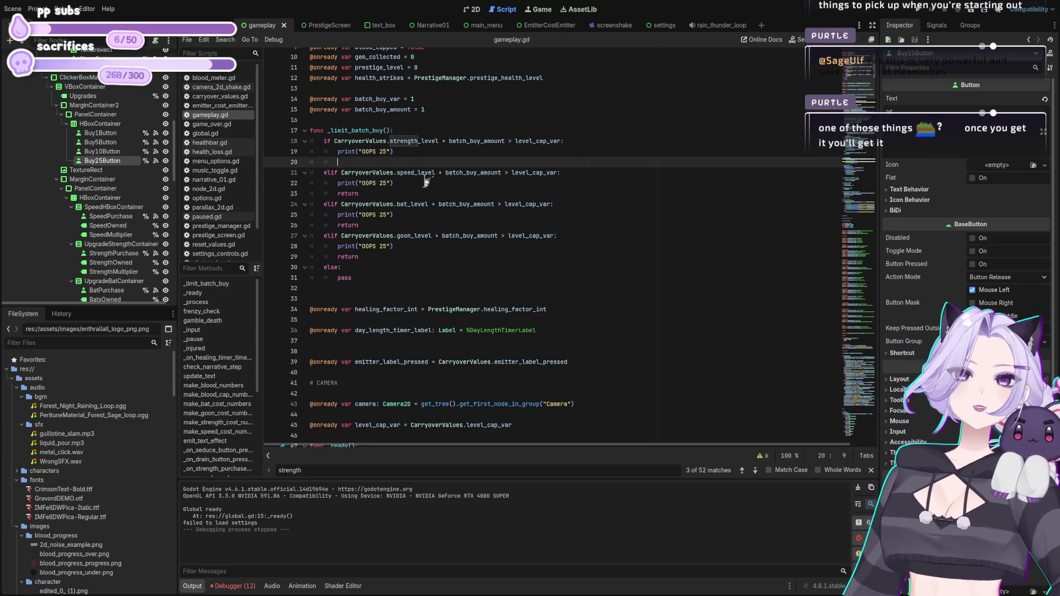
key(BackSpace)
key(BackSpace)
key(BackSpace)
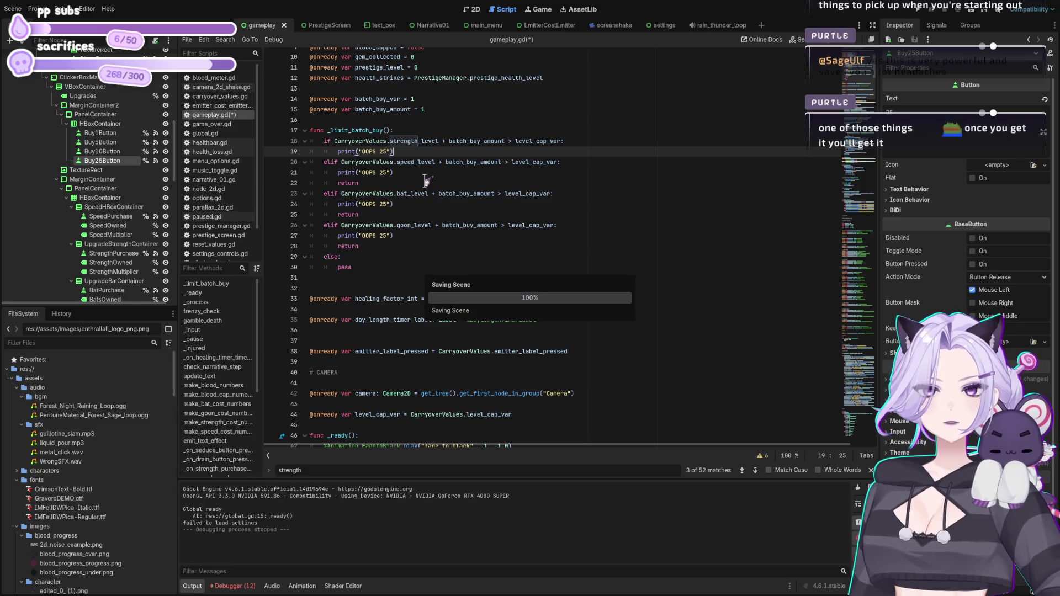
key(Return)
text(return)
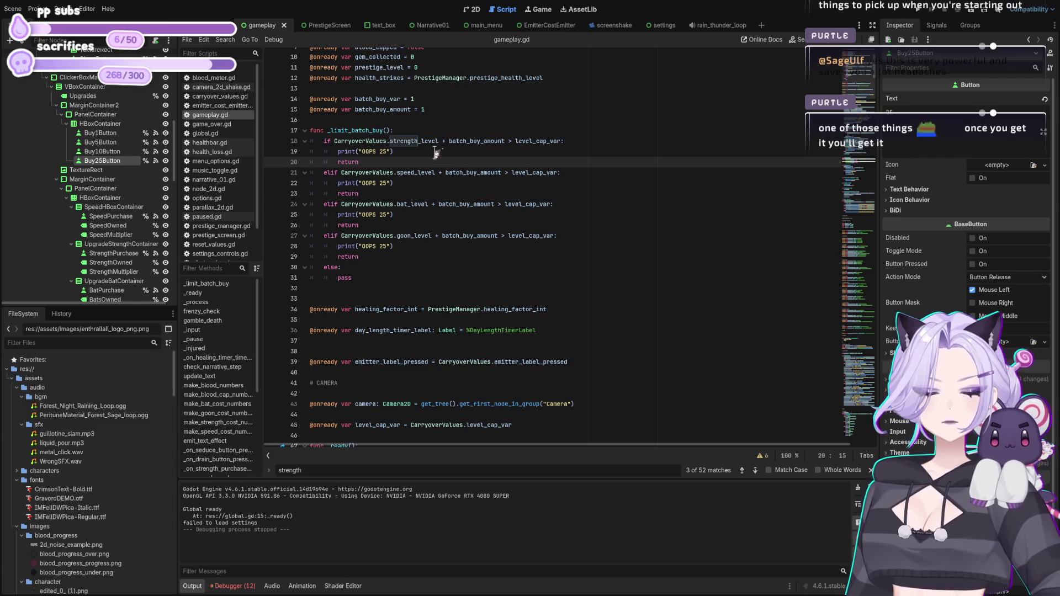
Insert a line above the strength print reading 'purchased_denied = true'.
click(468, 153)
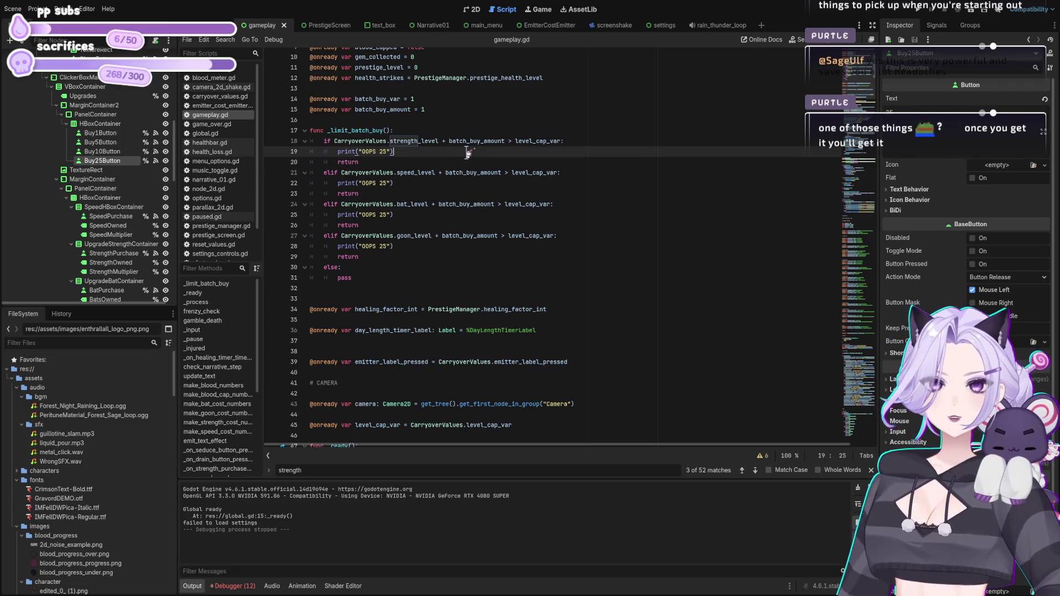
key(ctrl+shift+Return)
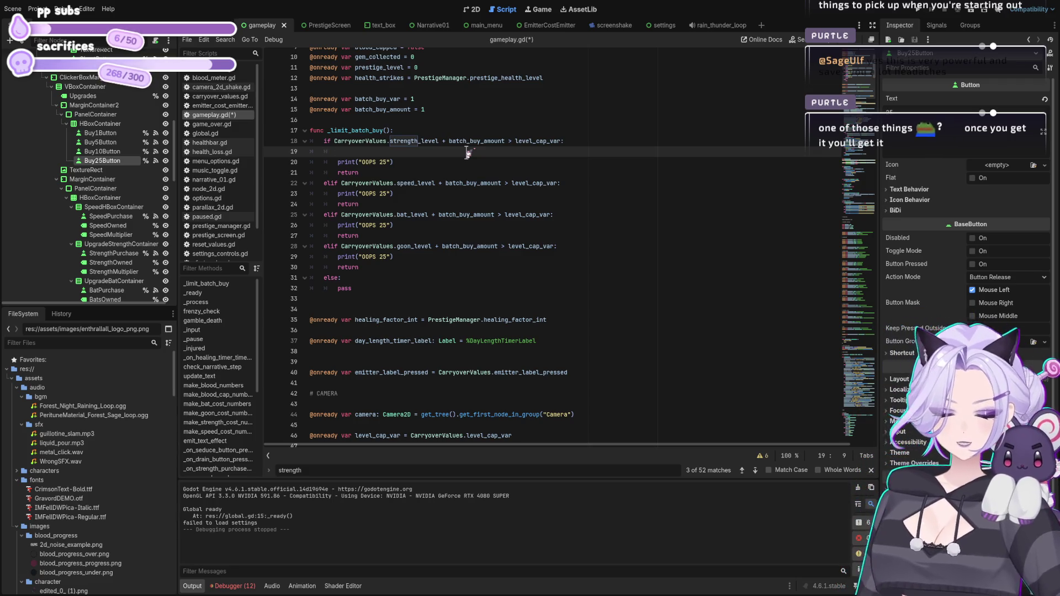
text(p)
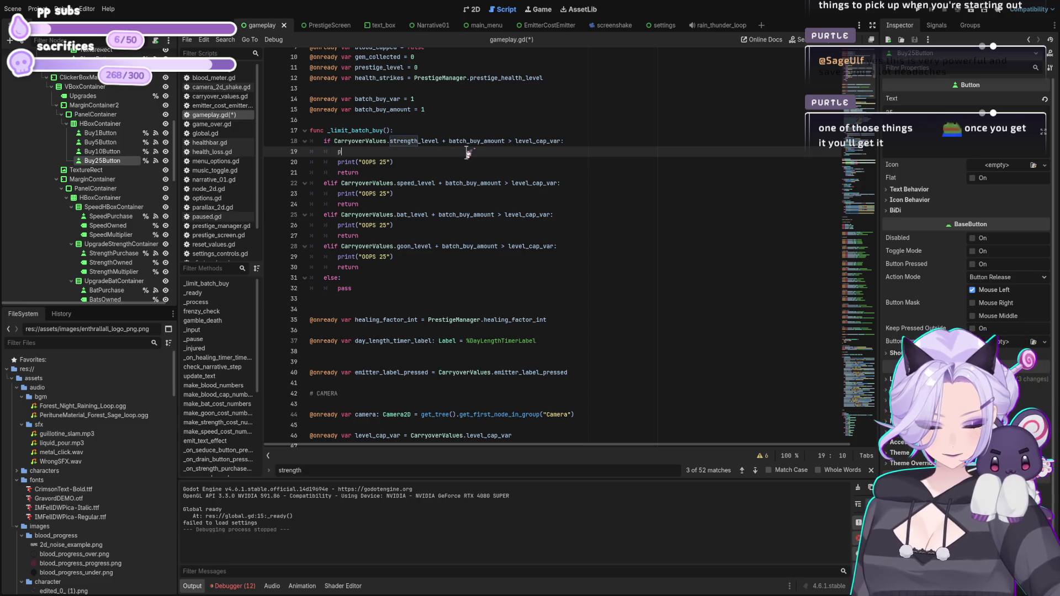
text(urchased_de)
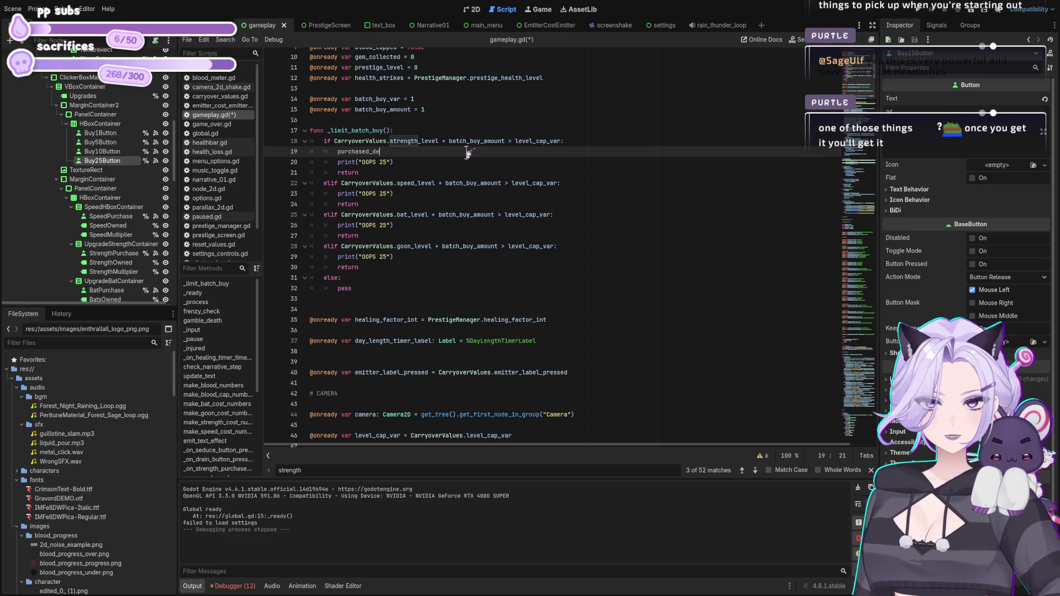
text(nied = true)
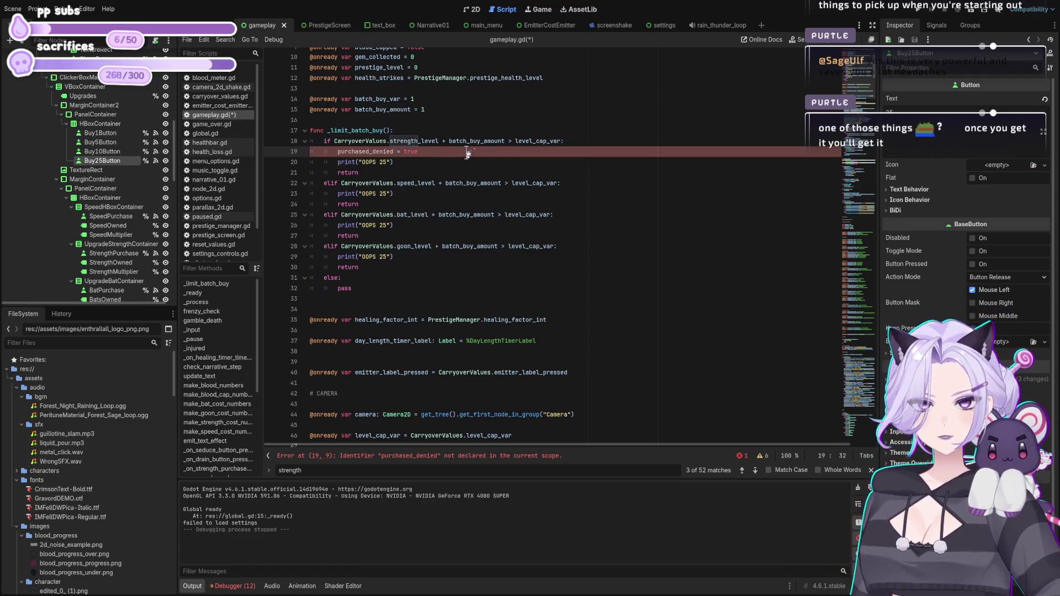
Declare purchase_denied = false below the batch_buy_amount declaration.
key(Up)
key(Up)
key(Up)
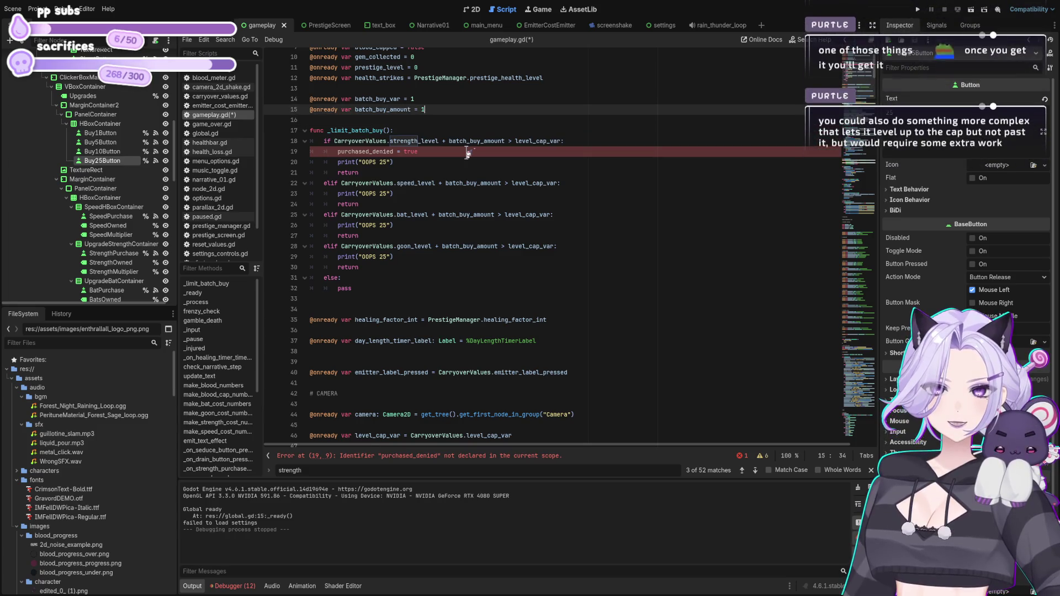
key(Return)
text(o)
text(onready v)
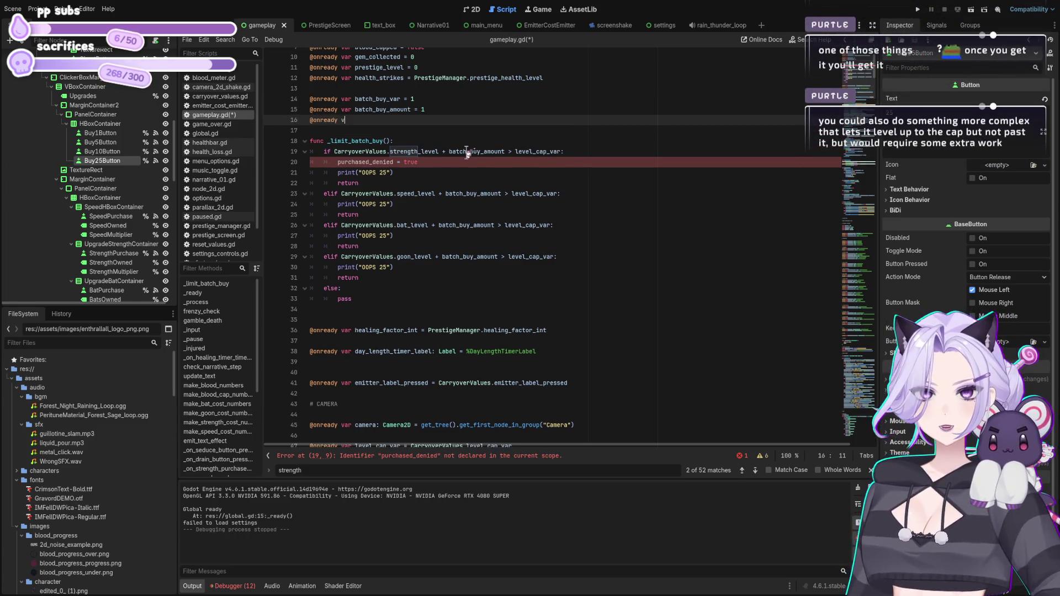
text(ar chase_denied =)
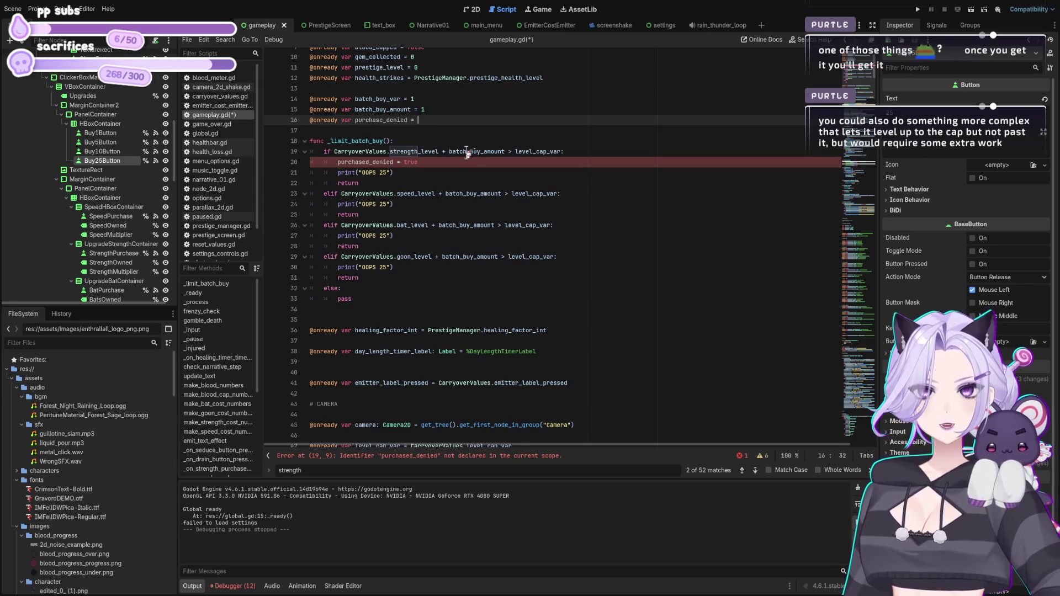
text( false)
Add purchase_denied = true to the speed_level, bat_level and goon_level branches of _limit_batch_buy.
click(487, 162)
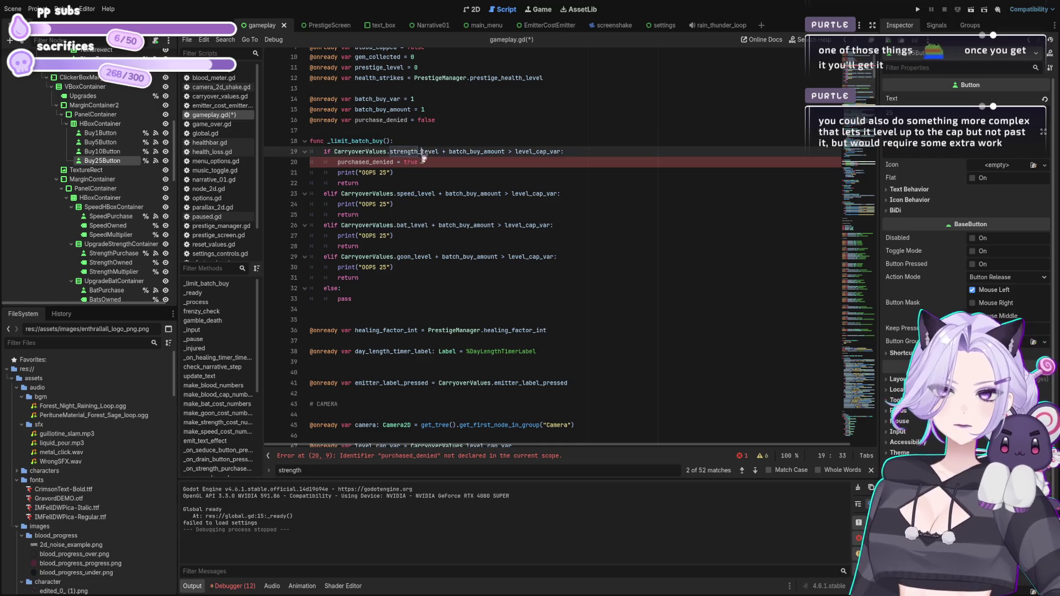
key(Down)
key(Down)
key(Down)
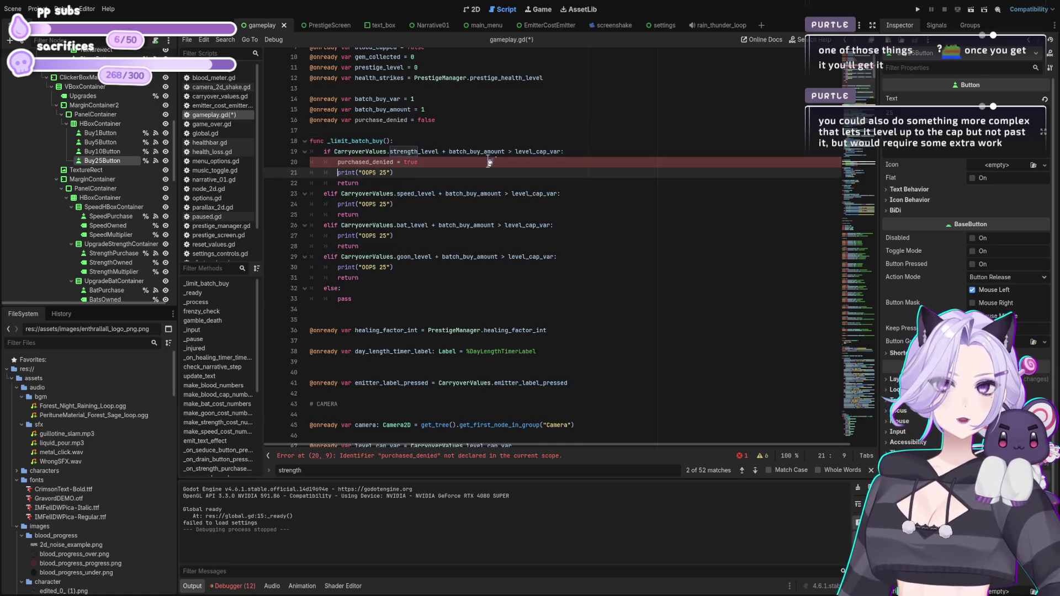
key(End)
key(Return)
text(purchased_denied = true)
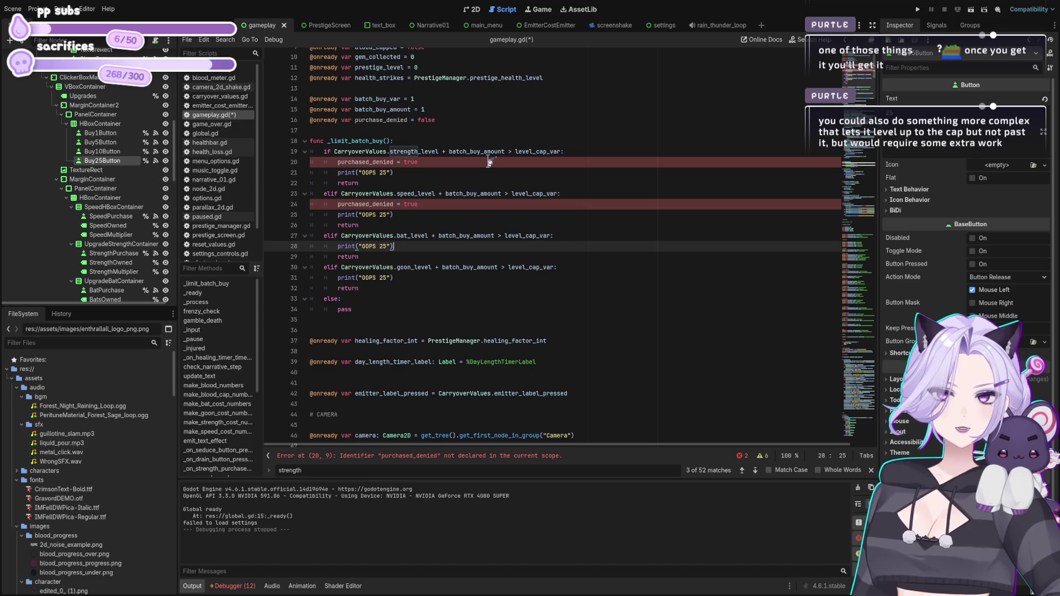
key(Down)
key(Down)
key(Down)
key(End)
key(Return)
text(purchased_denied = true)
key(Down)
key(Down)
key(Down)
key(End)
key(Return)
text(purchased_denied = true)
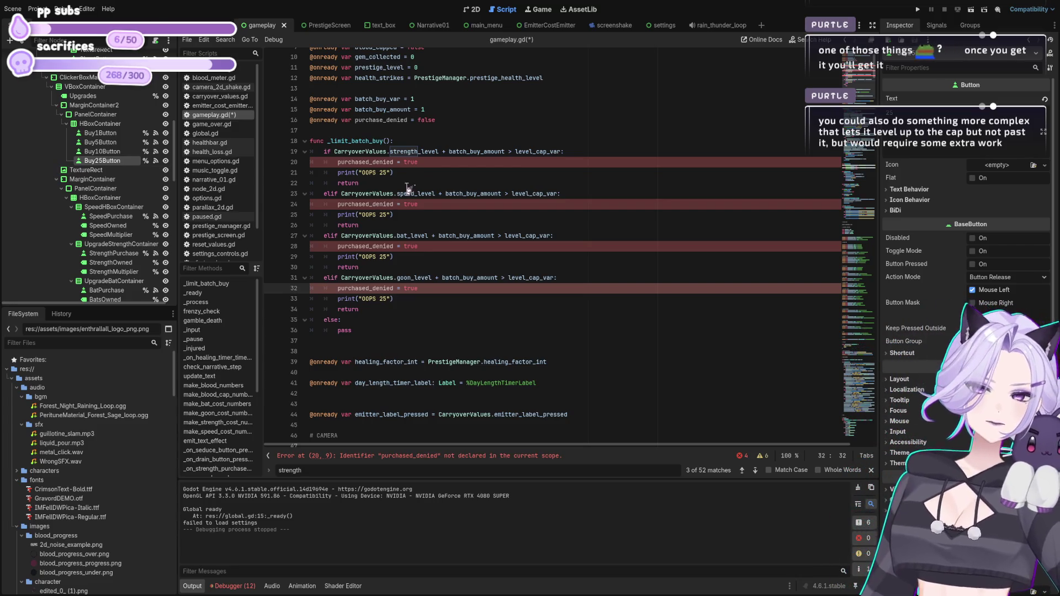
Save gameplay.gd and launch a test run with F5.
click(431, 162)
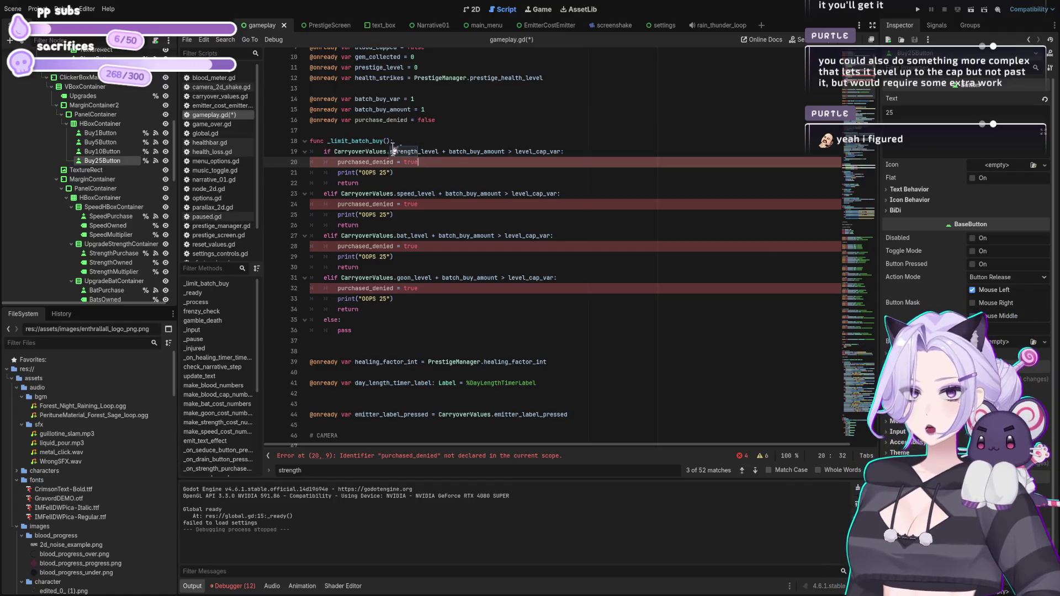
click(492, 204)
key(ctrl+s)
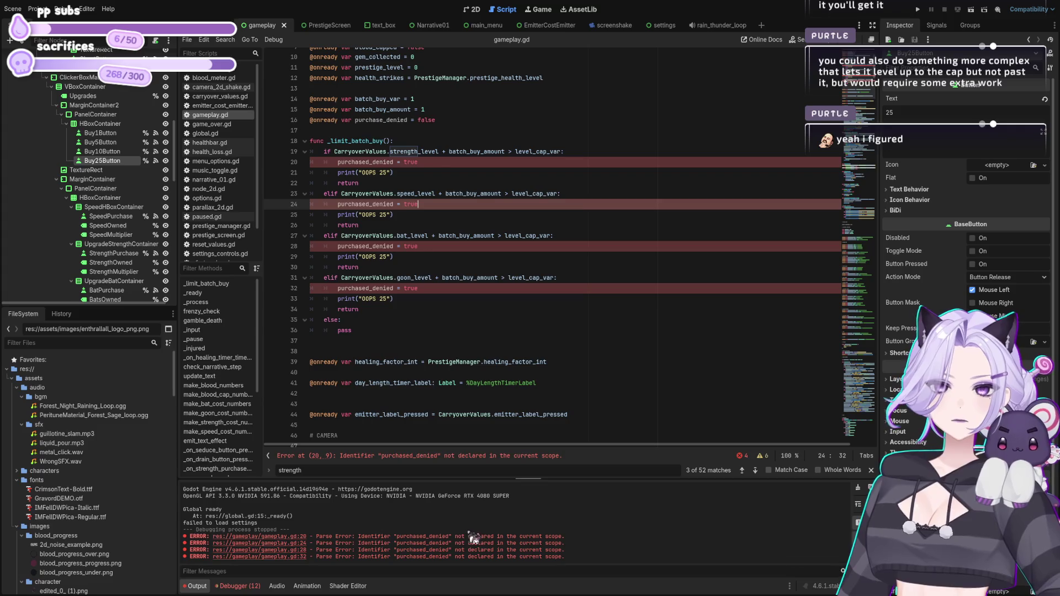
click(414, 120)
key(ctrl+s)
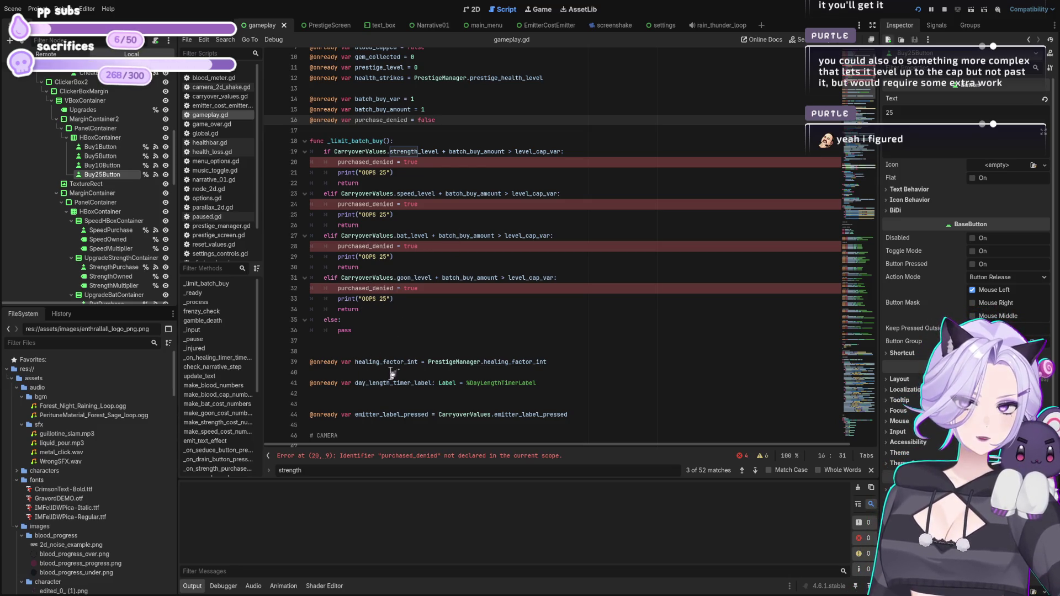
key(F5)
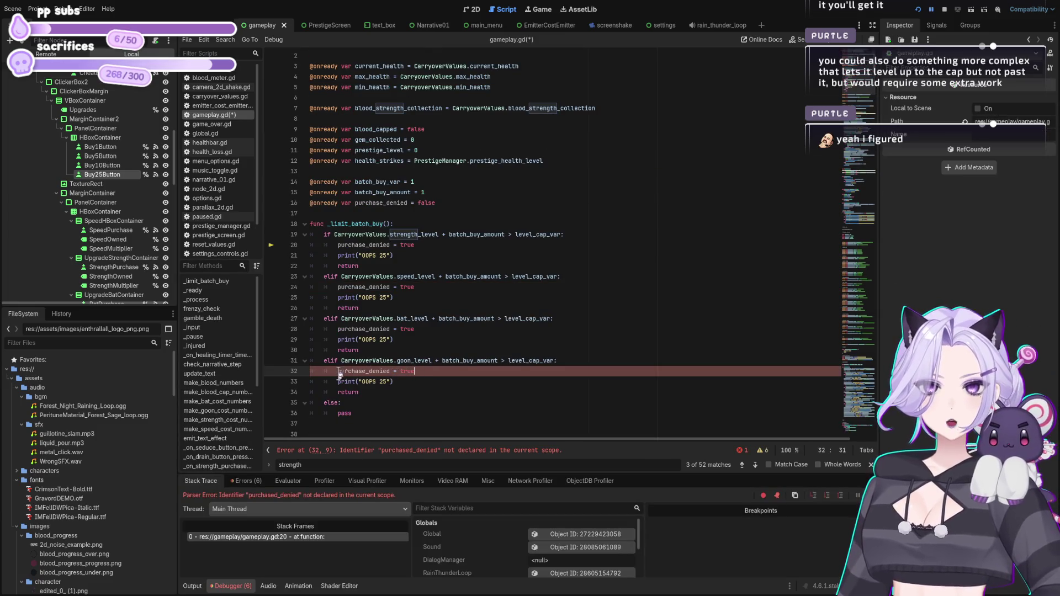
drag(878, 83, 885, 267)
Add 'not purchase_denied and' to the strength handler's blood cost condition.
scroll(885, 267, up, 5)
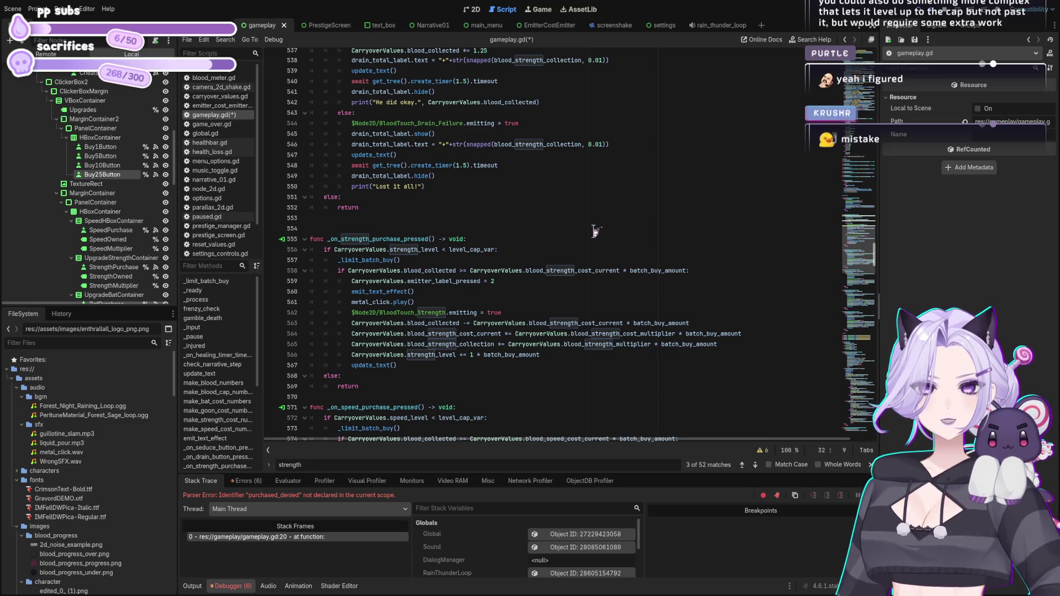
key(ctrl+z)
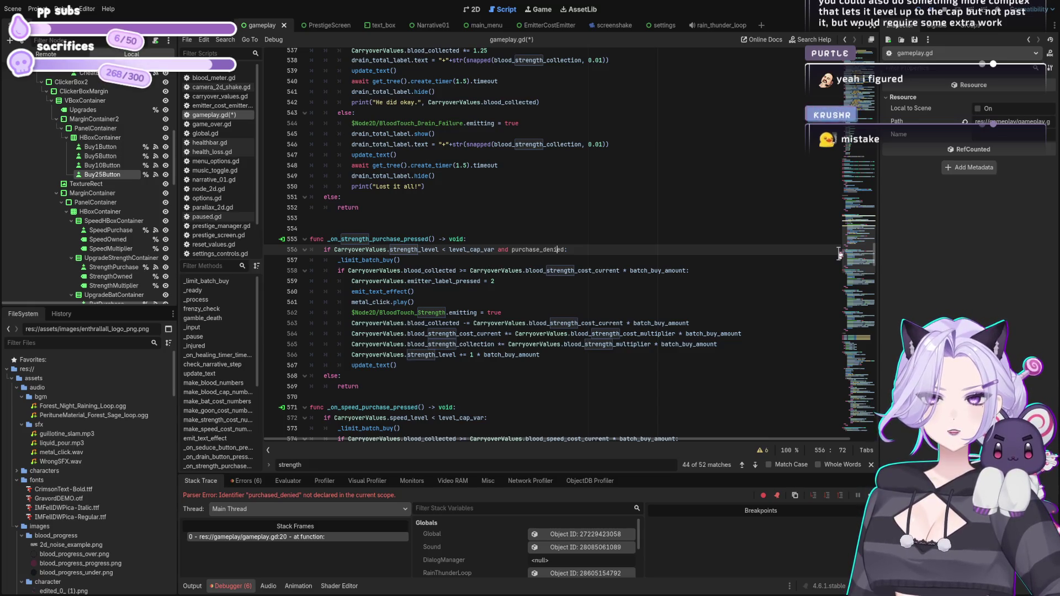
key(ctrl+z)
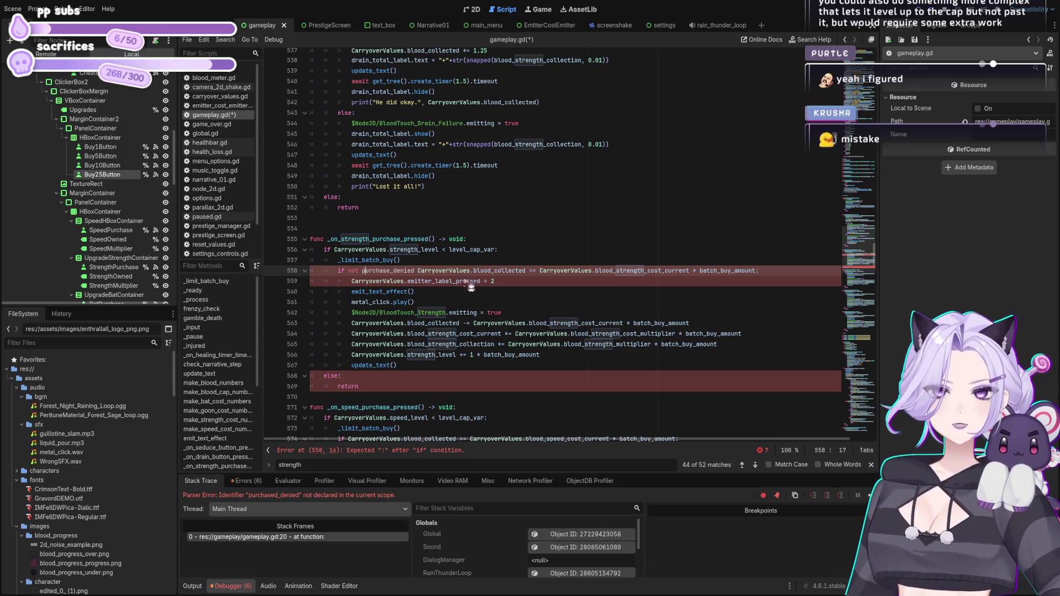
key(ctrl+z)
scroll(442, 260, down, 6)
Add 'not purchase_denied and' to the bat cost check and goon level check, then save.
click(429, 245)
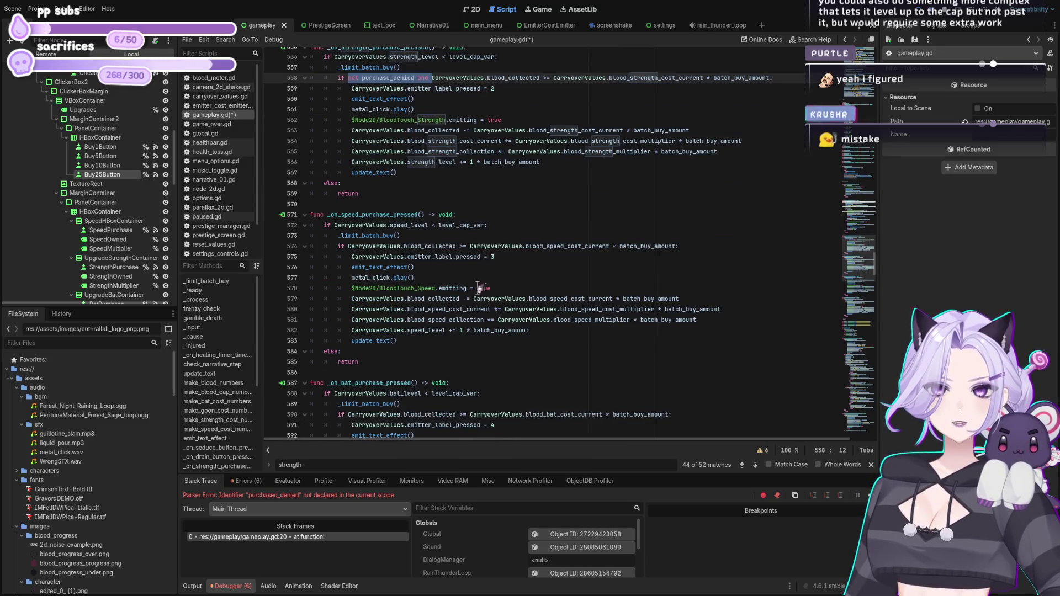
scroll(450, 285, down, 6)
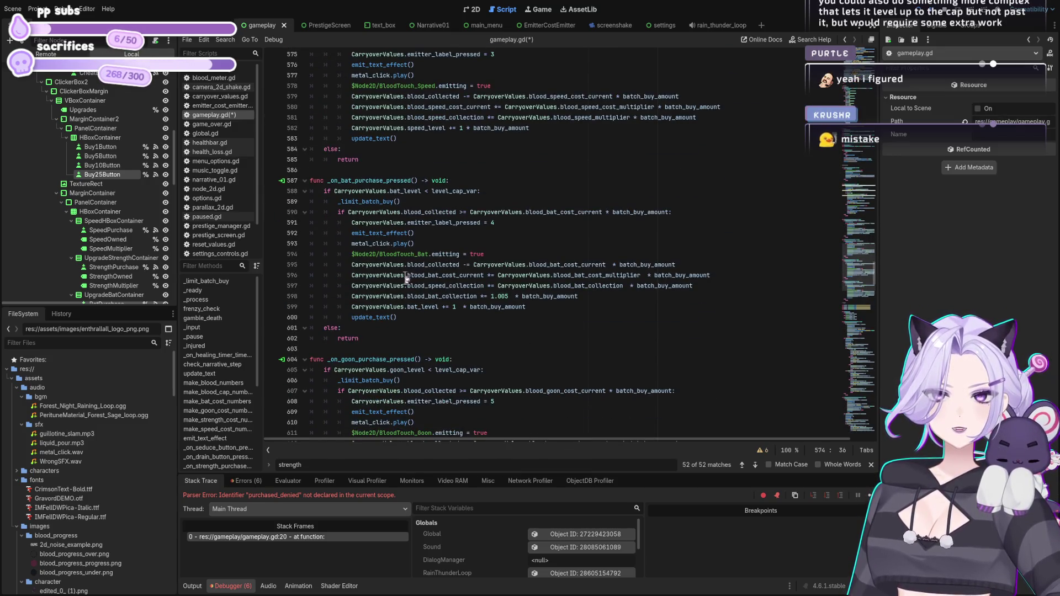
click(348, 212)
text(not purchase_denied and)
scroll(407, 278, down, 4)
click(334, 228)
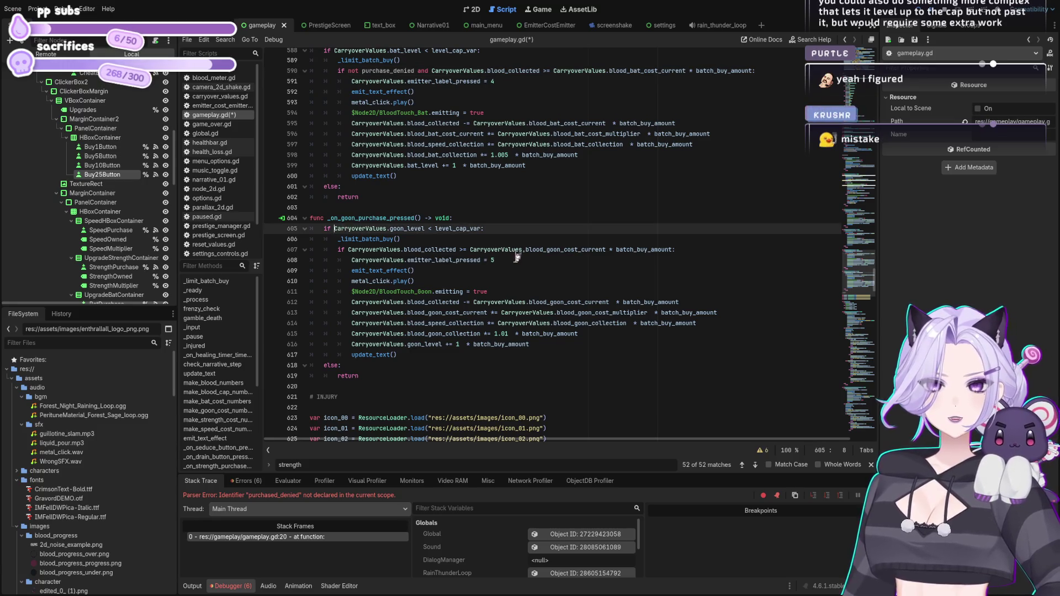
text(not purchase_denied and)
key(ctrl+s)
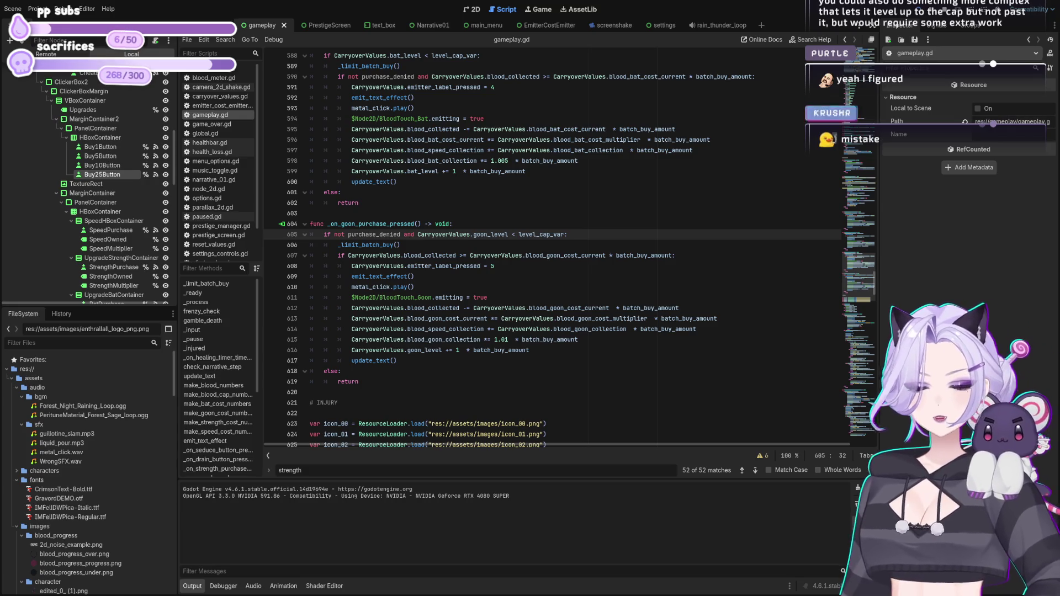
Insert an empty line after the _on_buy_1_button_pressed header, above batch_buy_amount = 1.
click(533, 118)
click(513, 150)
scroll(533, 178, up, 4)
scroll(533, 178, down, 20)
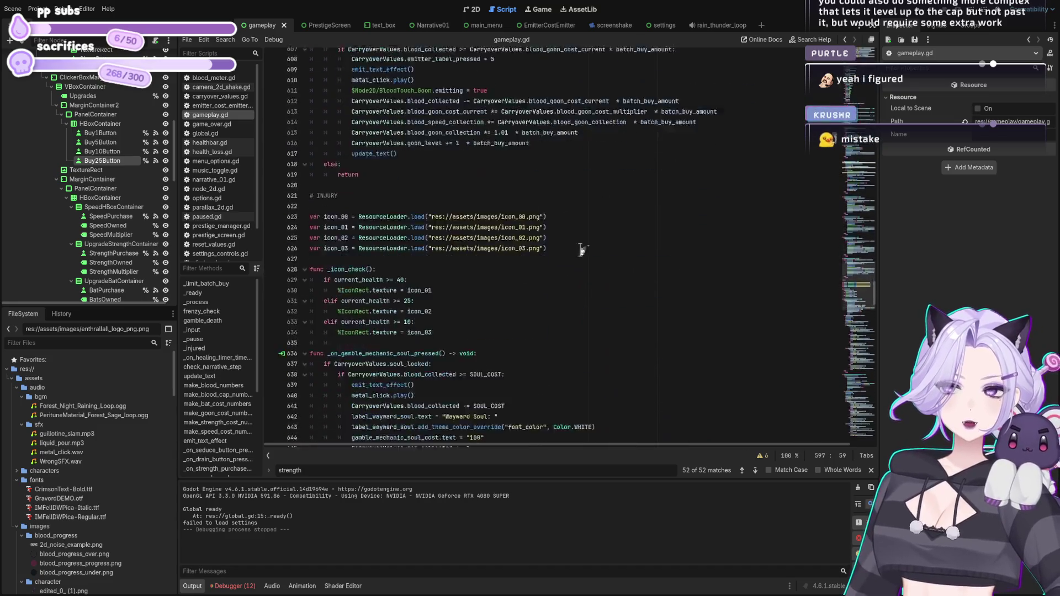
scroll(435, 246, down, 20)
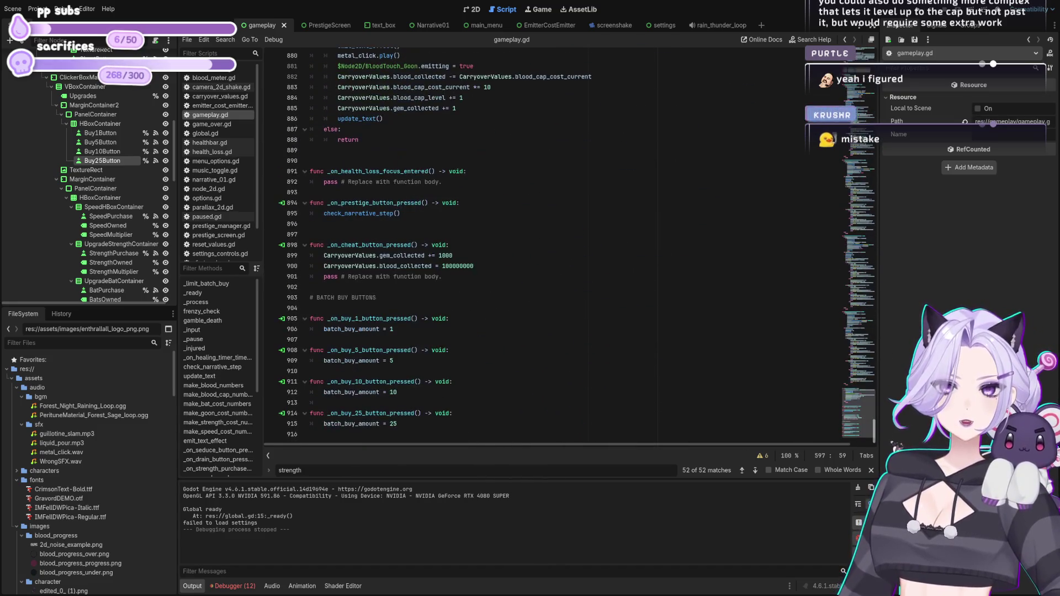
click(417, 329)
click(457, 320)
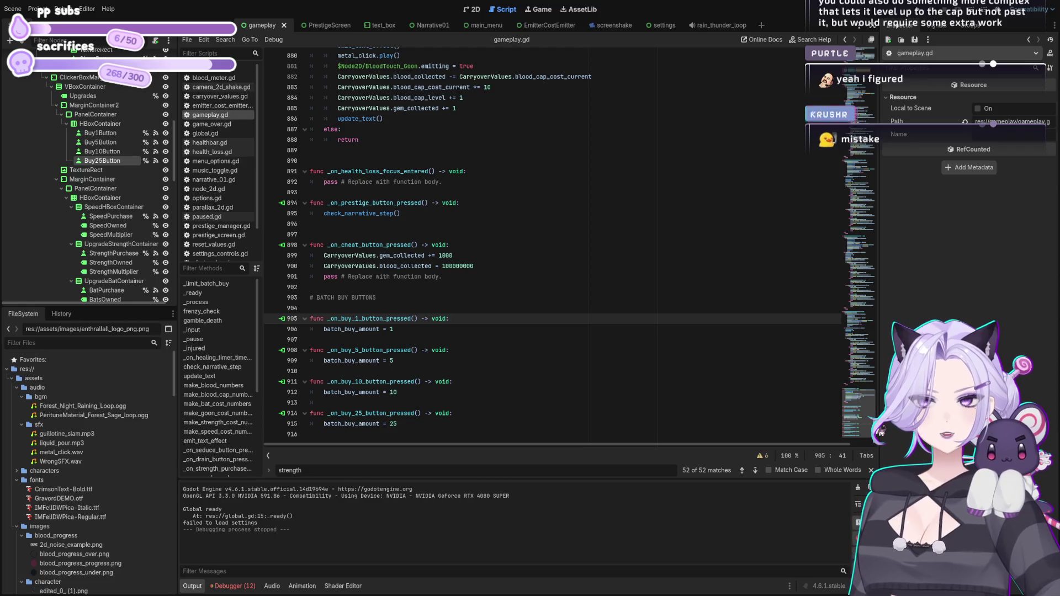
mouse_move(881, 432)
mouse_down()
mouse_move(883, 255)
mouse_move(874, 411)
mouse_up()
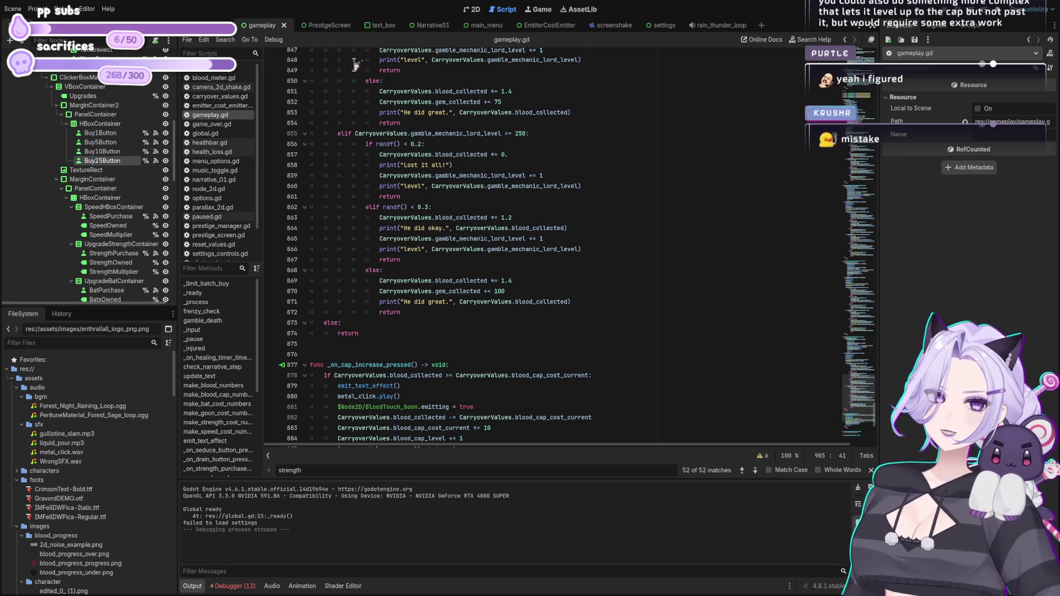
scroll(351, 141, down, 10)
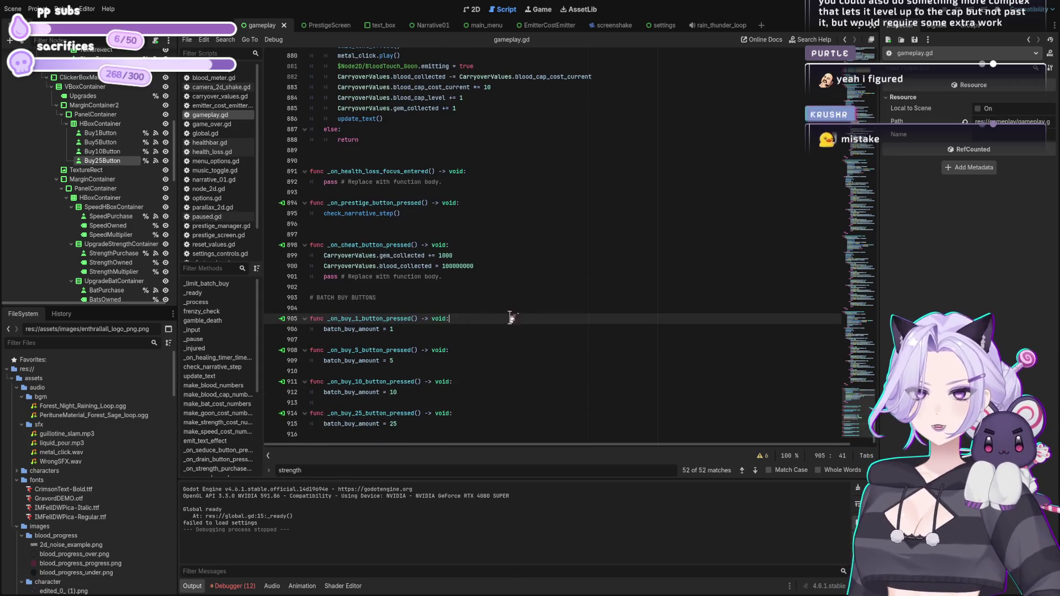
key(Return)
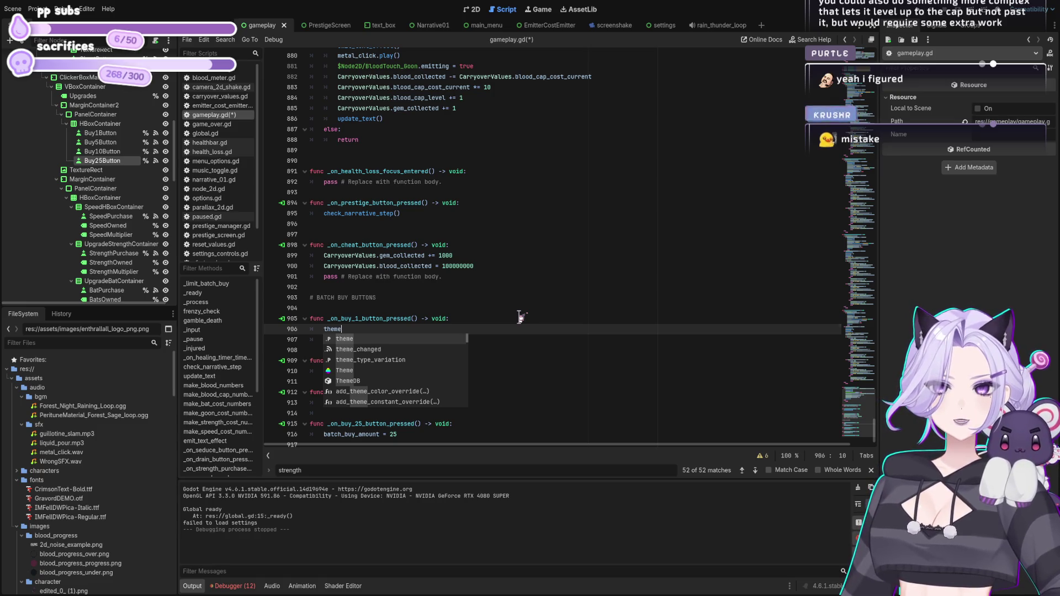
key(BackSpace)
key(BackSpace)
key(BackSpace)
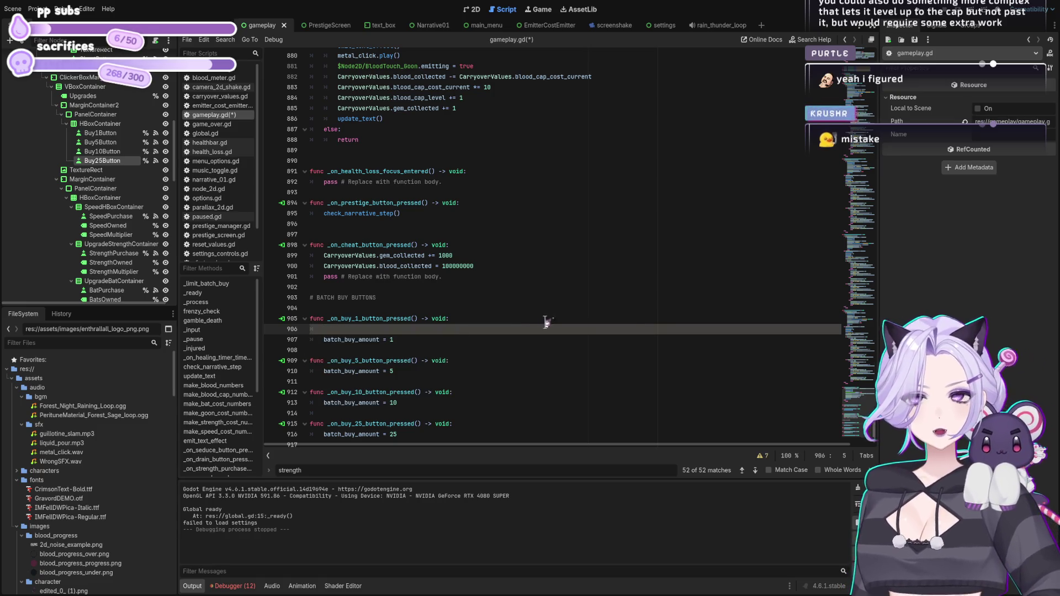
click(477, 12)
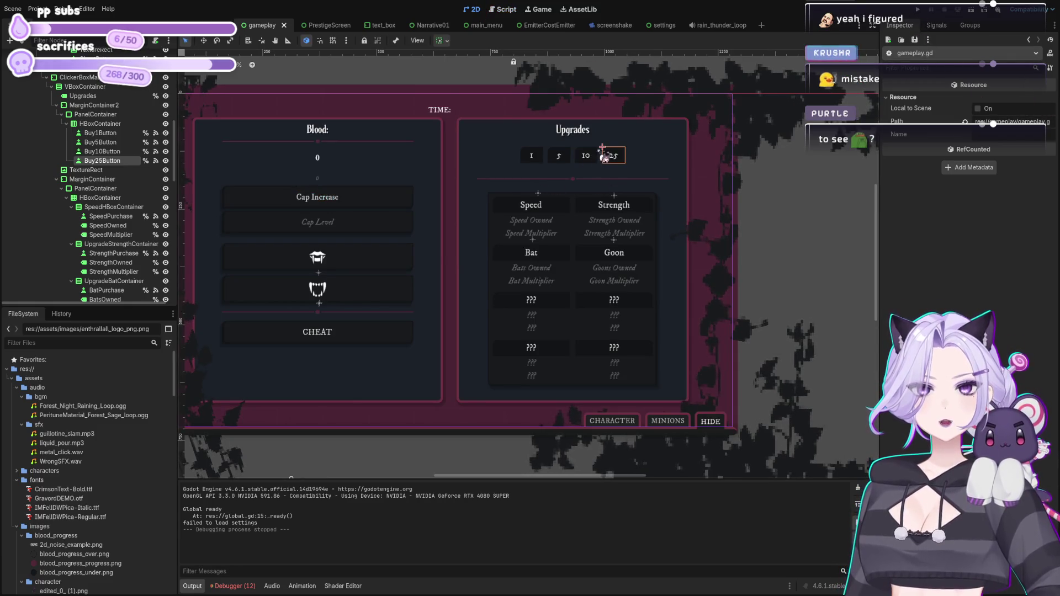
Inspect the 25 button's toggle mode and button group properties in the Inspector.
click(616, 157)
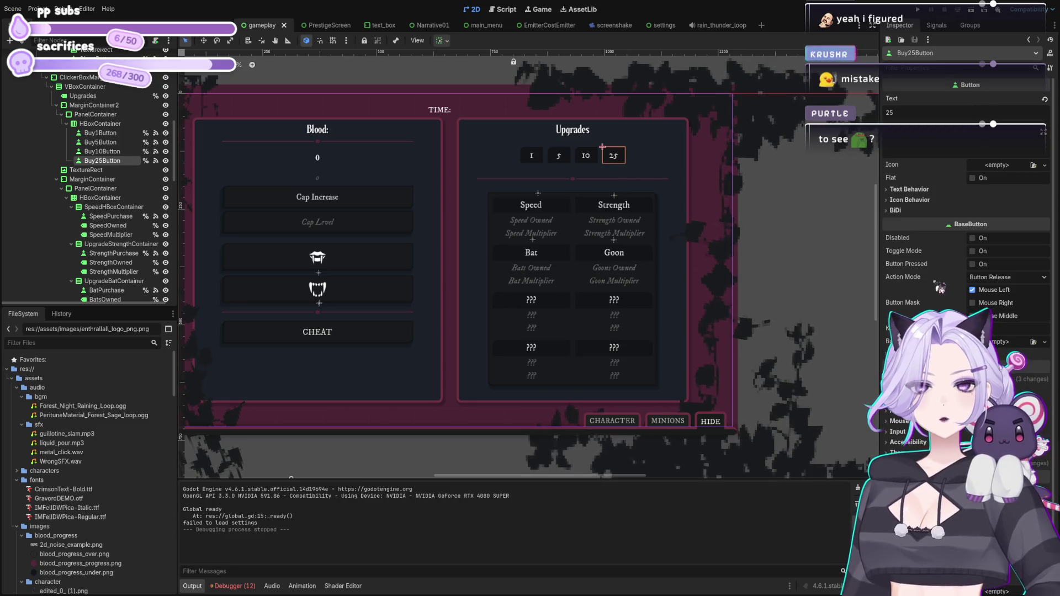
scroll(966, 249, down, 3)
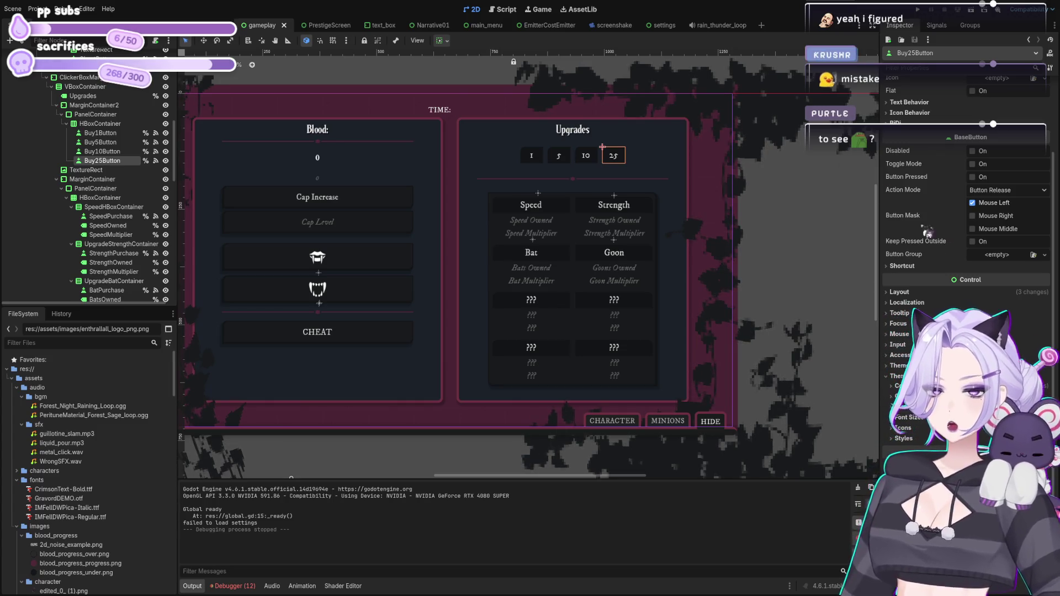
click(496, 13)
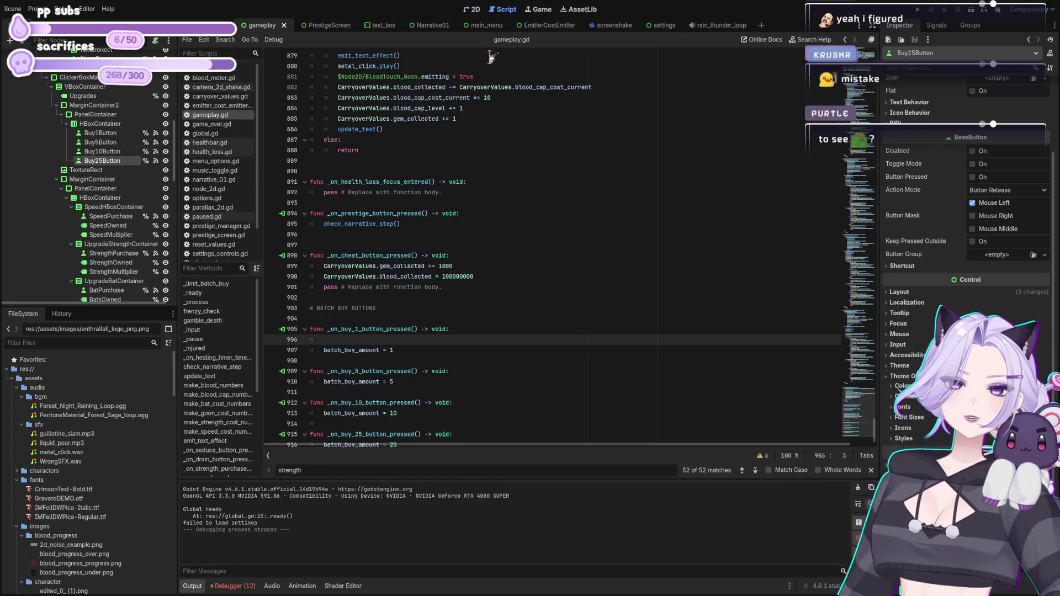
Try a %Buy1Button reference in _on_buy_1_button_pressed, then remove it and save gameplay.gd.
click(482, 318)
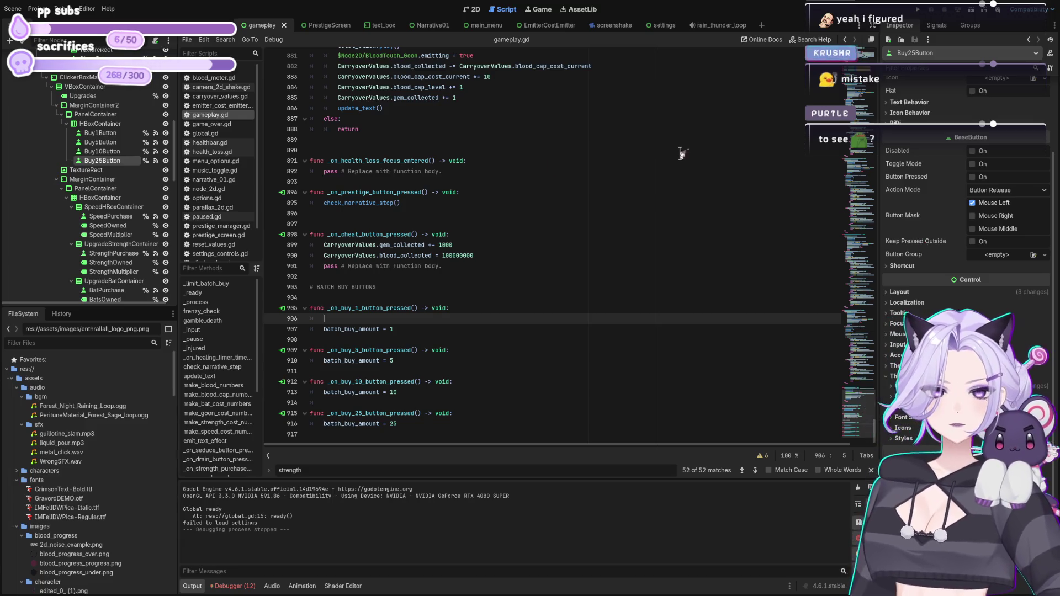
click(105, 135)
drag(105, 135, 330, 321)
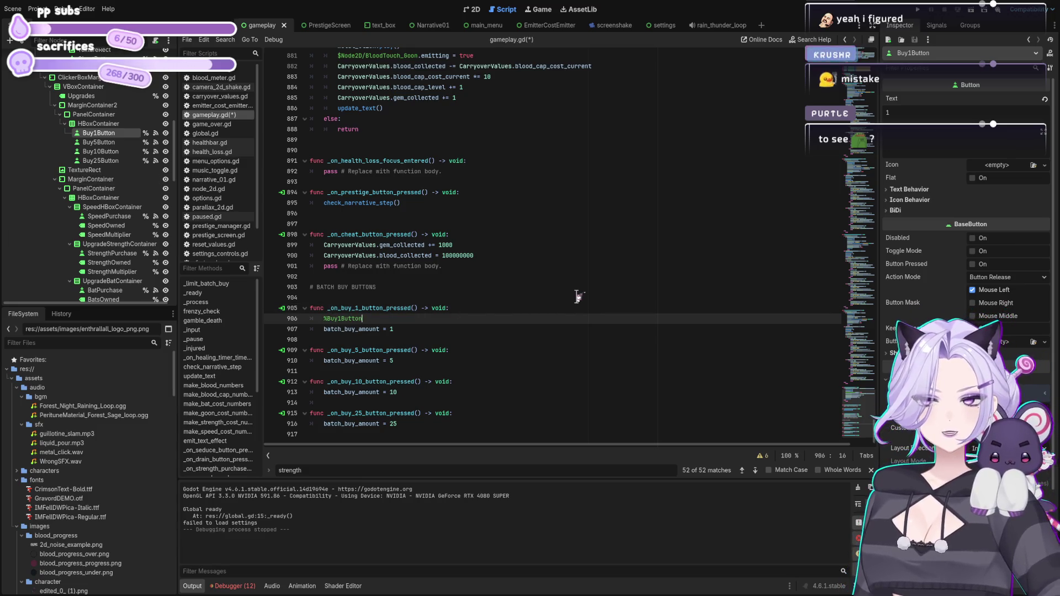
text( = button.)
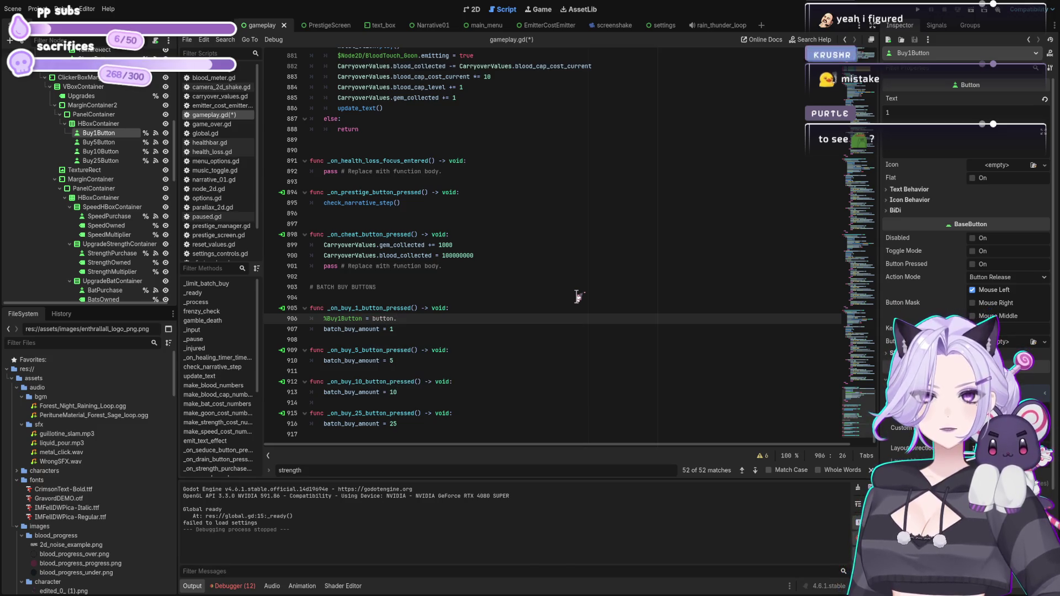
key(BackSpace)
key(BackSpace)
key(BackSpace)
key(BackSpace)
key(BackSpace)
key(BackSpace)
key(BackSpace)
text(press)
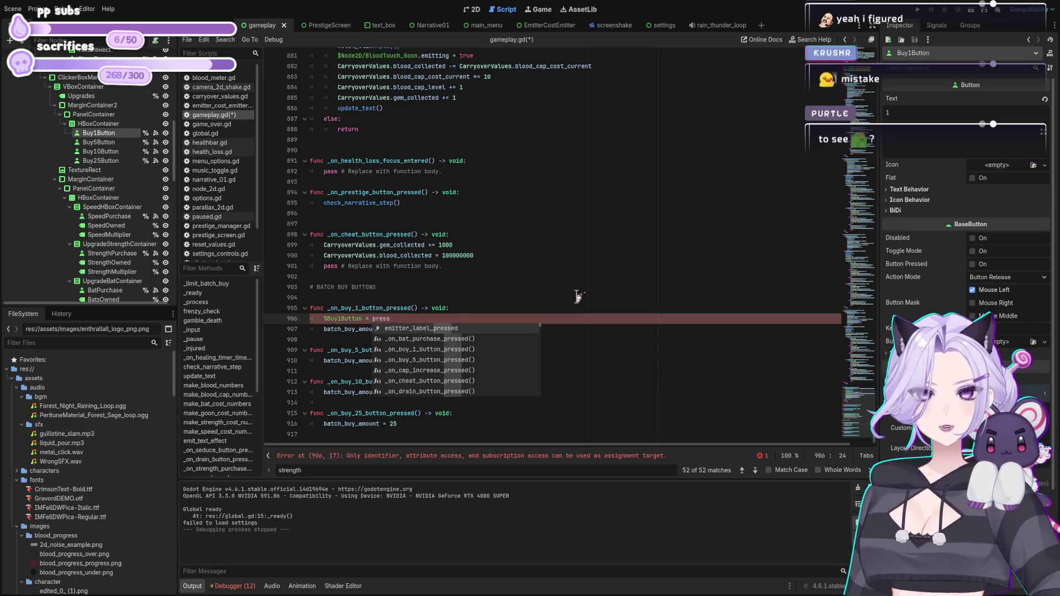
key(BackSpace)
key(BackSpace)
key(BackSpace)
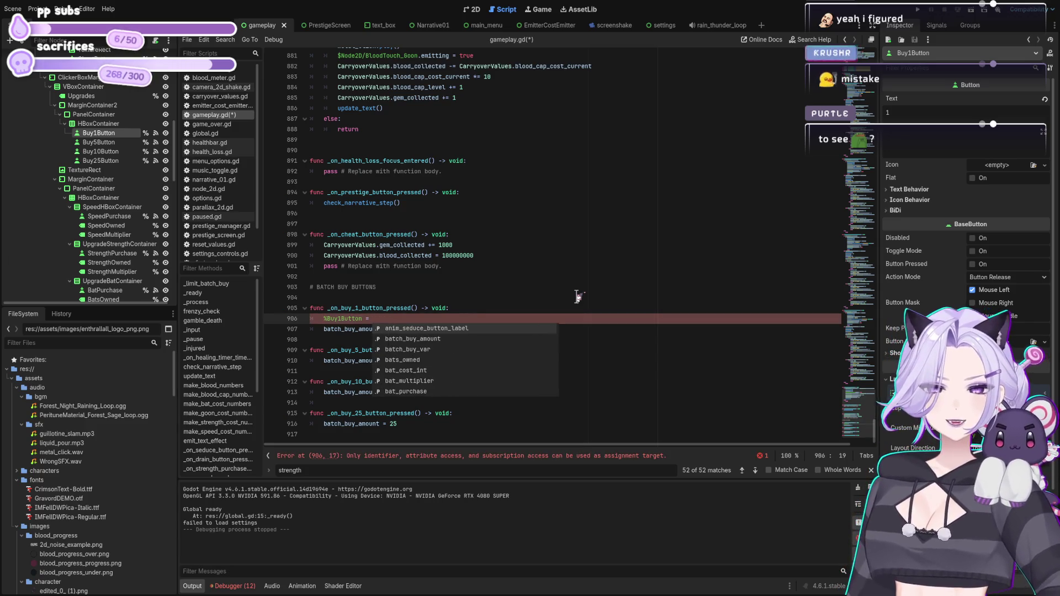
key(shift+Home)
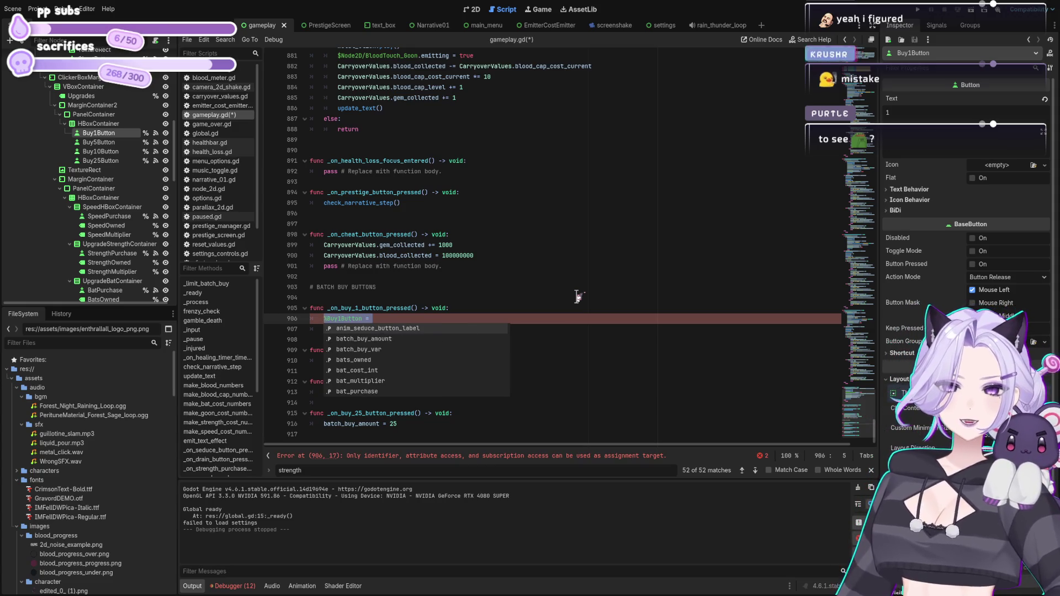
key(ctrl+z)
key(ctrl+z)
key(ctrl+z)
key(ctrl+s)
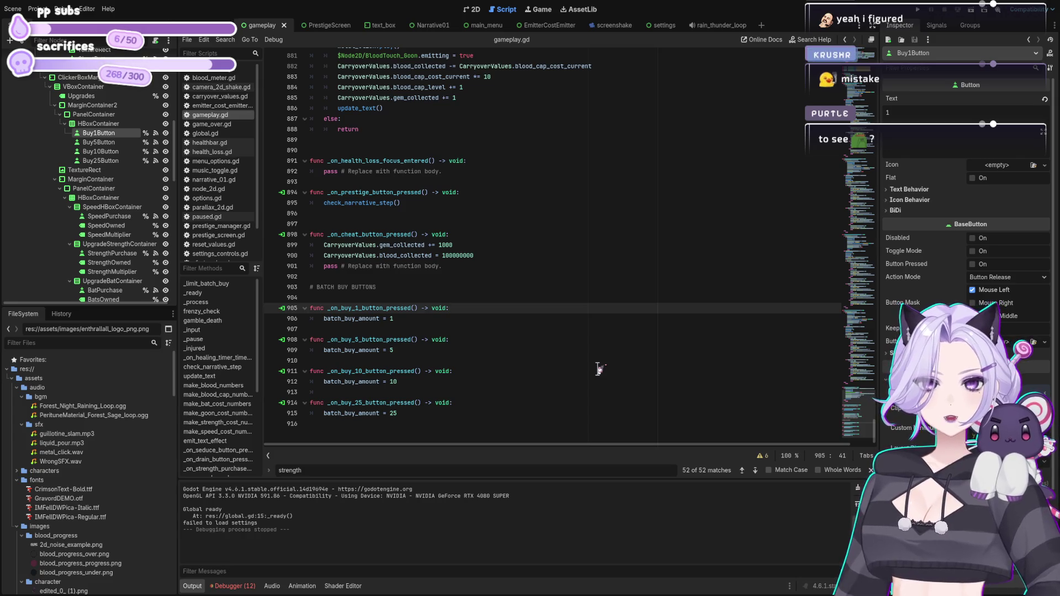
Try Toggle Mode on Buy1Button alone, then turn it back off.
click(973, 251)
click(474, 10)
scroll(596, 161, up, 5)
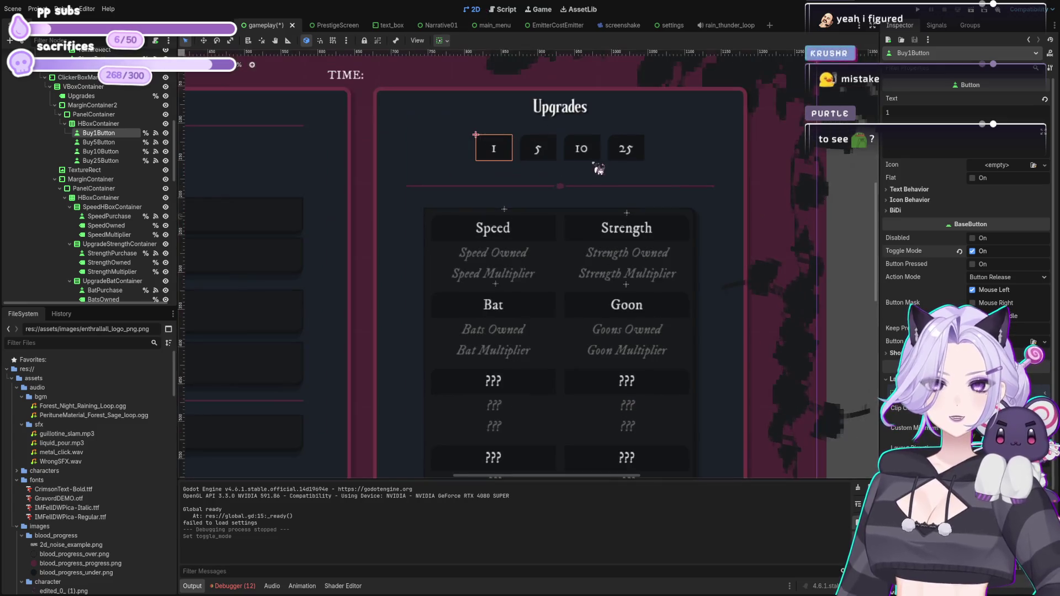
click(348, 277)
click(473, 208)
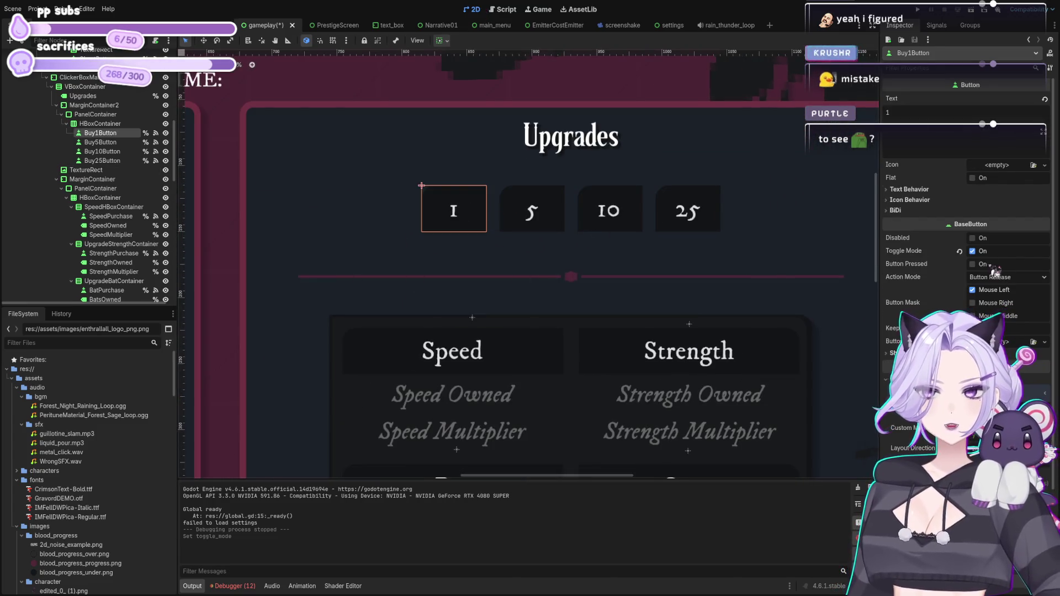
click(972, 252)
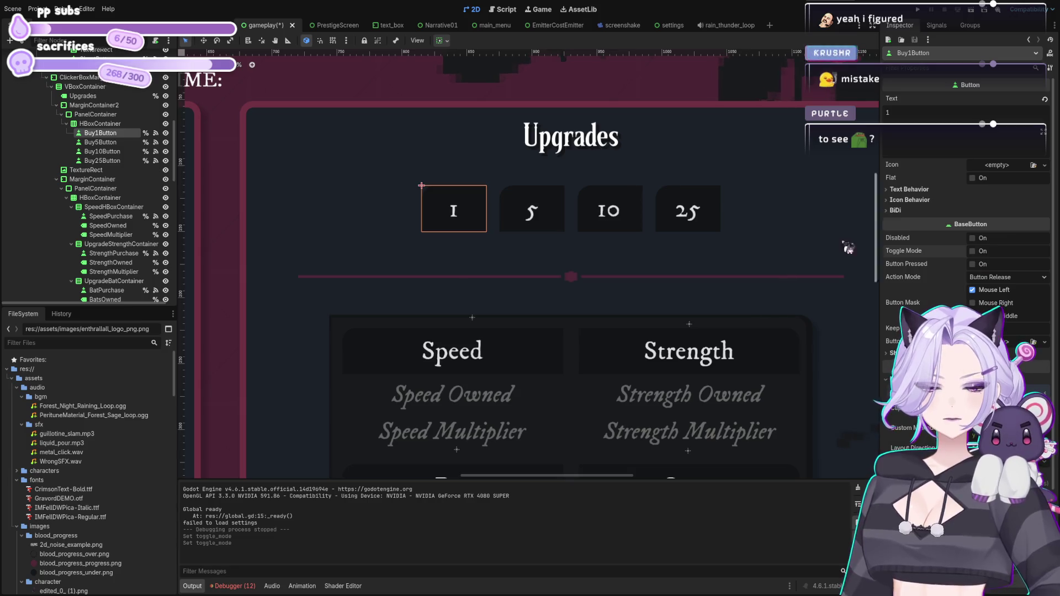
Enable Toggle Mode on all four batch-buy buttons and test-run the game.
shift+click(102, 161)
click(973, 252)
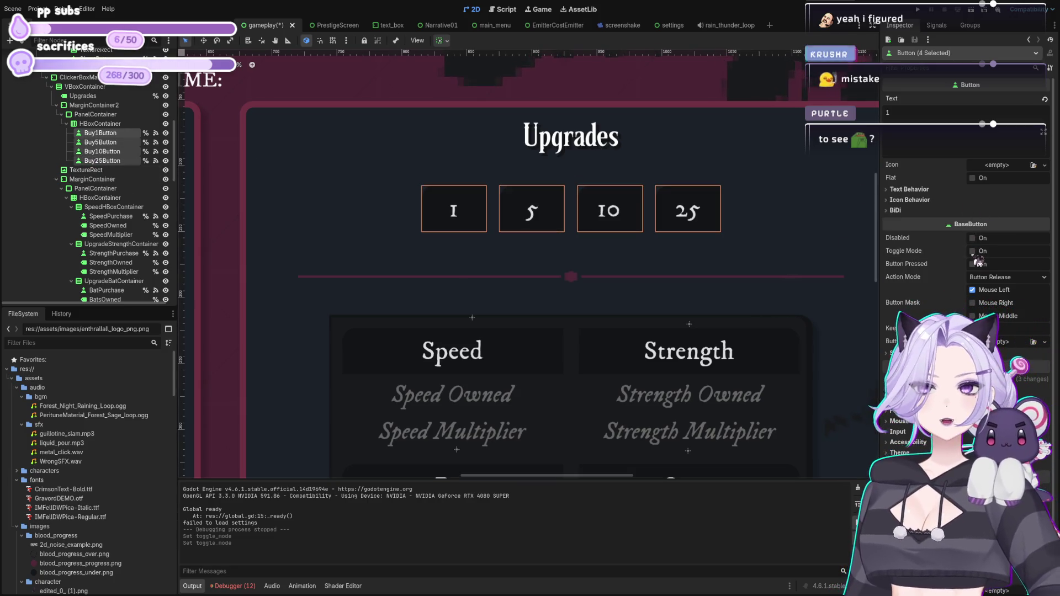
key(F5)
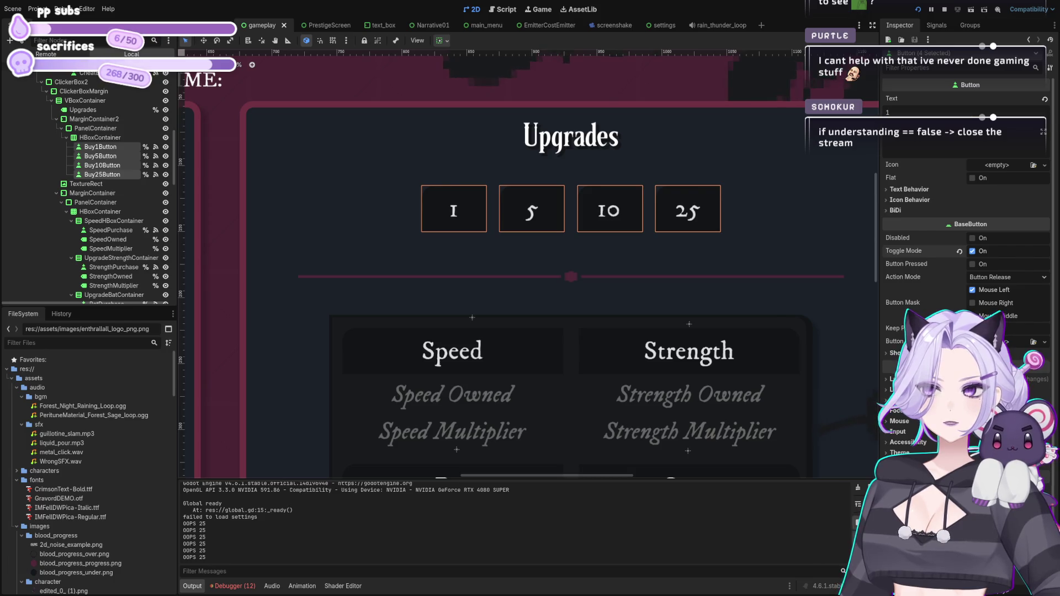
click(596, 263)
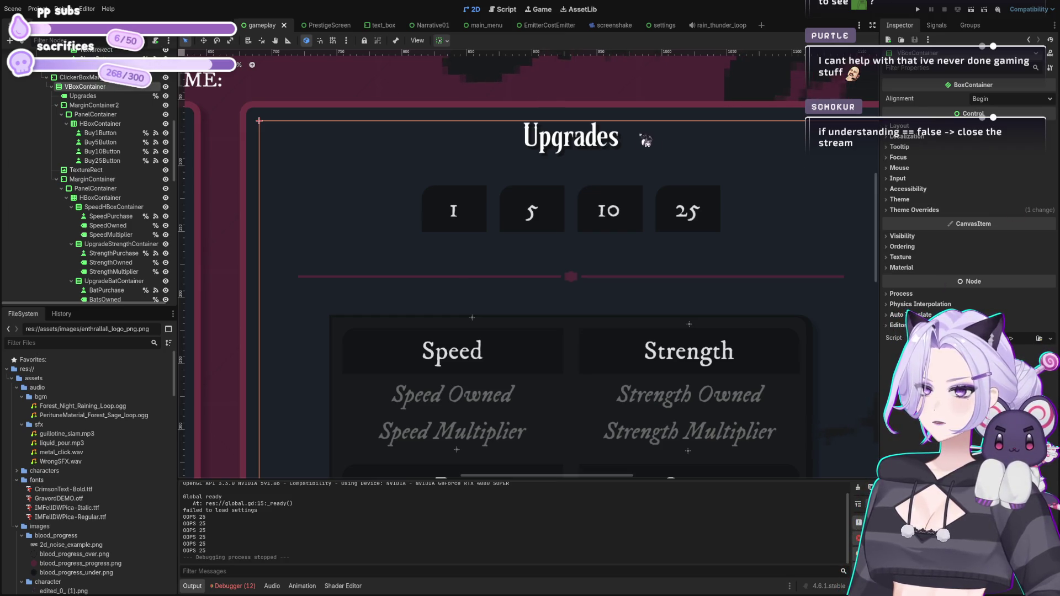
click(506, 9)
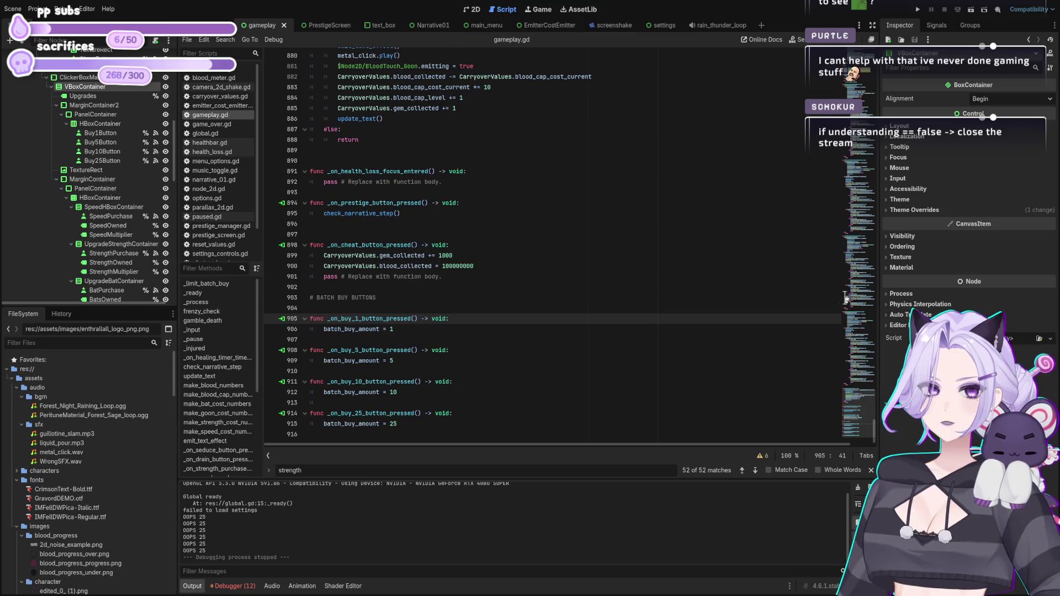
Copy purchase_denied = false from its declaration into the else branch above pass.
drag(882, 429, 874, 96)
scroll(650, 129, up, 15)
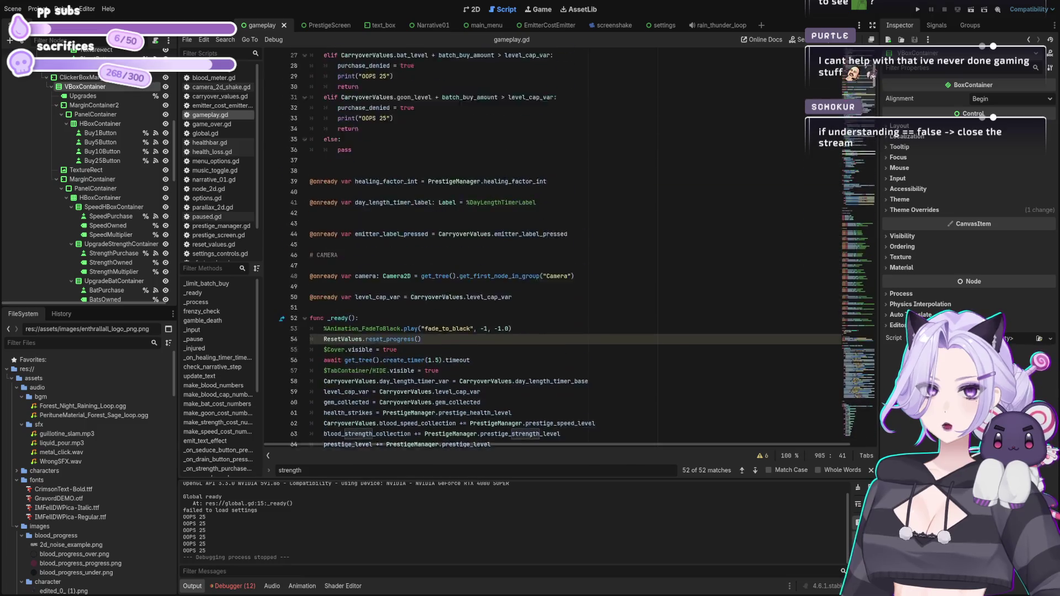
drag(437, 79, 357, 82)
key(ctrl+c)
click(360, 279)
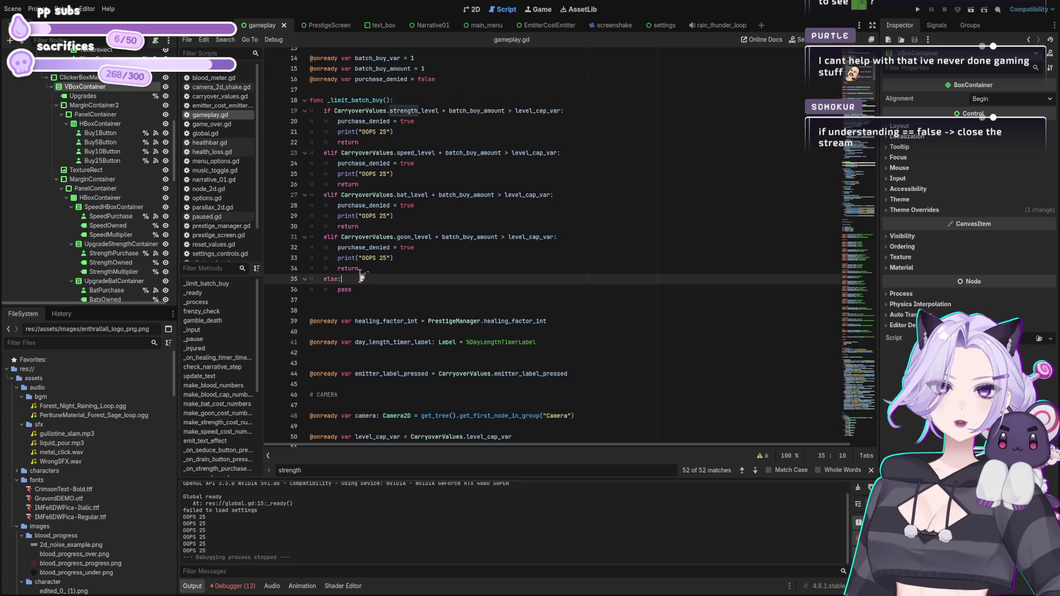
key(Return)
key(ctrl+v)
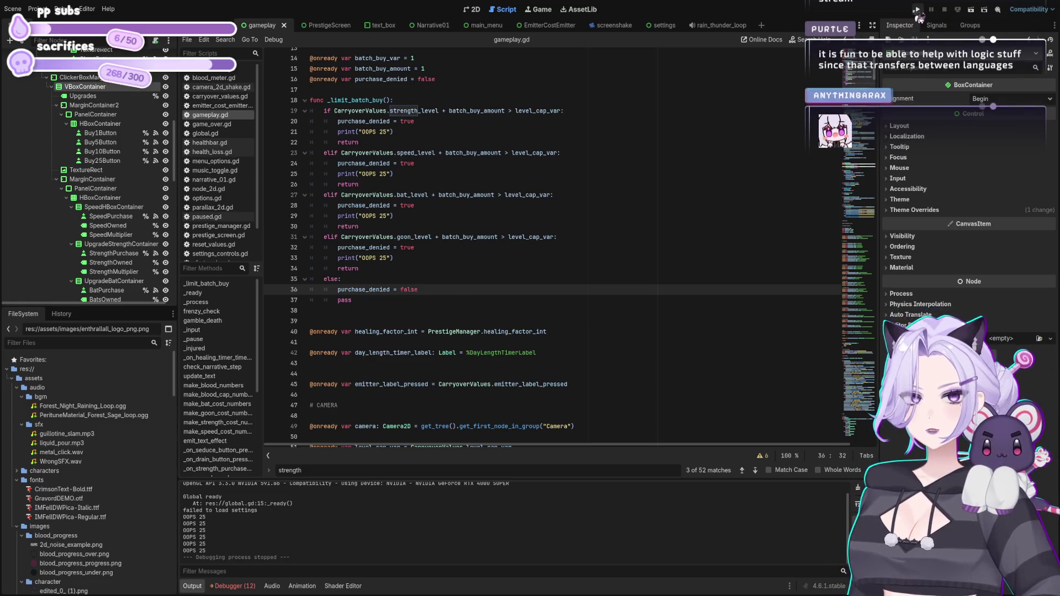
Run and stop a quick game test, then save the project.
click(917, 10)
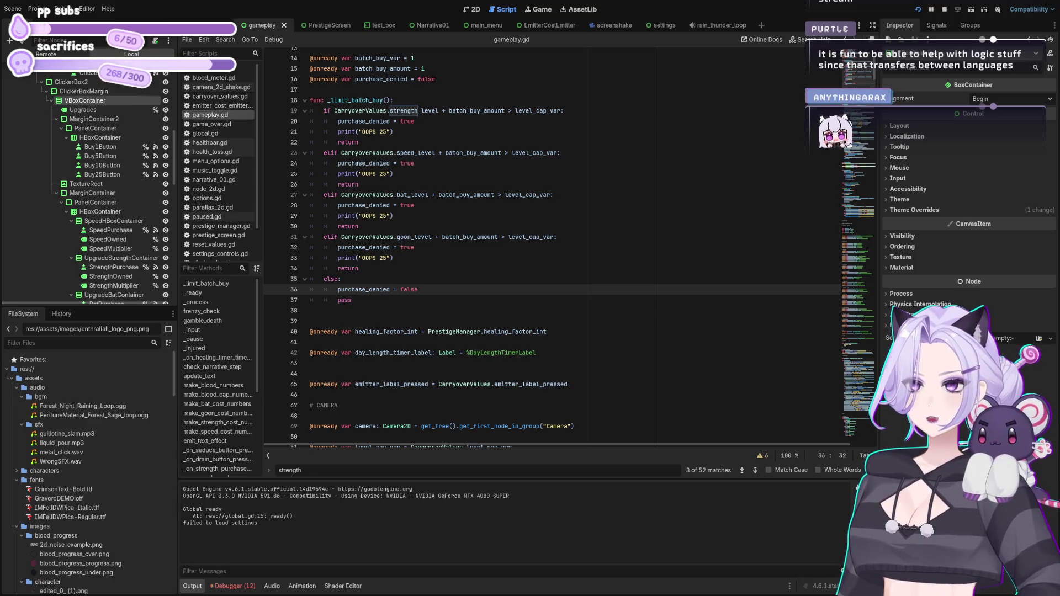
click(394, 174)
key(ctrl+s)
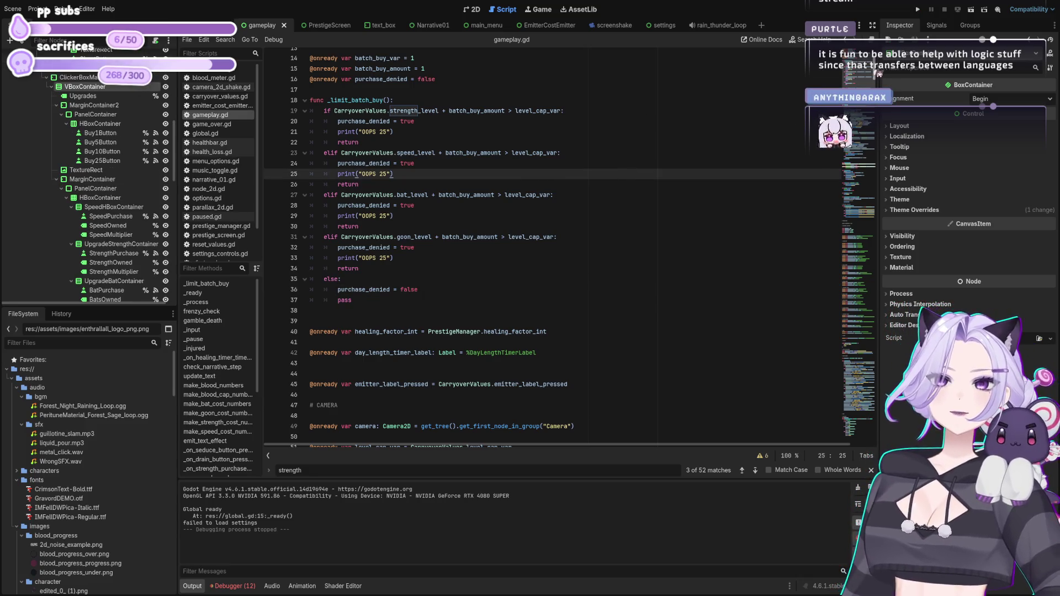
scroll(454, 376, down, 20)
click(519, 331)
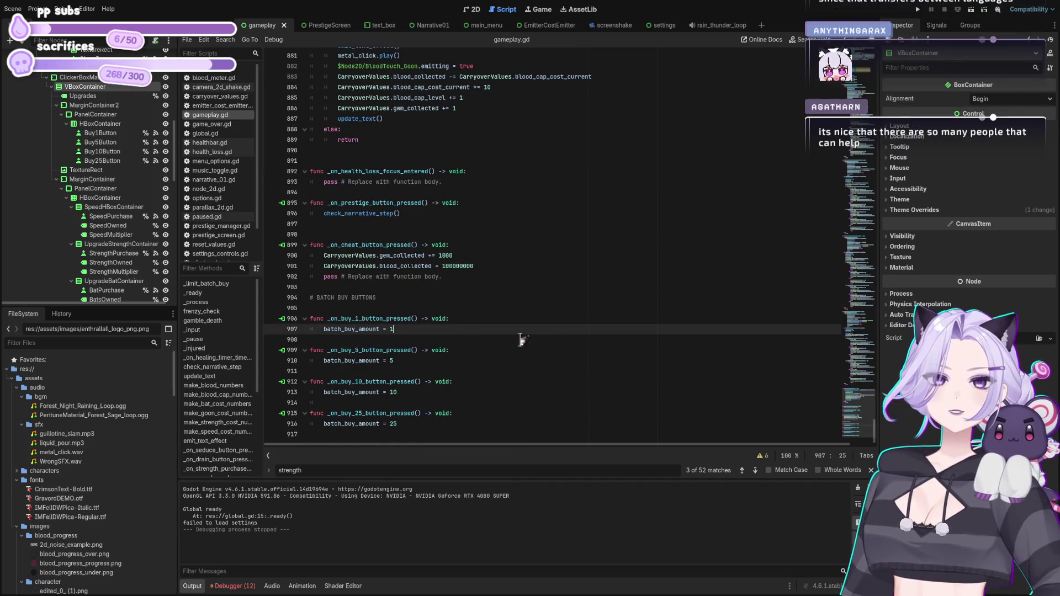
Add %Buy5Button.toggled = false to _on_buy_1_button_pressed.
key(Return)
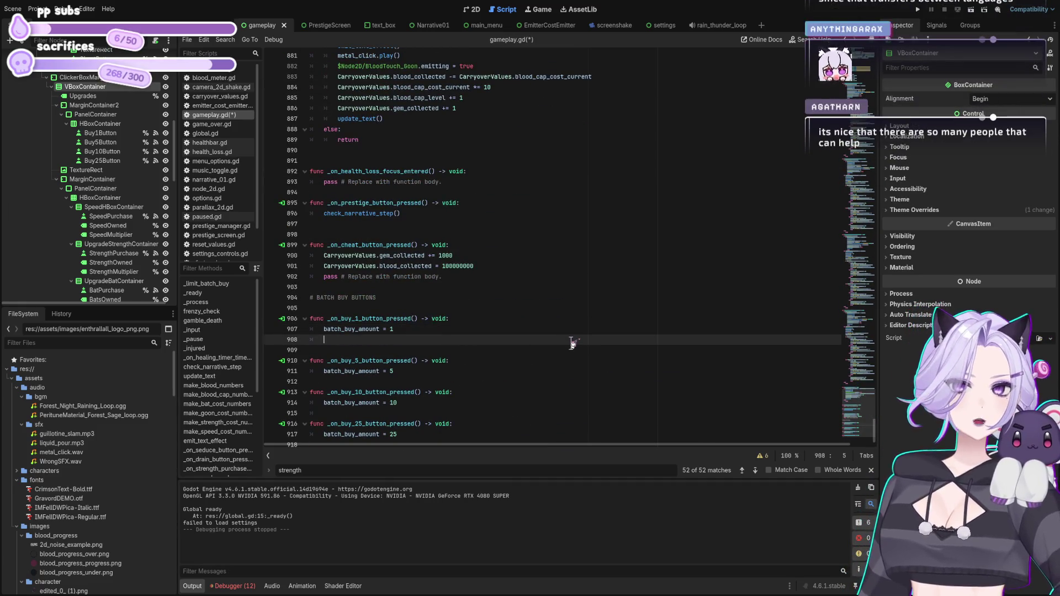
mouse_move(100, 142)
mouse_down()
mouse_move(116, 172)
mouse_move(331, 341)
mouse_up()
text(no toggle)
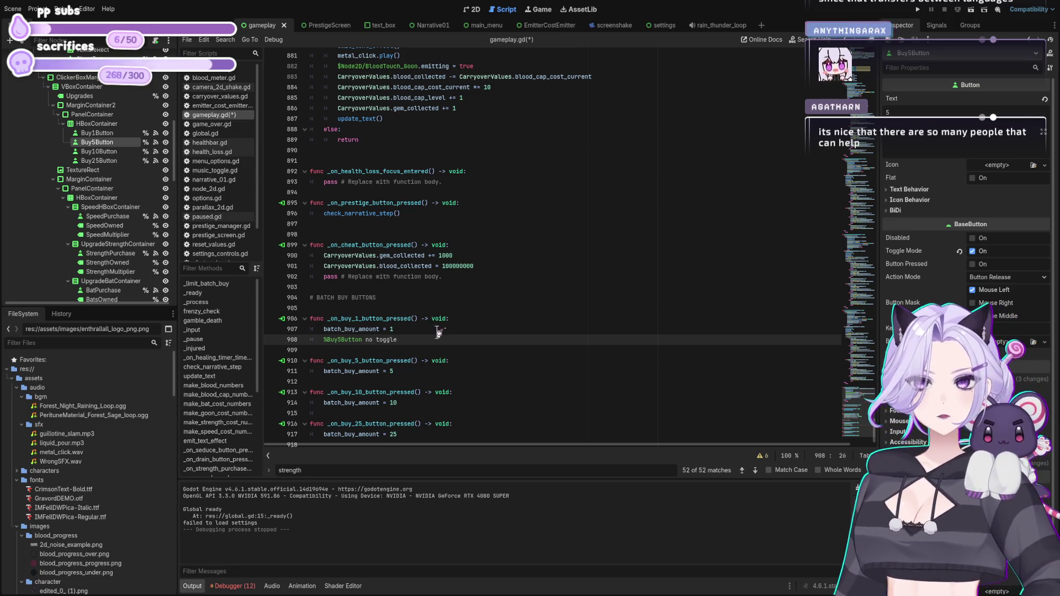
shift+click(367, 338)
key(BackSpace)
text(toggle)
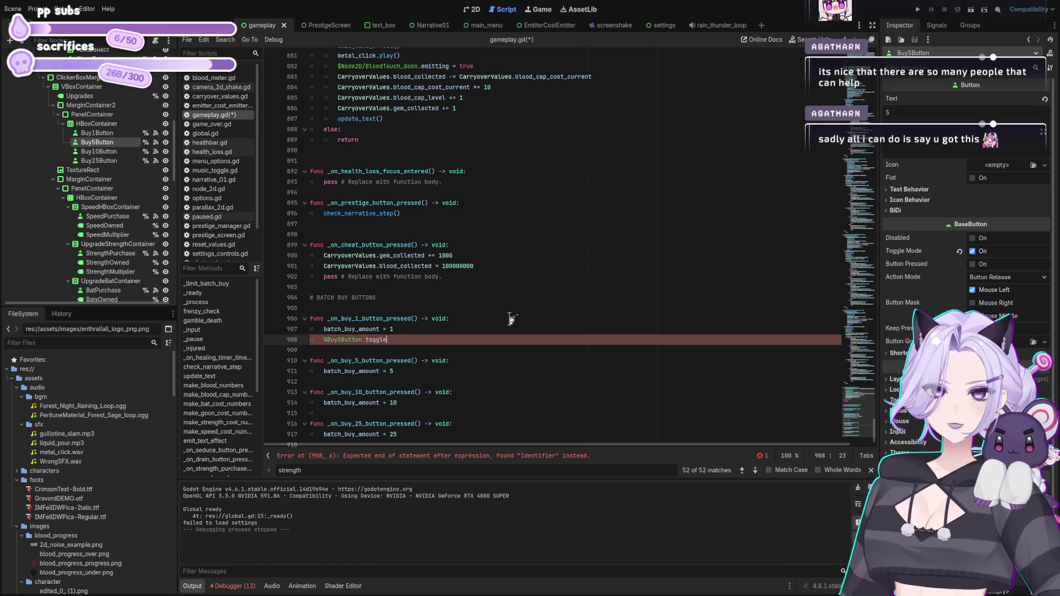
key(BackSpace)
key(BackSpace)
key(BackSpace)
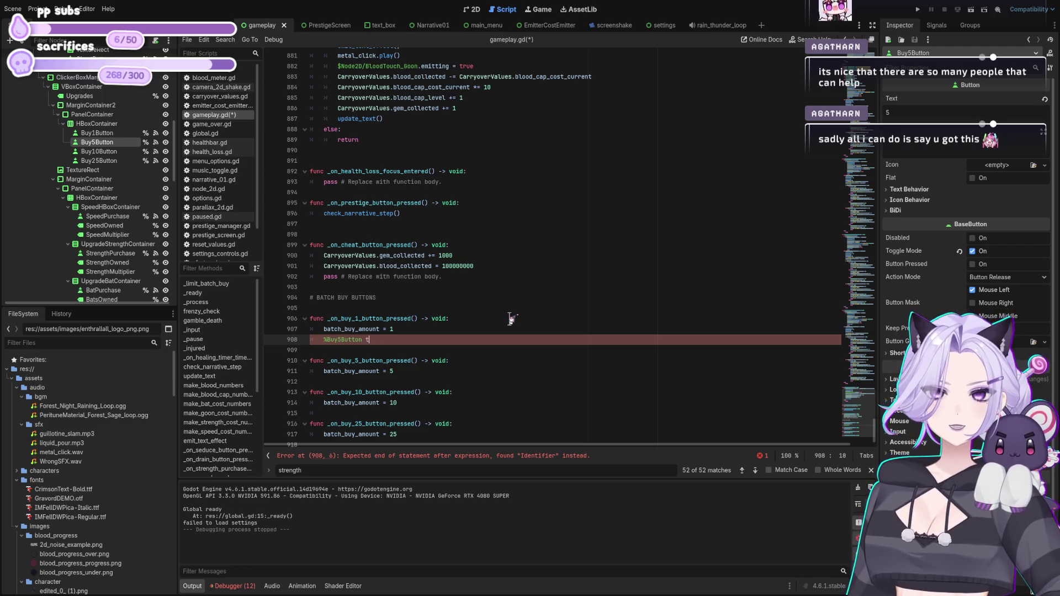
text(.toggle)
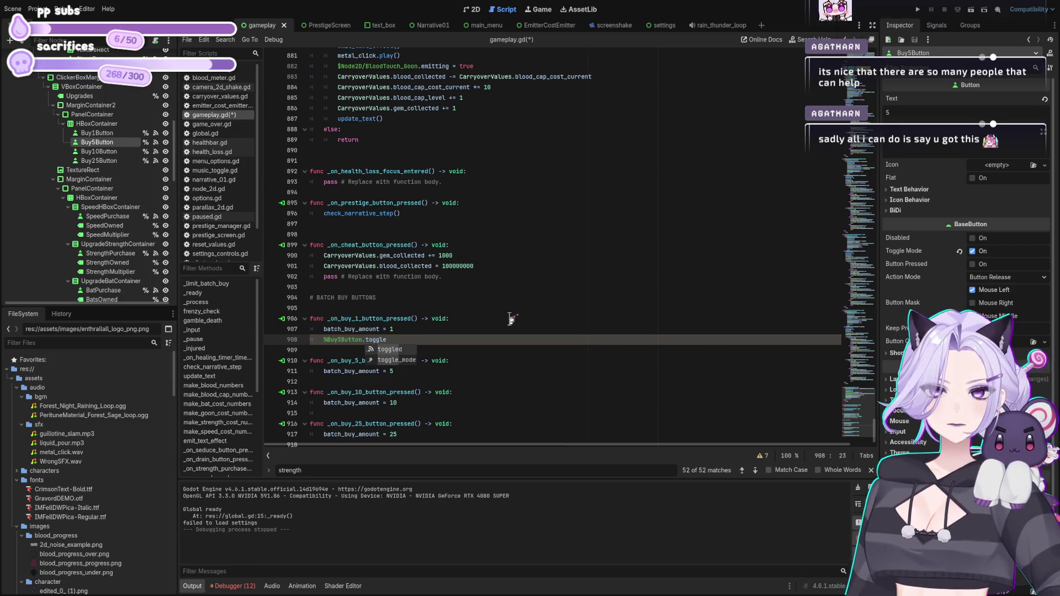
text(d = off)
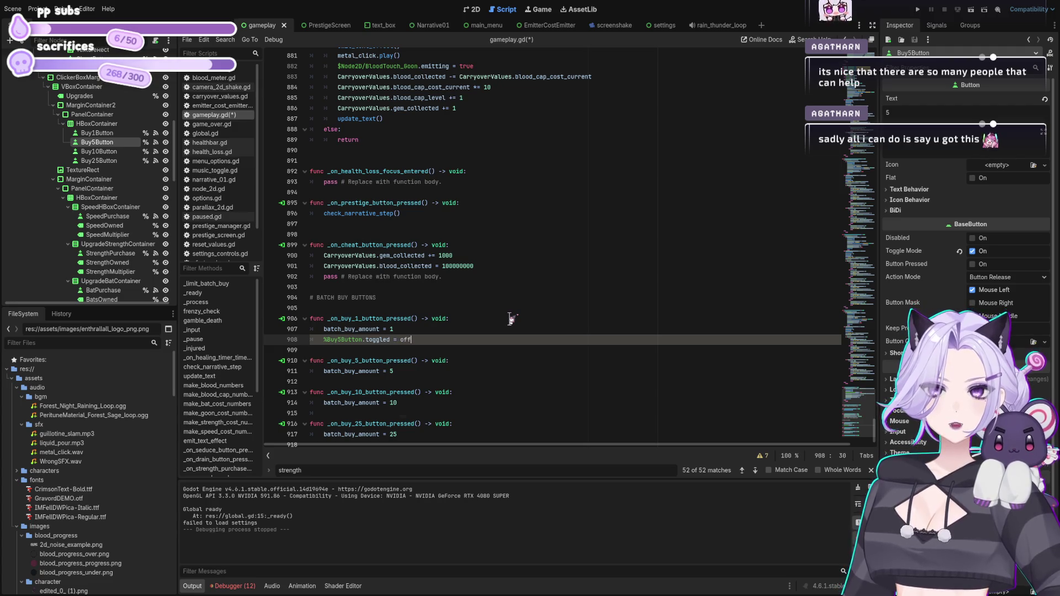
key(BackSpace)
key(BackSpace)
key(BackSpace)
text(false)
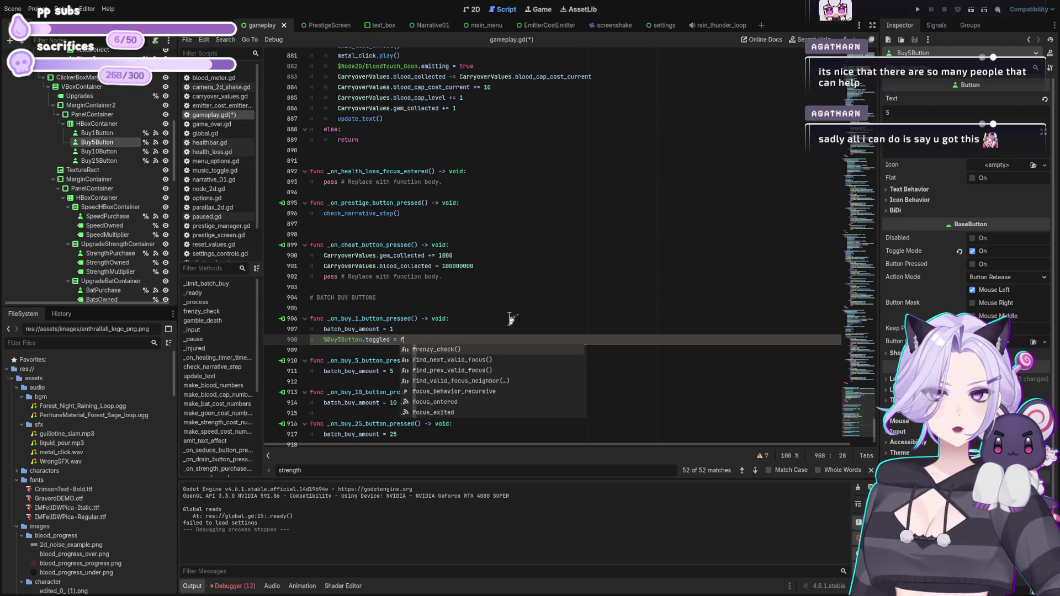
key(shift+Home)
Add matching toggled = false lines for %Buy10Button and %Buy25Button.
key(Down)
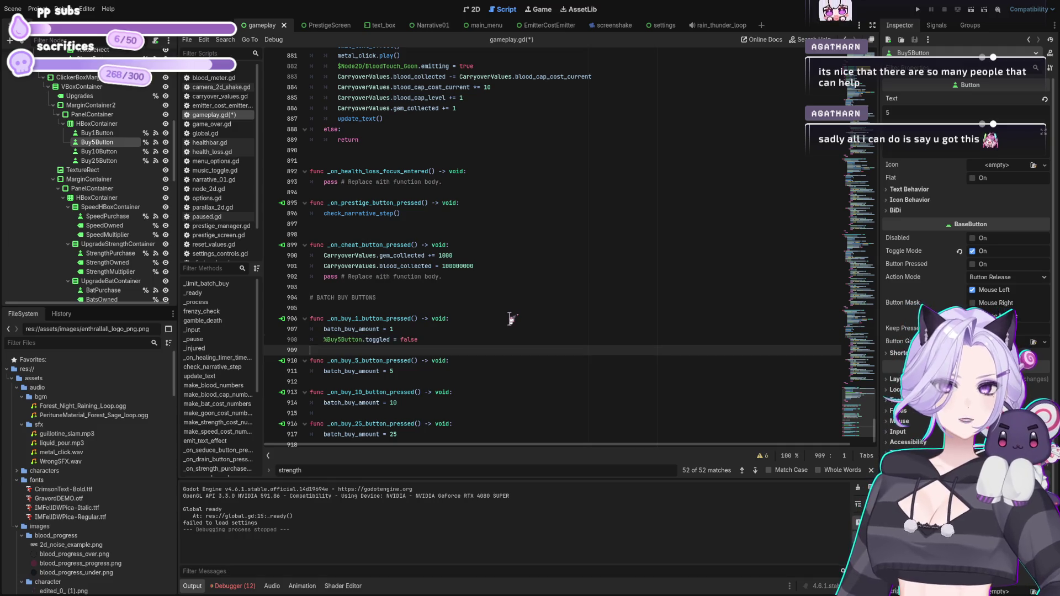
key(Return)
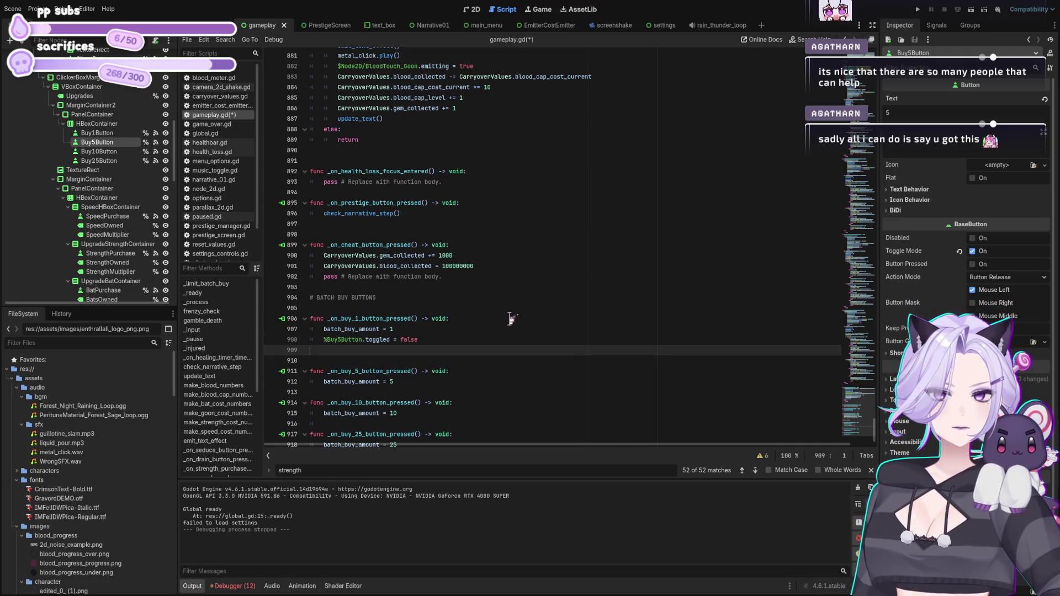
text(%Buy5Button.toggled = false)
click(331, 350)
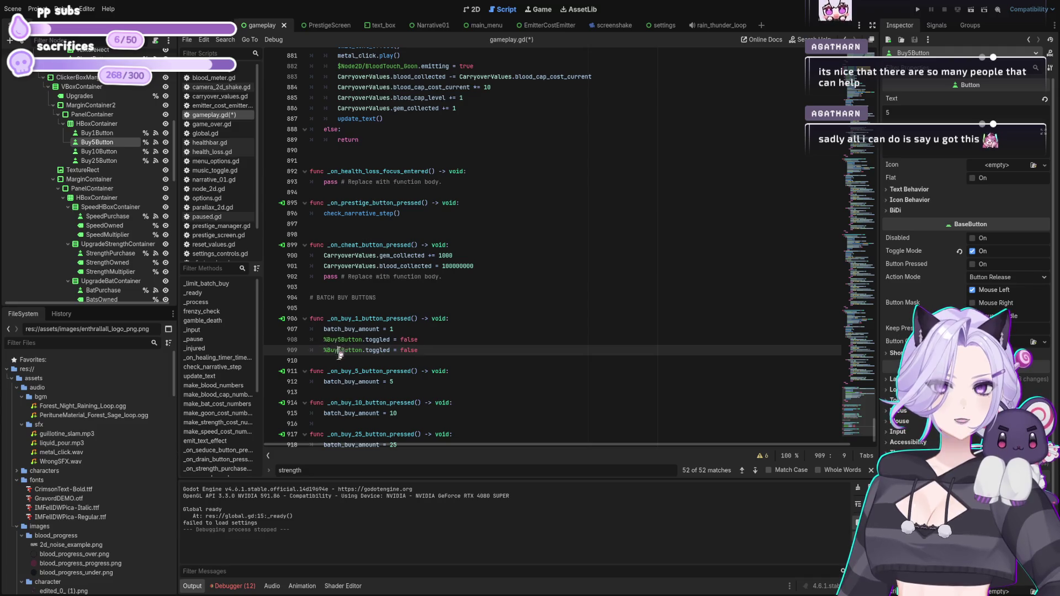
key(Delete)
text(10)
scroll(386, 343, down, 1)
click(425, 328)
key(ctrl+shift+d)
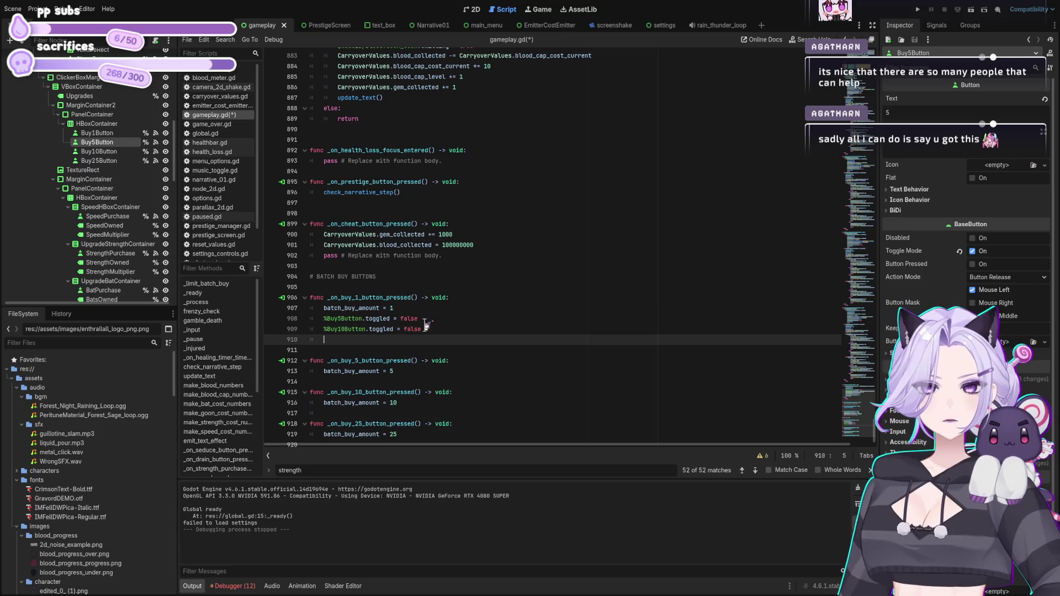
key(Delete)
key(Delete)
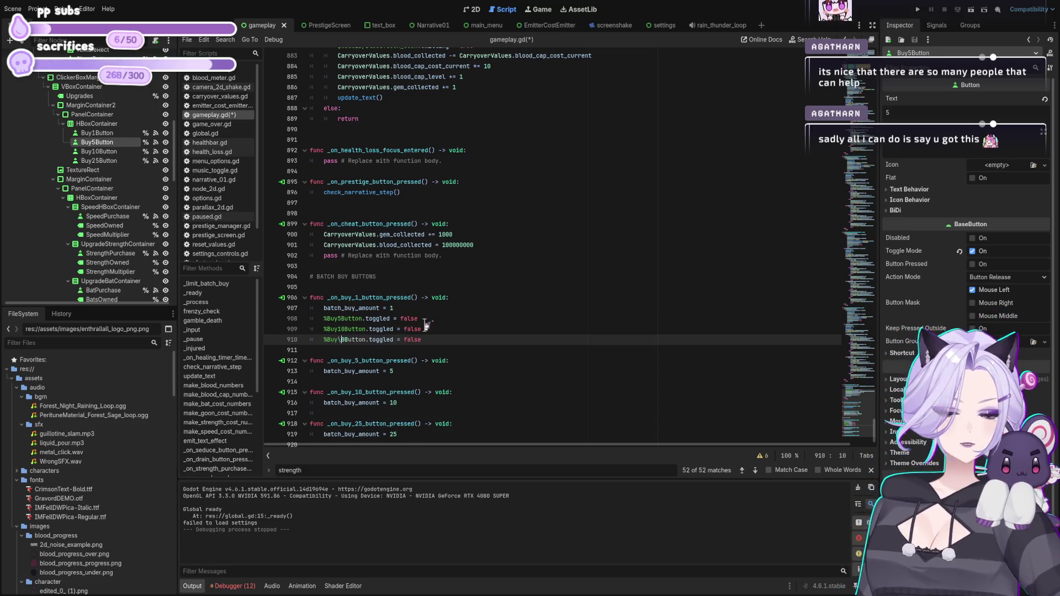
text(25)
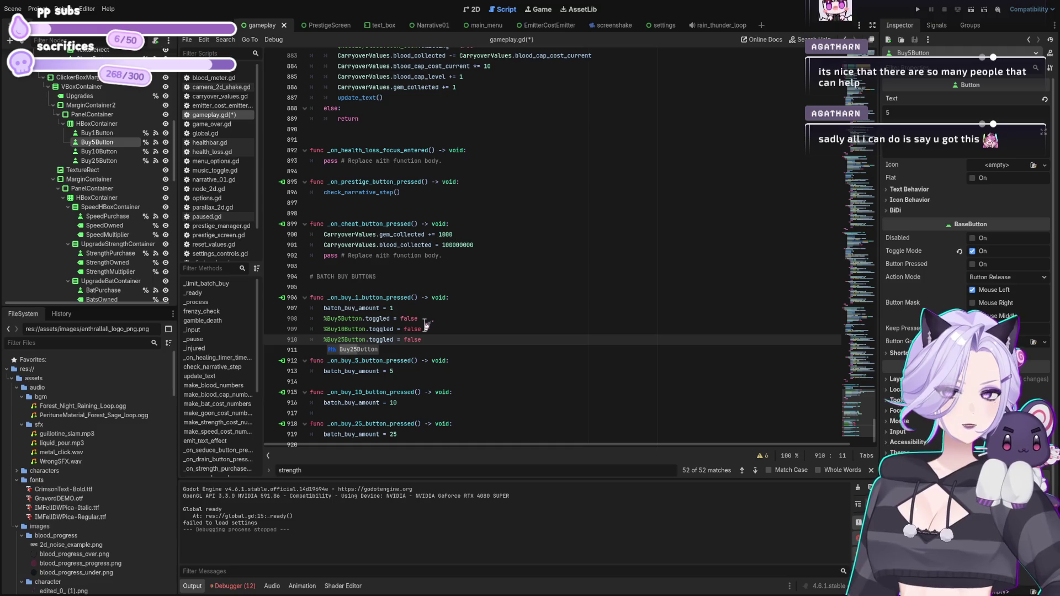
click(492, 338)
scroll(493, 331, down, 1)
Copy the three toggle-reset lines into _on_buy_5_button_pressed after batch_buy_amount = 5.
key(Up)
key(Up)
key(shift+Home)
key(shift+Home)
key(shift+Down)
key(shift+Down)
key(ctrl+c)
key(Down)
key(Down)
key(Down)
key(End)
key(Return)
key(ctrl+v)
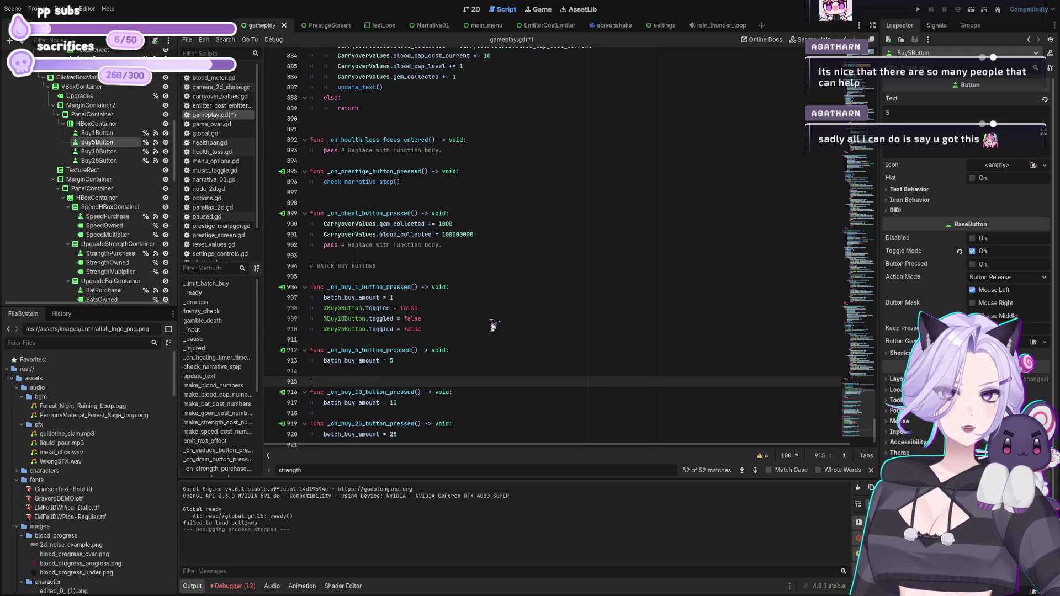
In the buy-5 handler's copy, change %Buy5Button to %Buy1Button.
click(346, 371)
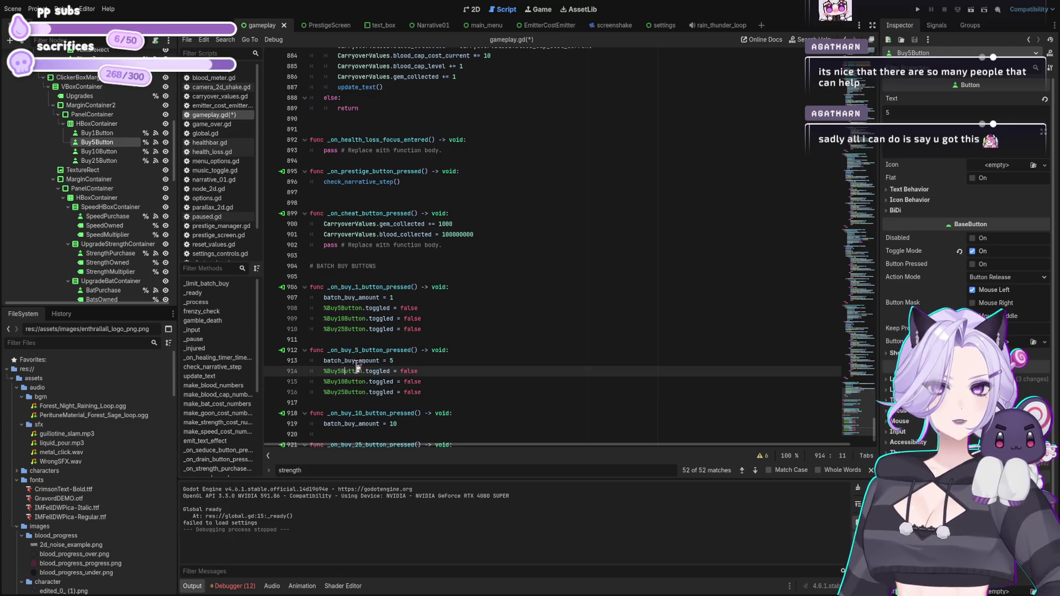
key(Left)
key(BackSpace)
text(1)
key(Down)
key(Down)
key(End)
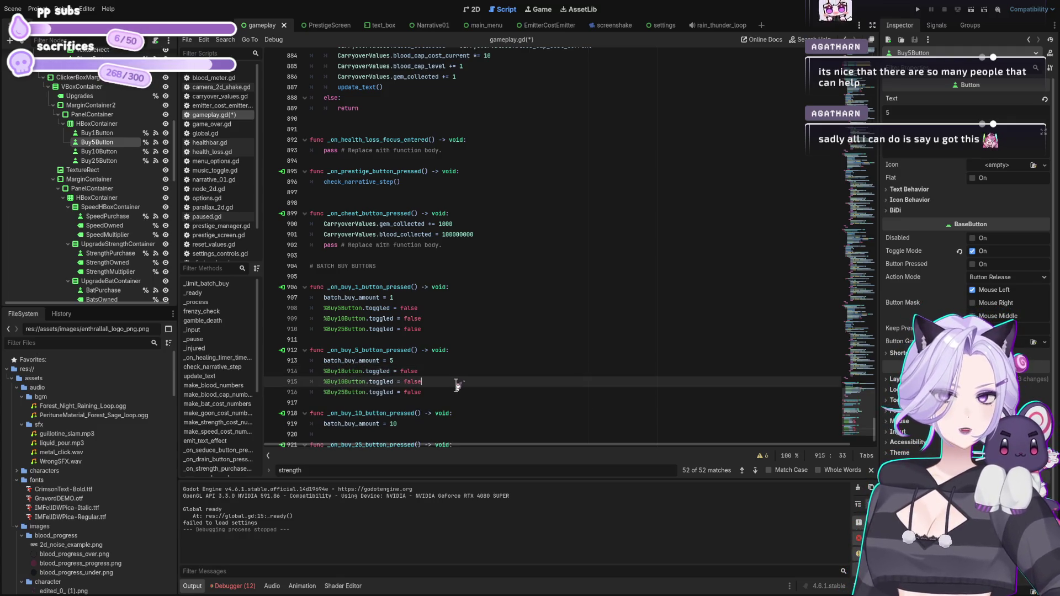
key(shift+Up)
key(shift+Up)
scroll(456, 385, down, 1)
Paste the toggled = false reset lines into the buy-10 handler and renumber the button names.
click(429, 400)
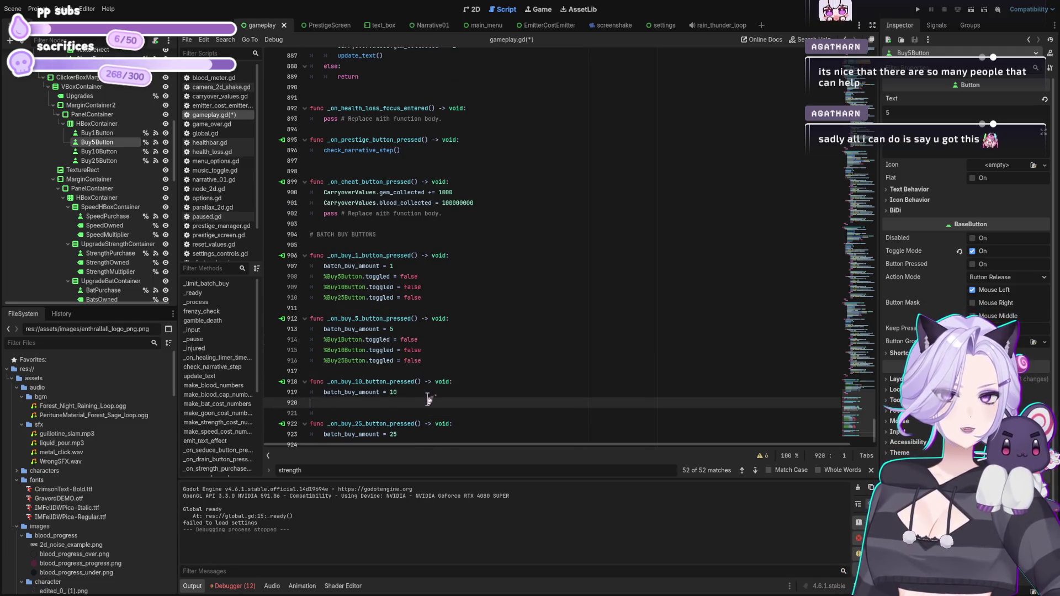
key(ctrl+v)
click(342, 410)
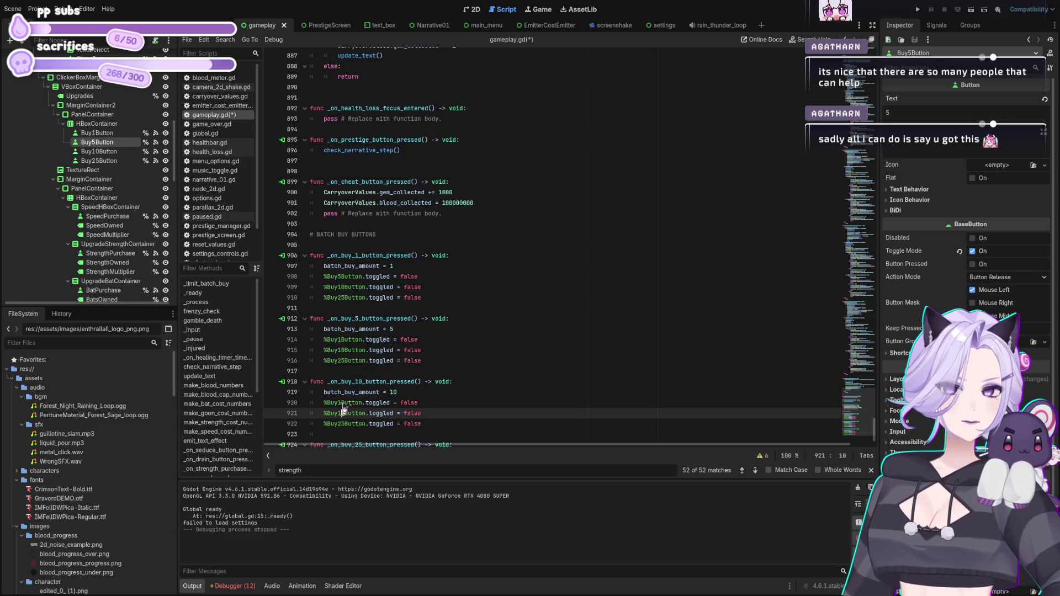
key(Up)
key(BackSpace)
text(5)
scroll(408, 397, down, 1)
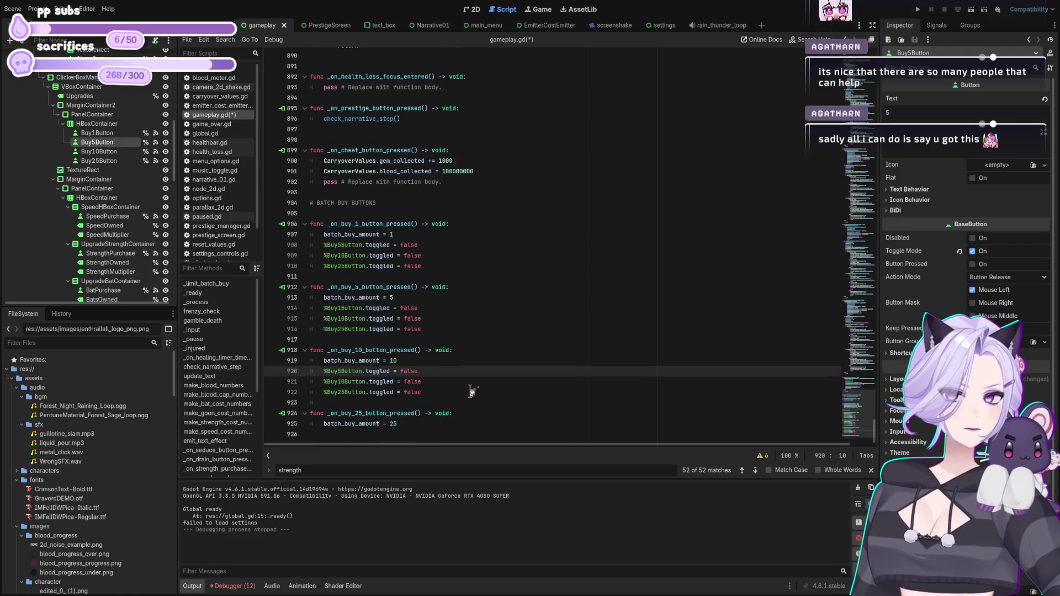
click(440, 424)
key(Up)
key(Up)
key(Up)
key(End)
key(shift+Home)
key(shift+Home)
key(shift+Up)
key(shift+Up)
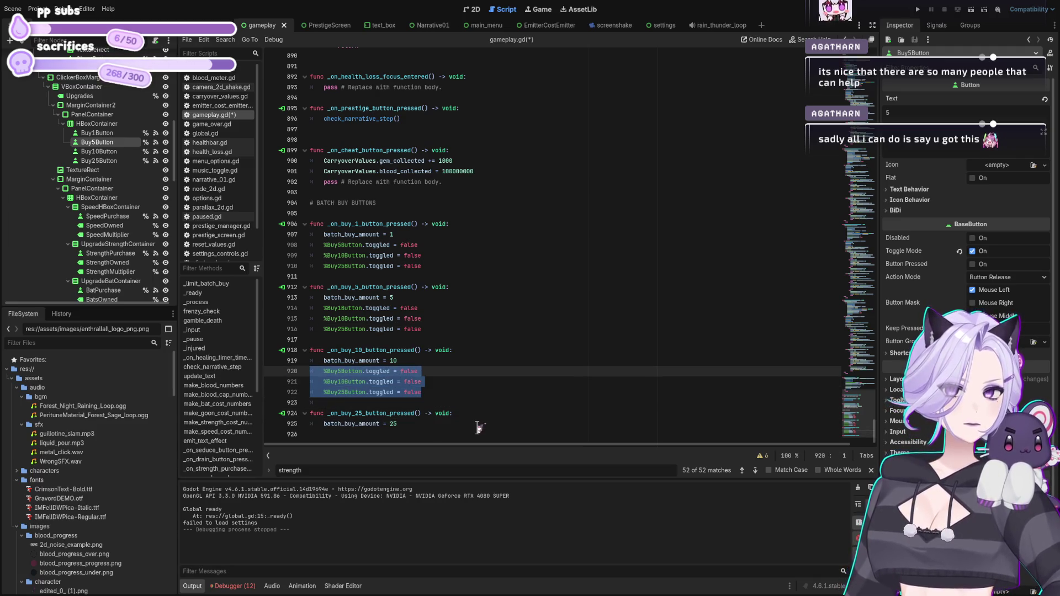
click(478, 428)
click(342, 371)
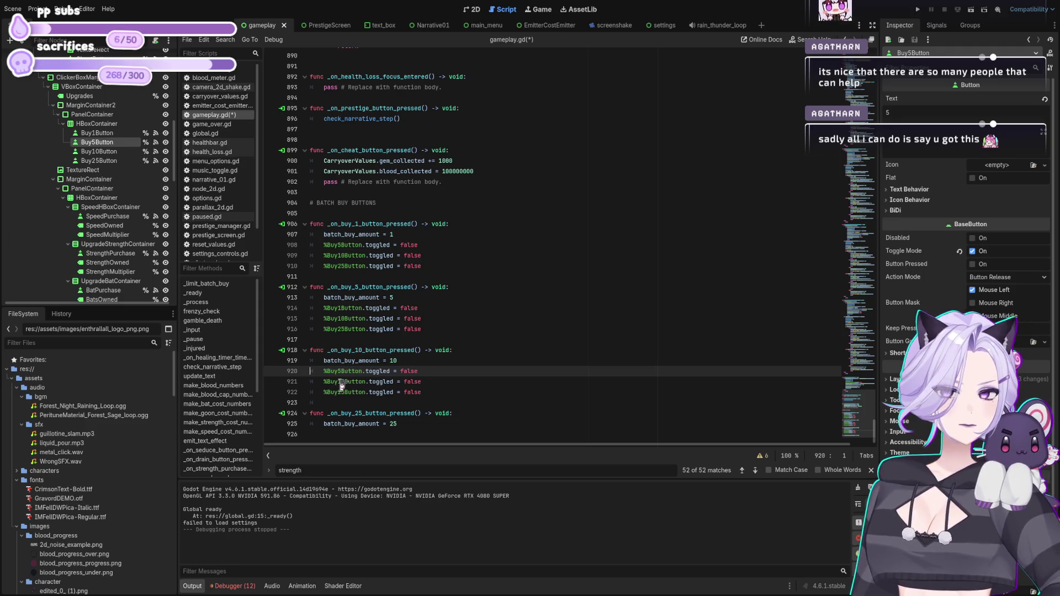
key(BackSpace)
text(1)
key(Down)
key(Delete)
key(BackSpace)
text(5)
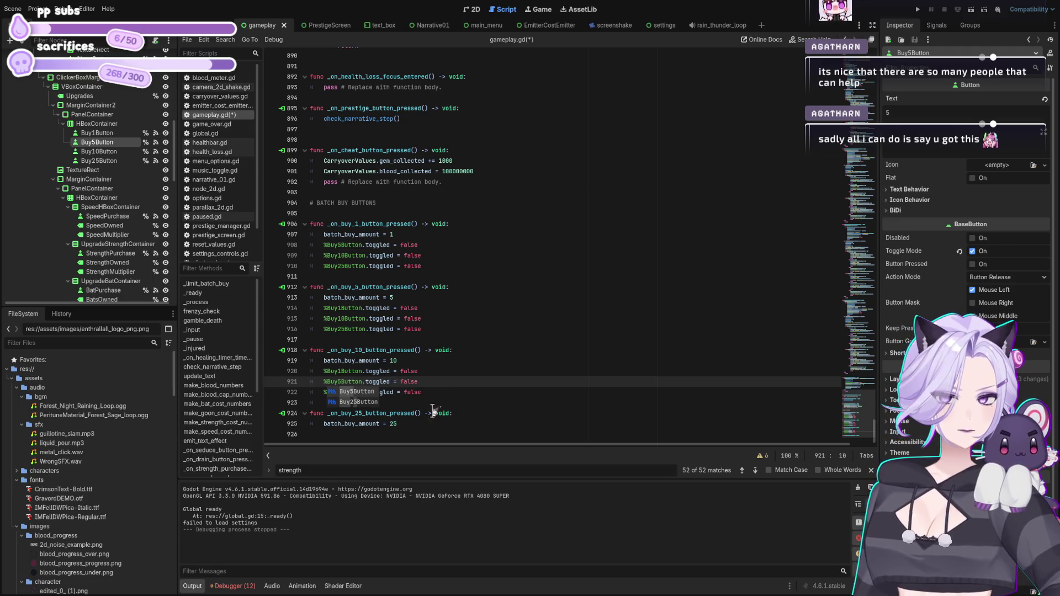
Add reset lines to the buy-25 handler, swapping its Buy25Button line for '%Buy1Button.toggled = false', and save.
click(468, 423)
key(Return)
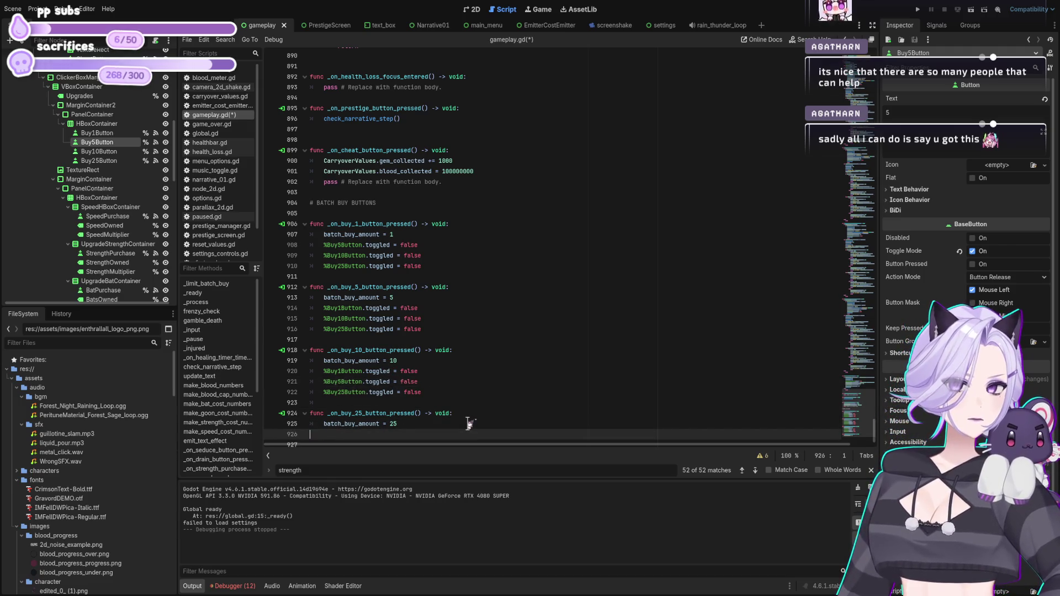
key(ctrl+v)
click(358, 424)
click(345, 435)
key(End)
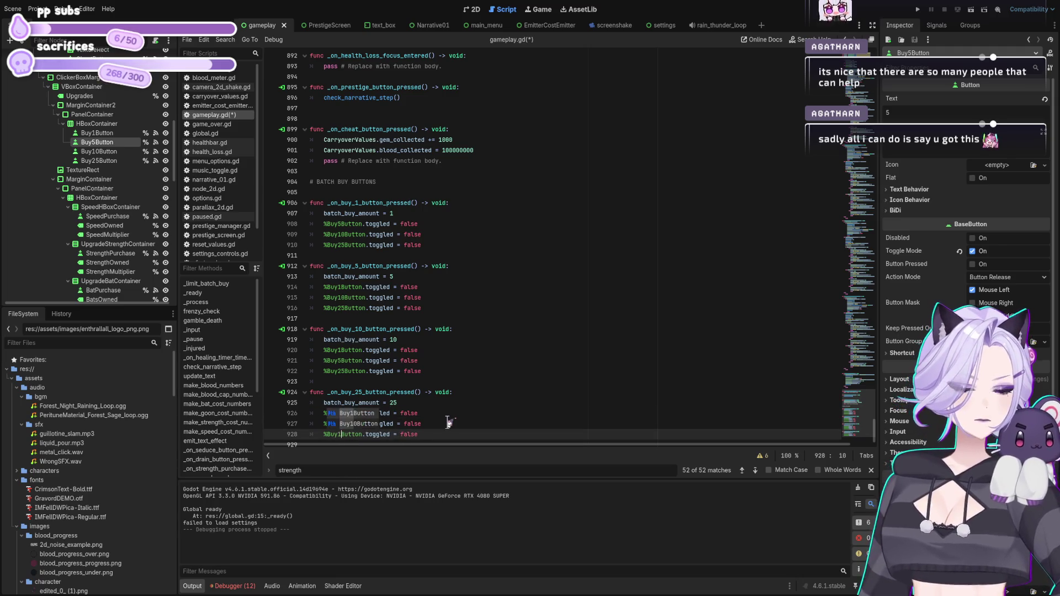
key(shift+Home)
key(BackSpace)
key(alt+Up)
key(alt+Up)
text(%Buy1Button.toggled = false)
key(ctrl+s)
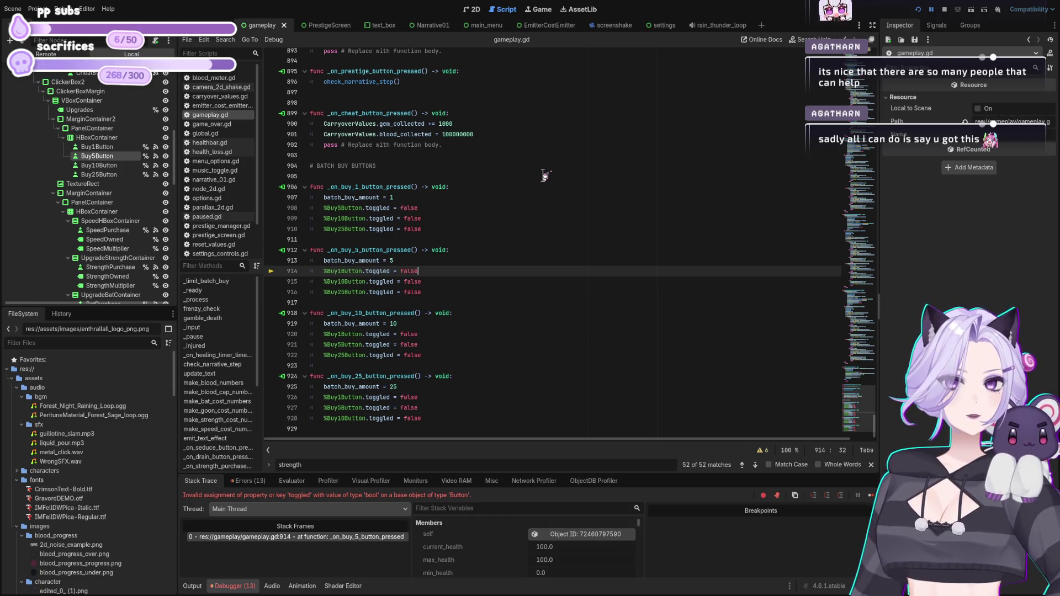
Restore toggle_mode on lines 908–909 and replace toggled with toggle_mode on lines 910–915.
key(ctrl+z)
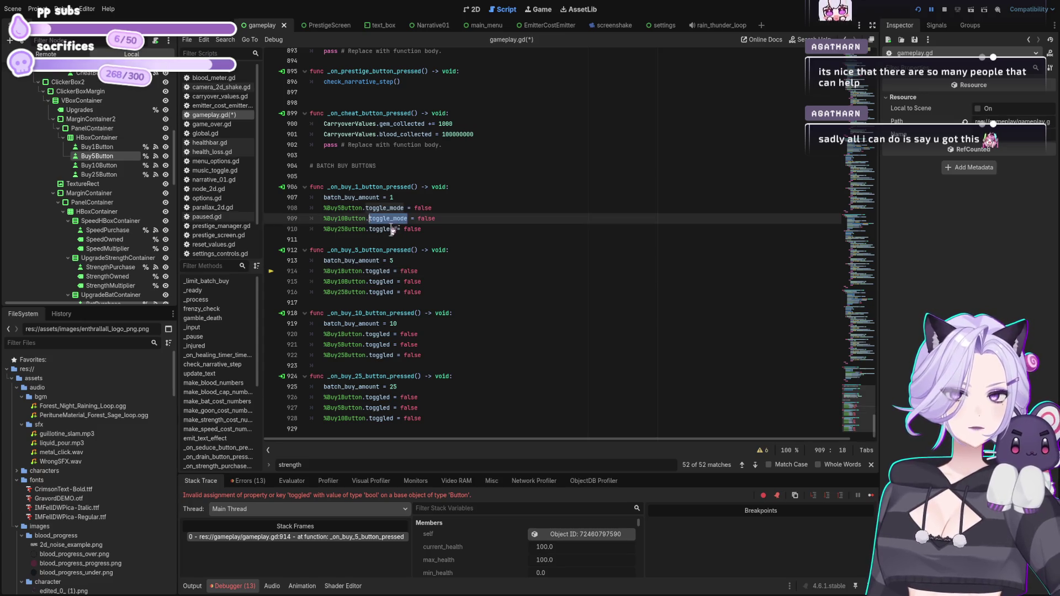
click(392, 229)
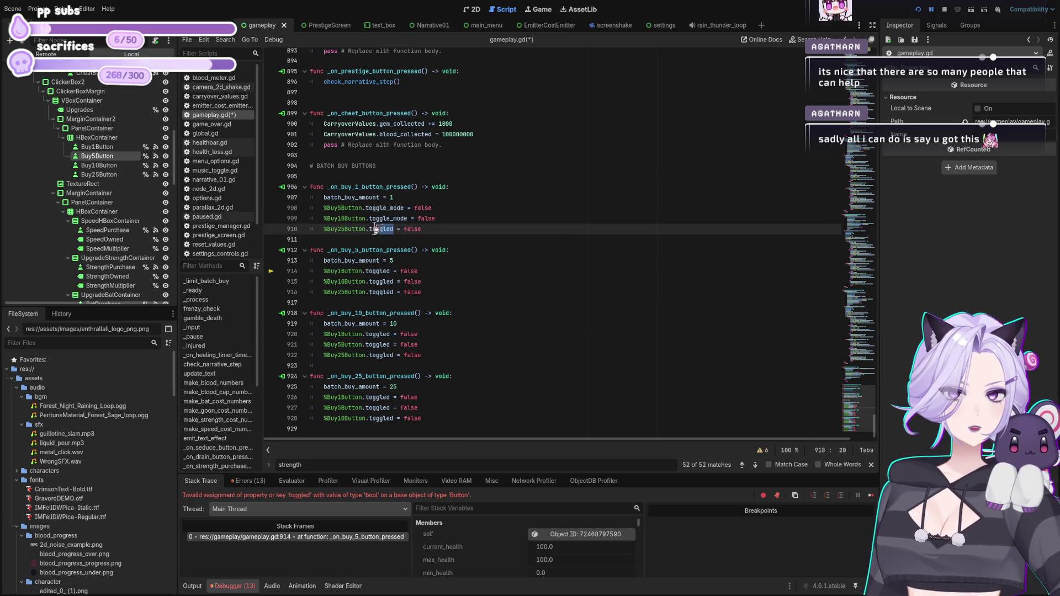
key(ctrl+v)
double_click(389, 272)
key(ctrl+v)
double_click(389, 282)
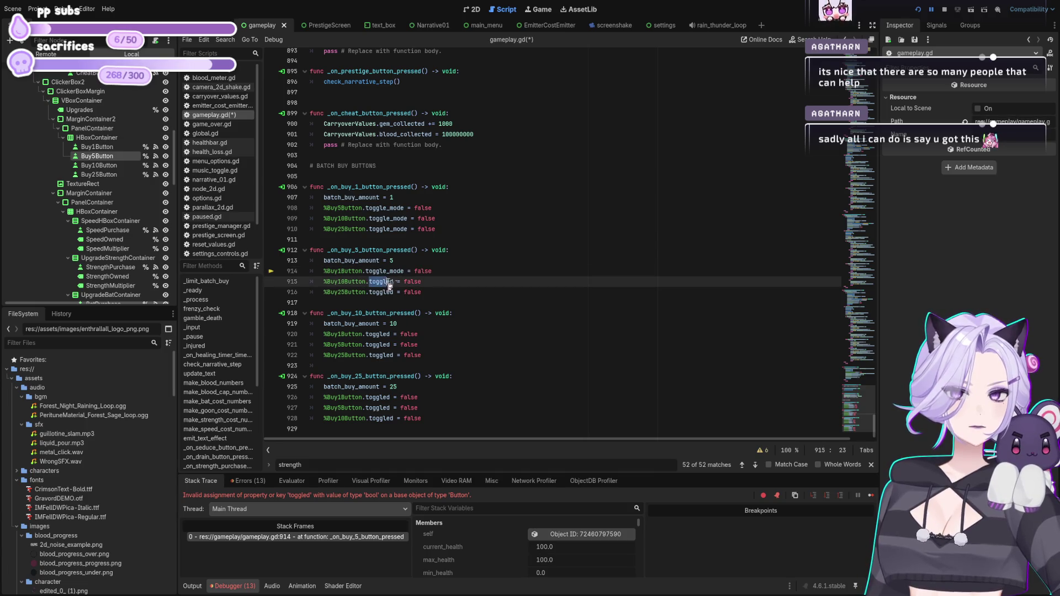
key(ctrl+v)
click(394, 292)
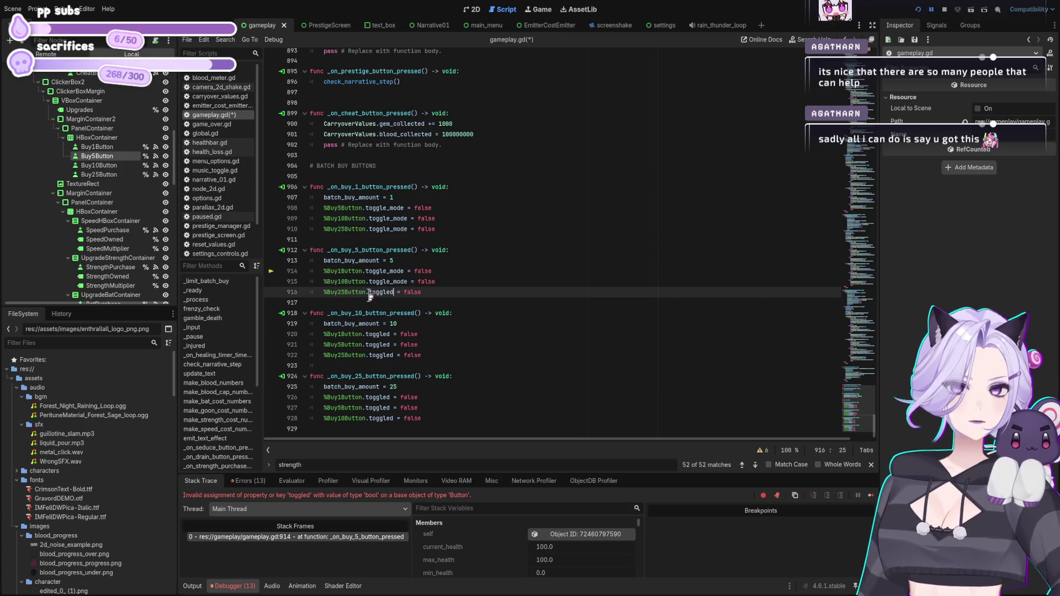
Change toggled to toggle_mode on lines 916–928, then restart the game to test it.
key(ctrl+v)
double_click(379, 334)
key(ctrl+v)
double_click(379, 345)
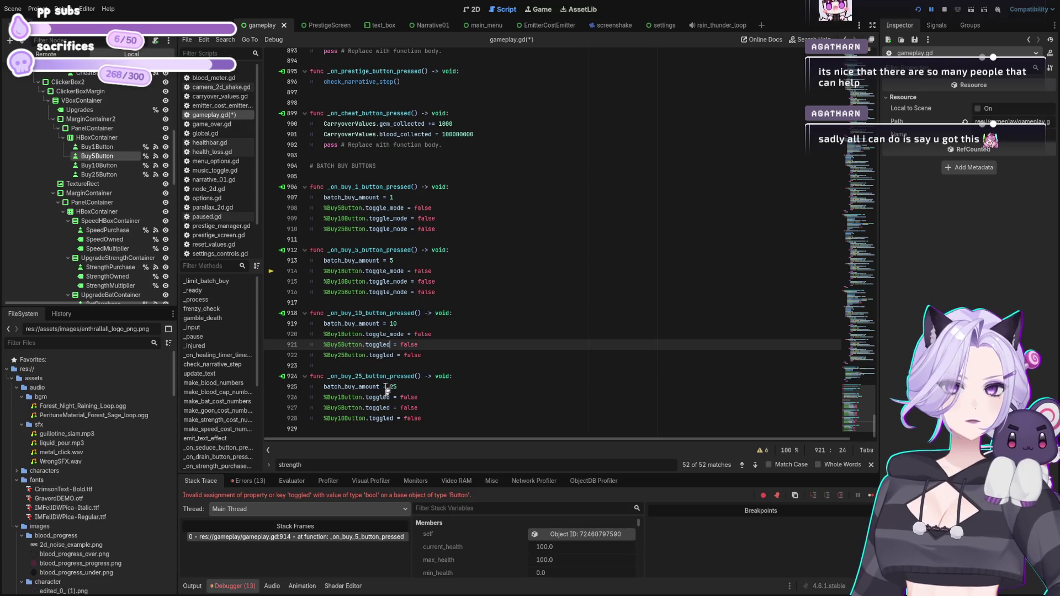
key(ctrl+v)
click(394, 419)
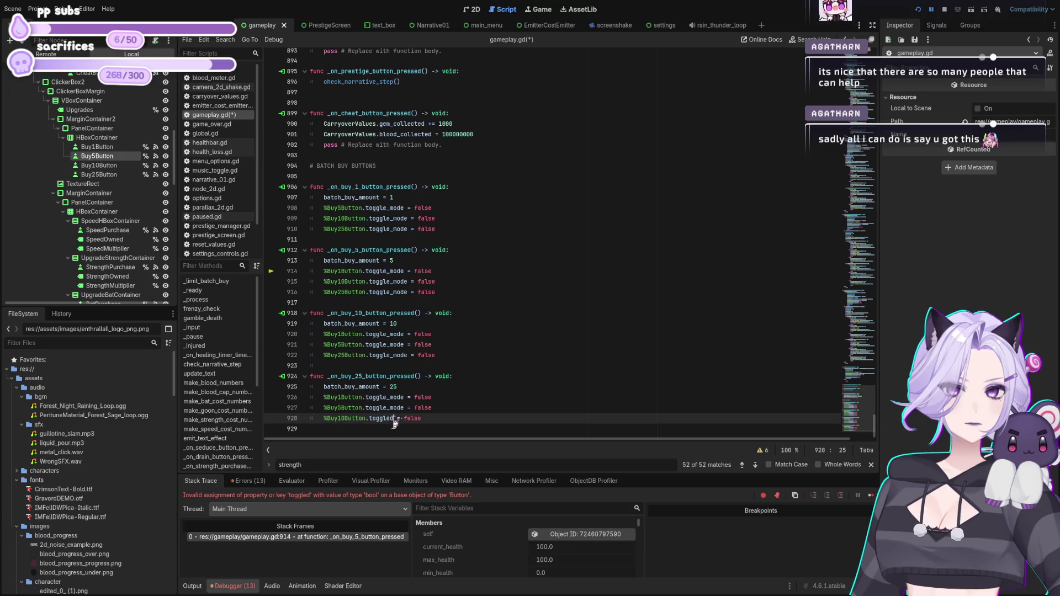
shift+click(370, 419)
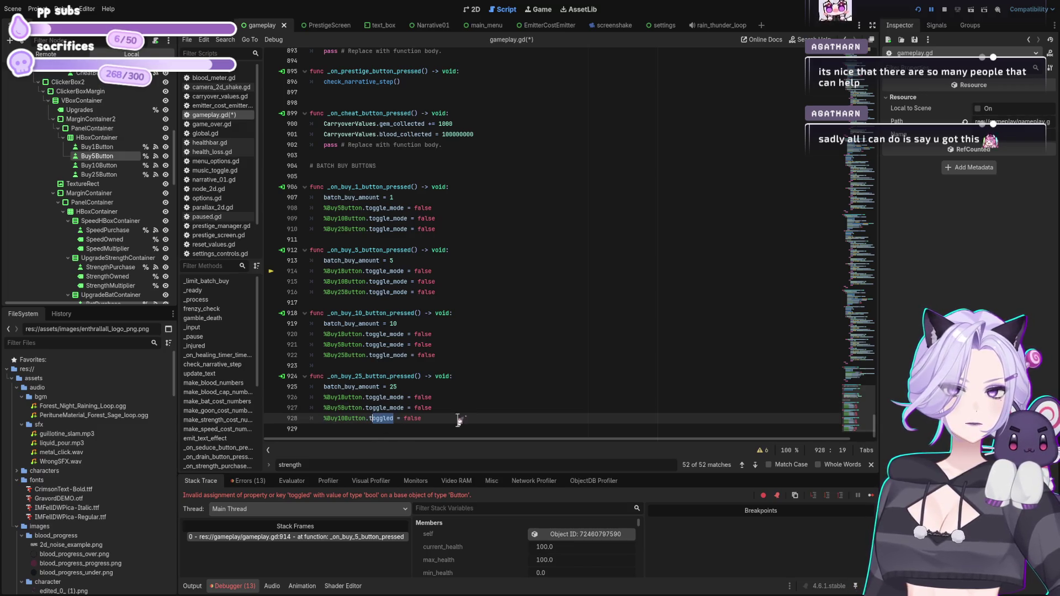
text(oggle_mode)
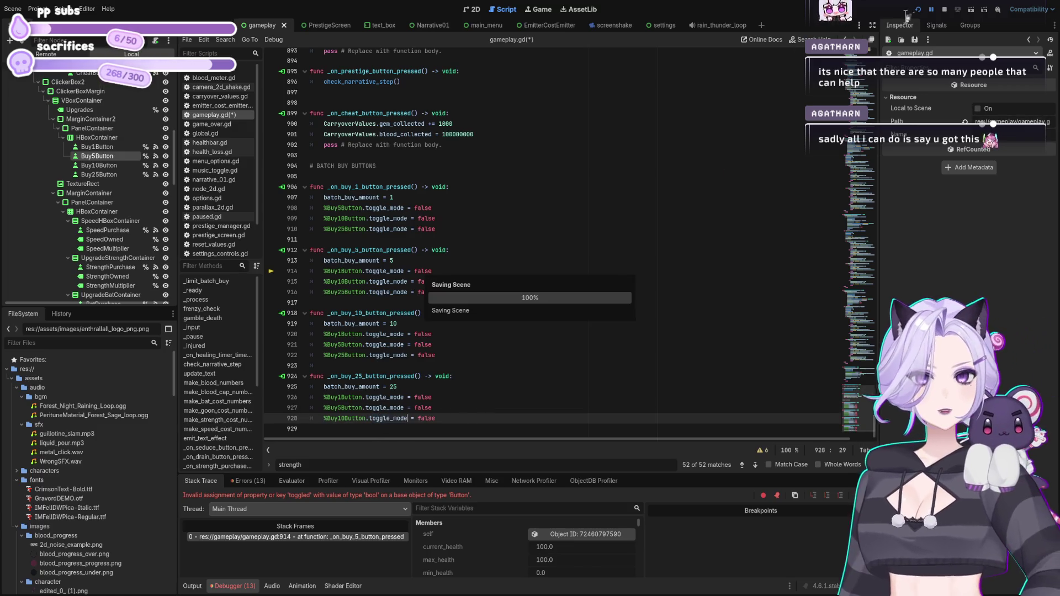
click(944, 10)
click(919, 10)
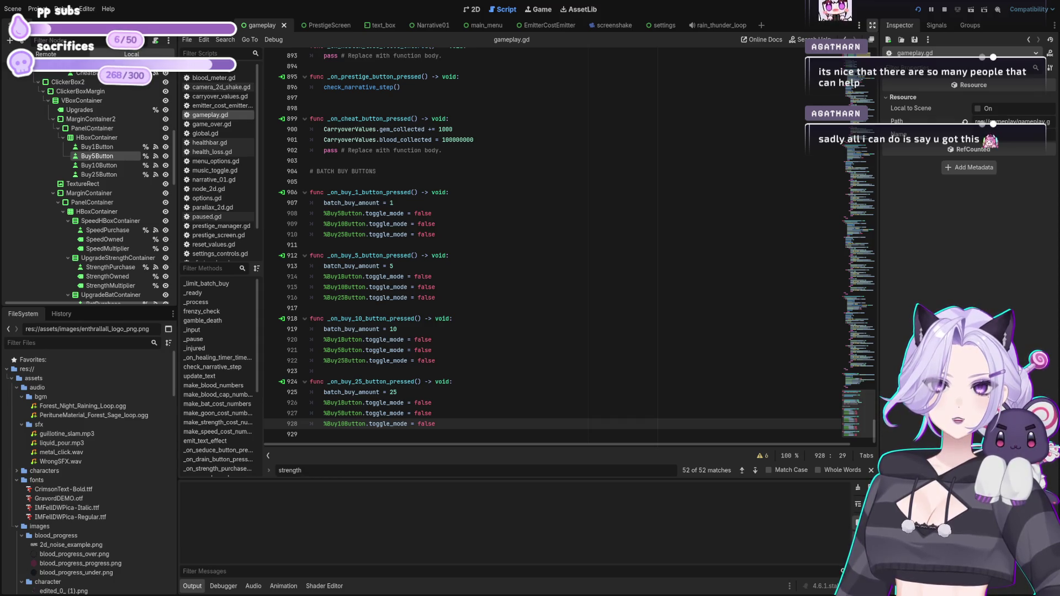
Stop the test run and undo line 915's toggle_mode edit back to toggled.
click(468, 306)
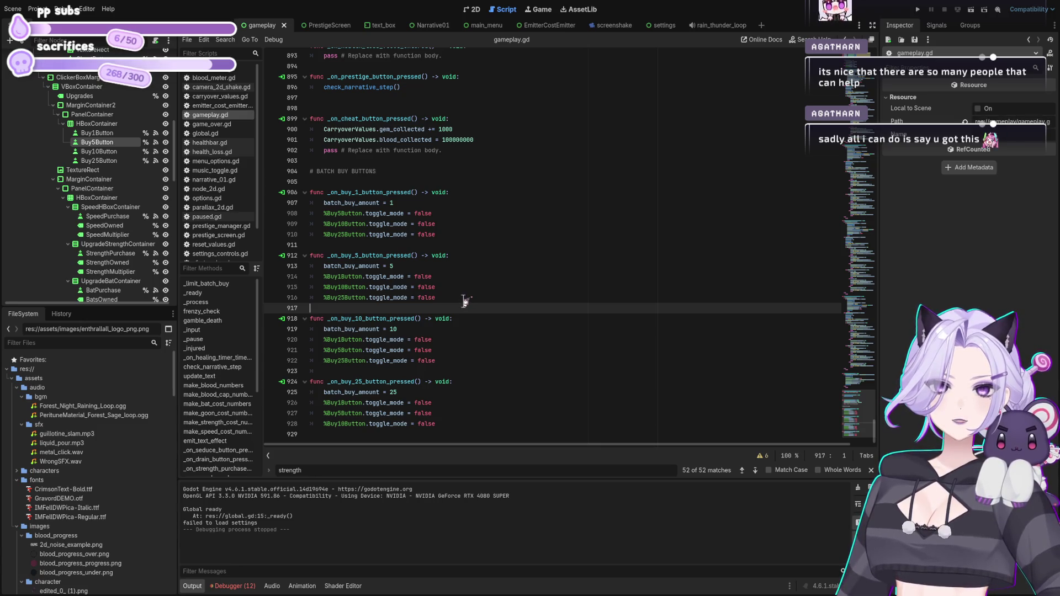
click(463, 283)
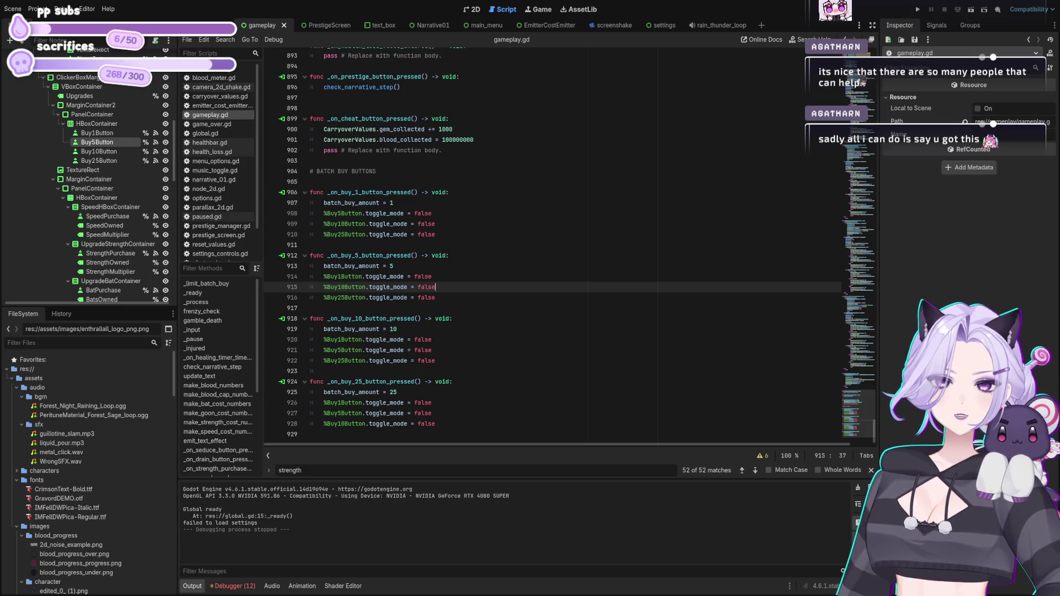
key(ctrl+z)
key(ctrl+z)
key(ctrl+z)
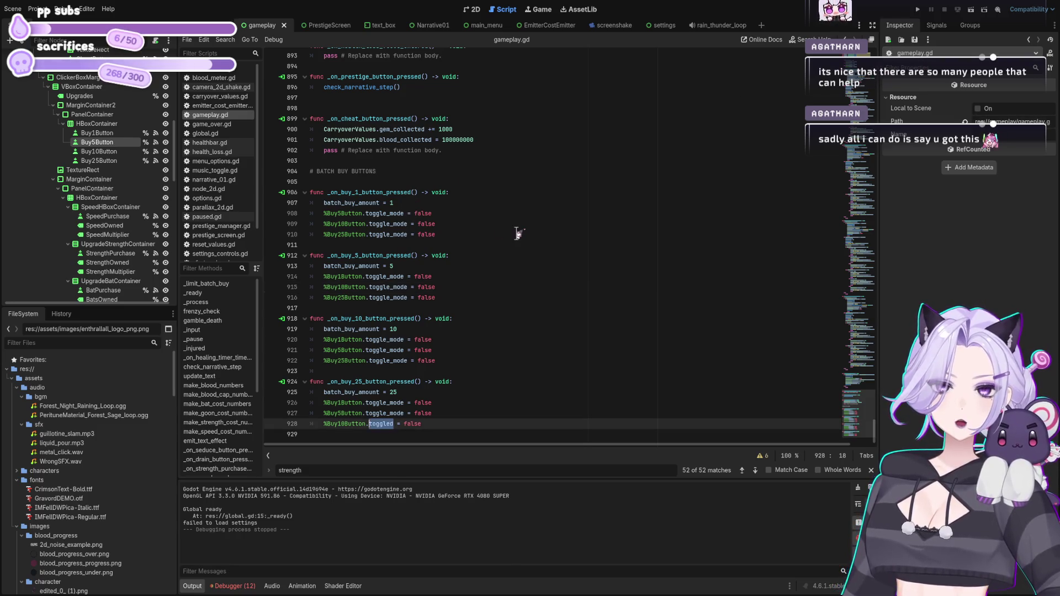
Undo the remaining toggle_mode edits and strip ' = false' from line 908.
key(ctrl+z)
key(ctrl+z)
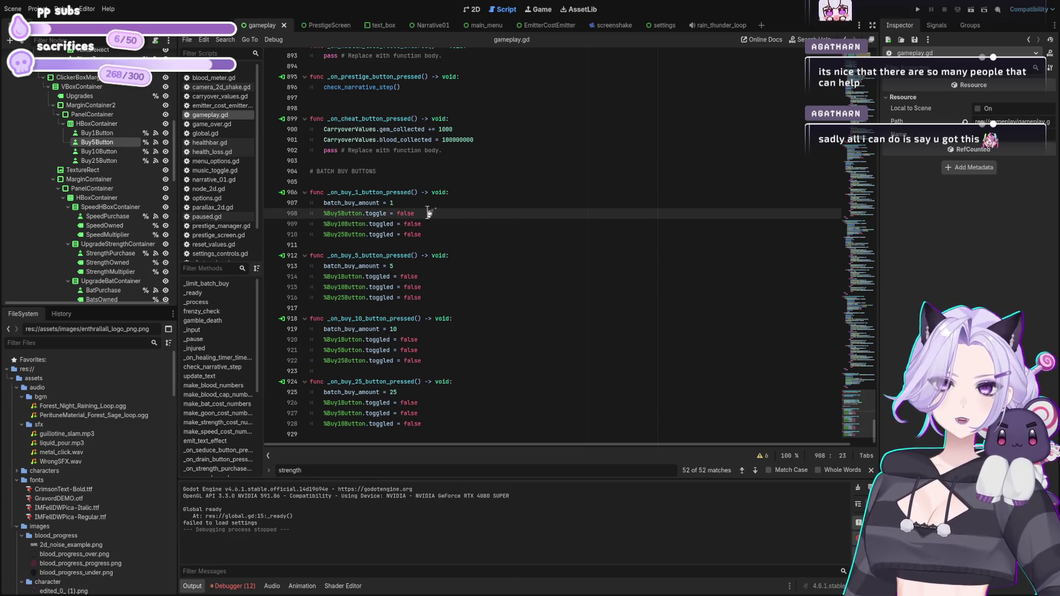
key(ctrl+z)
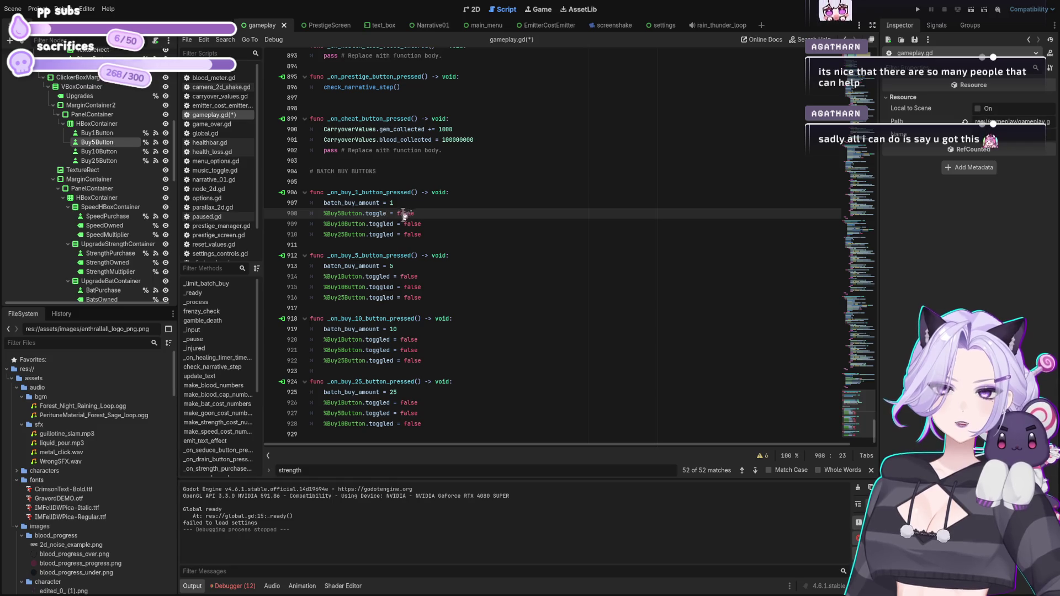
text(d)
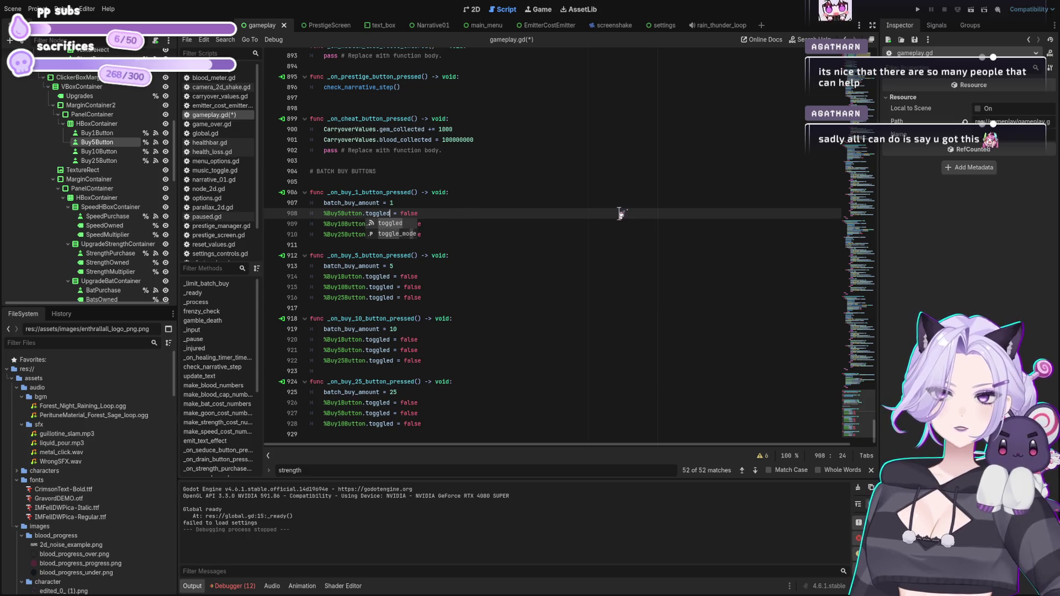
key(Delete)
key(Delete)
key(Delete)
key(BackSpace)
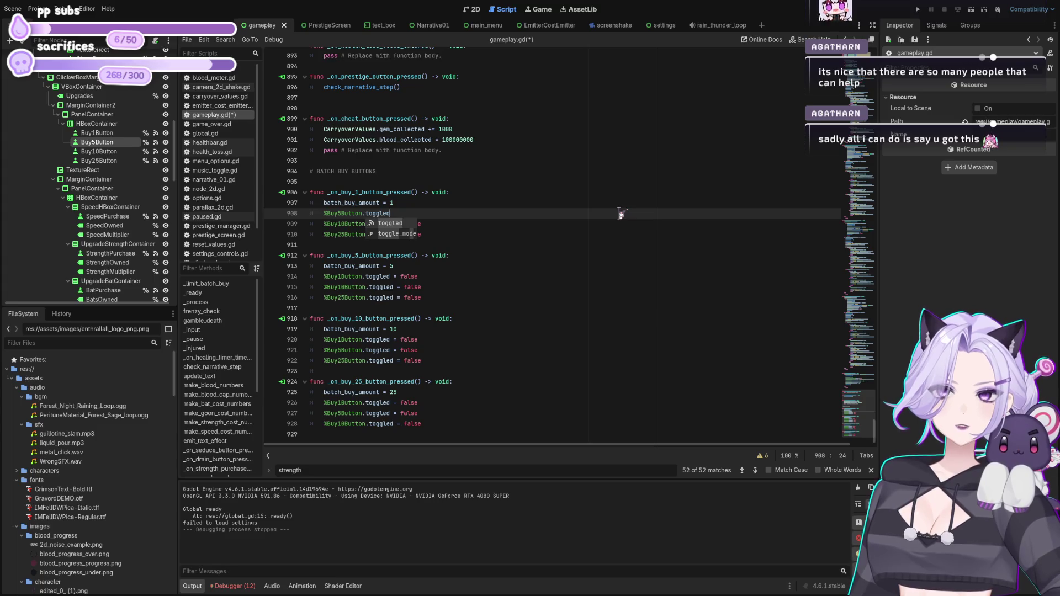
Type '=coce' at the end of line 908 and save gameplay.gd.
click(444, 226)
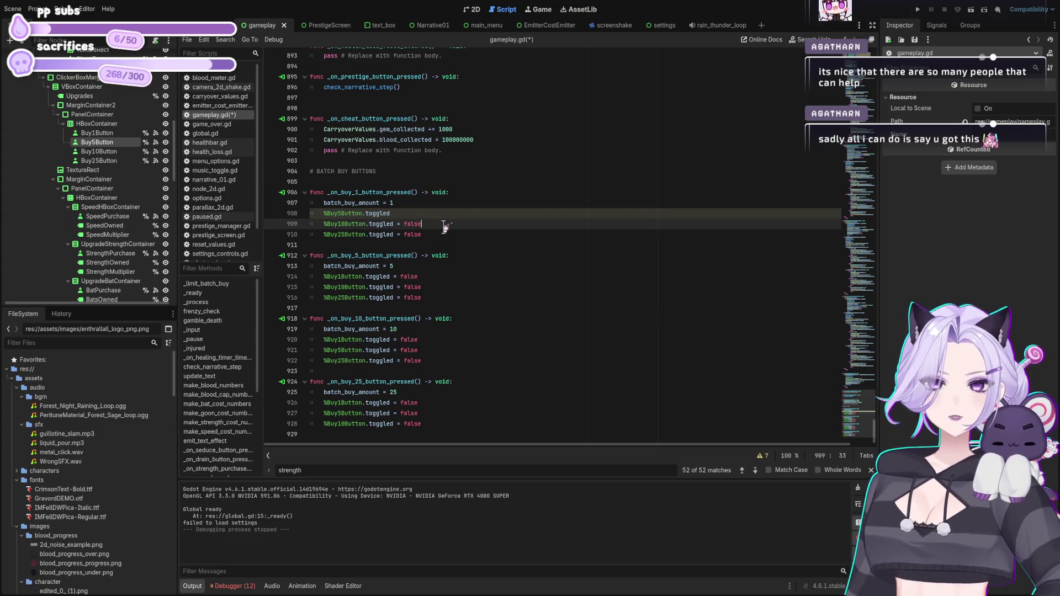
click(426, 215)
text(=)
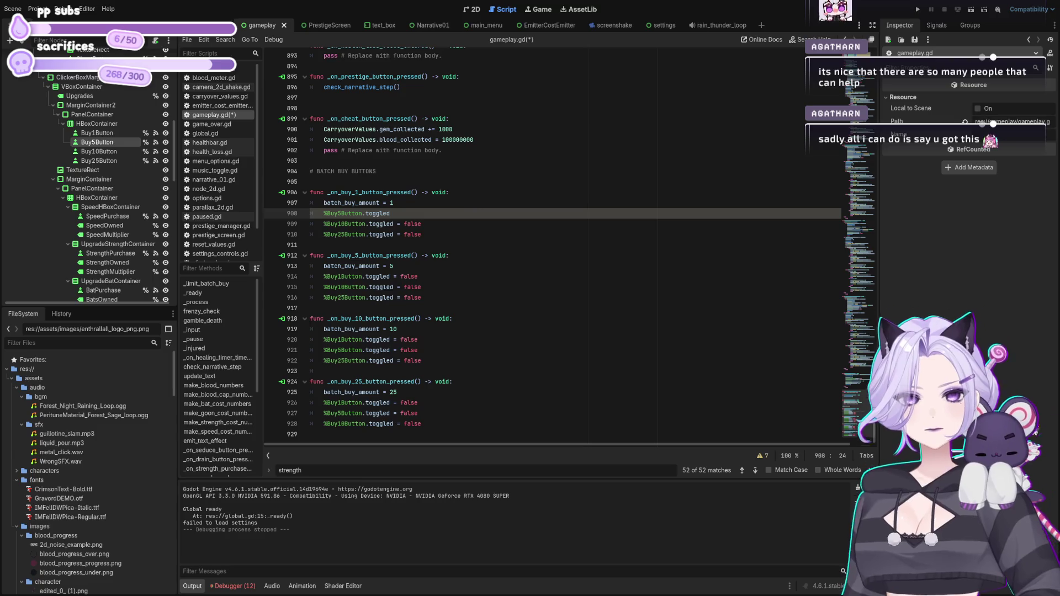
text(coce)
key(ctrl+a)
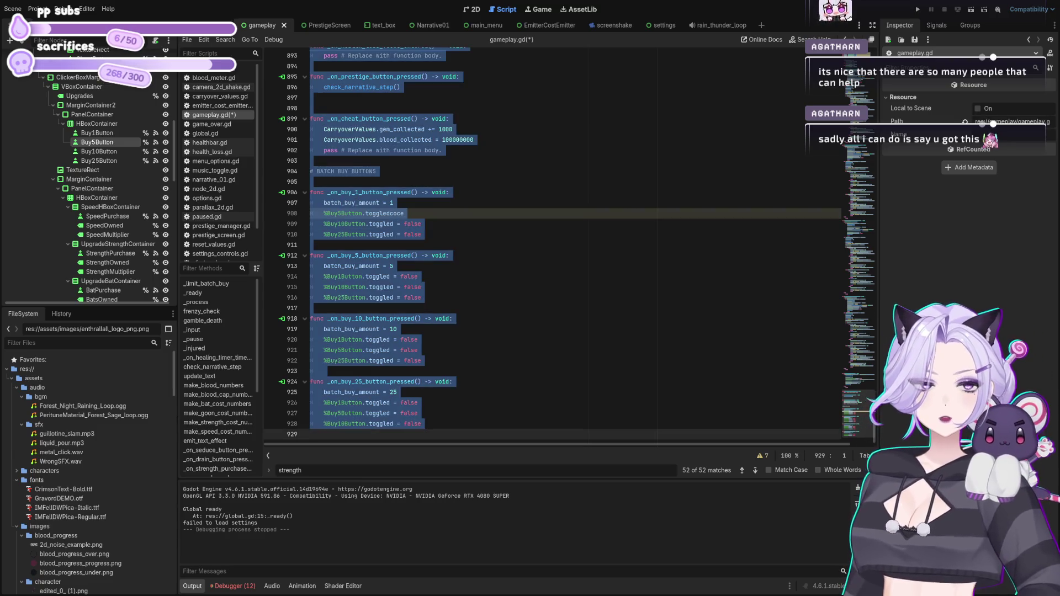
click(533, 330)
key(ctrl+s)
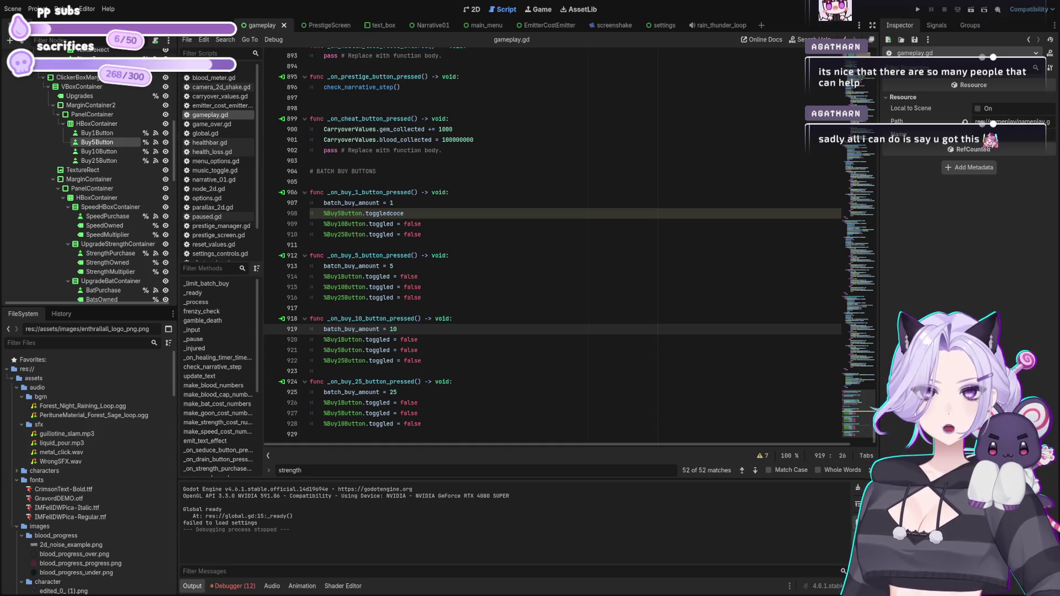
click(583, 319)
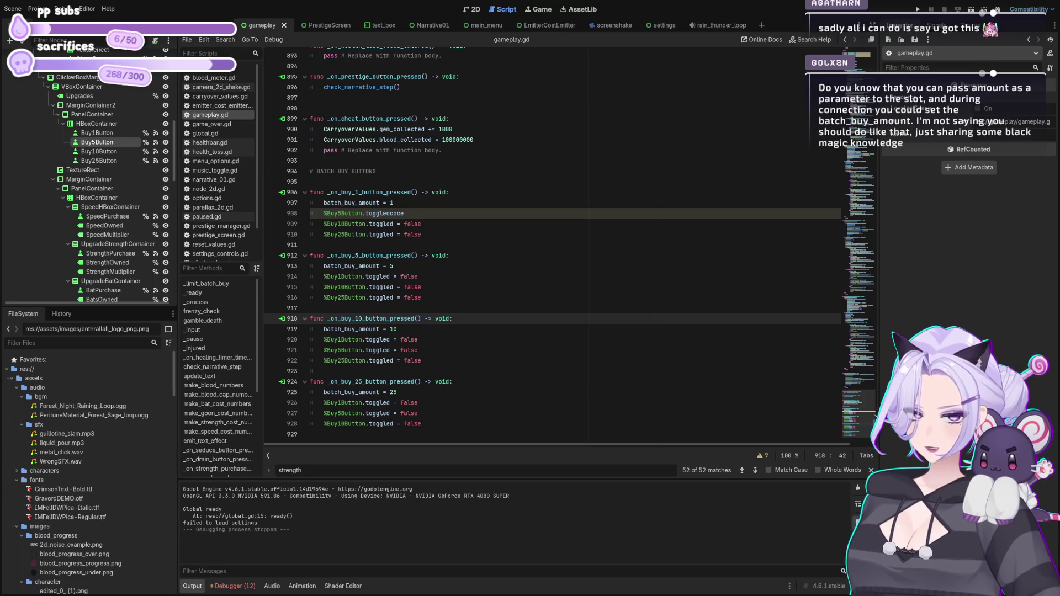
Change lines 908–910 to set button_pressed = false instead of toggled.
double_click(403, 213)
text(button_pressed = false)
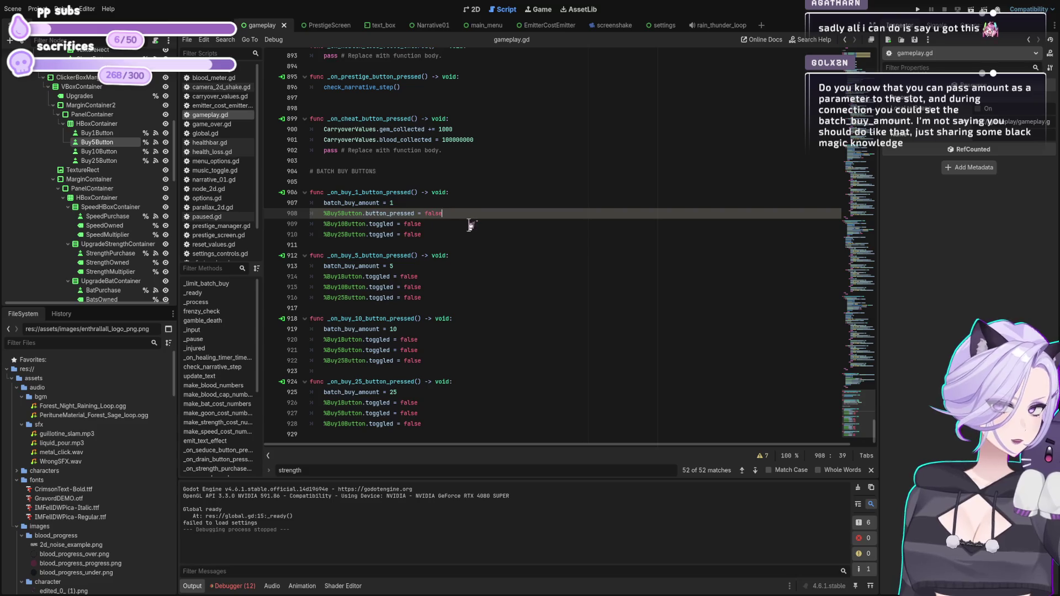
key(BackSpace)
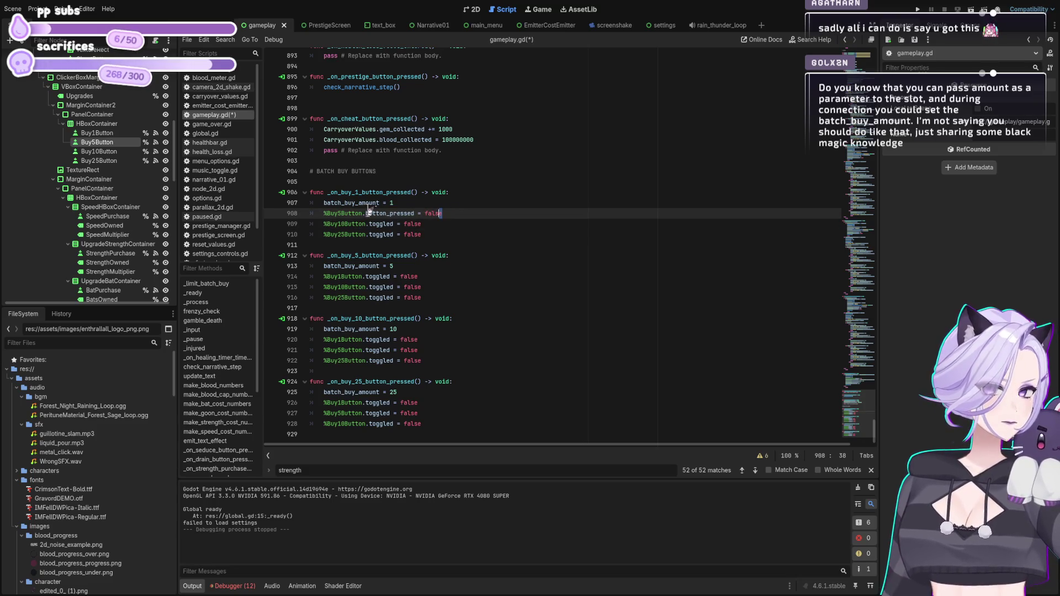
key(Down)
key(ctrl+Left)
key(ctrl+Left)
key(ctrl+Left)
key(ctrl+shift+Right)
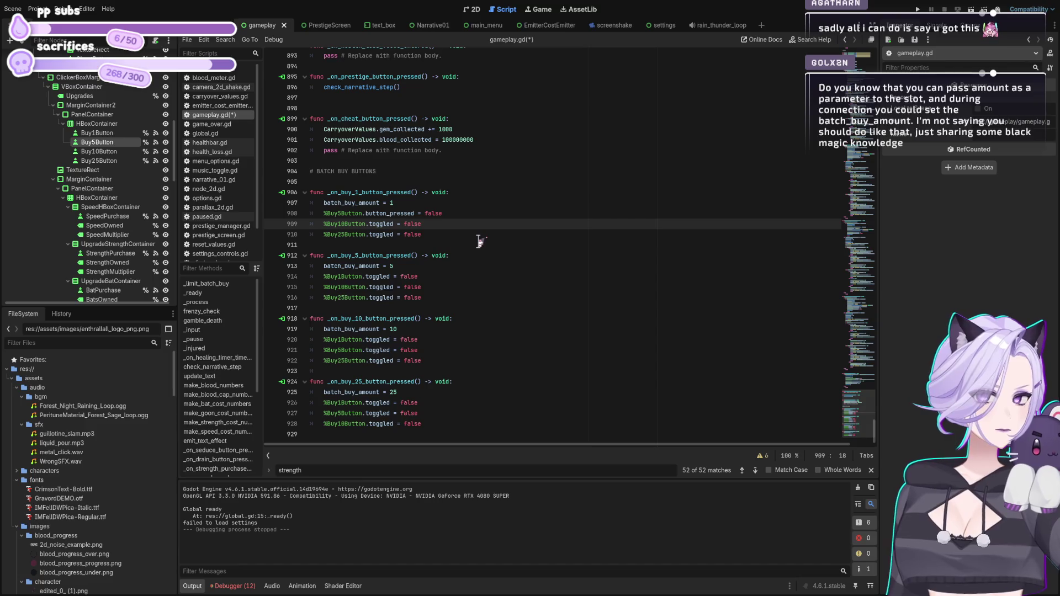
text(button_pressed)
key(Down)
key(ctrl+Left)
key(ctrl+Left)
key(ctrl+Left)
key(ctrl+shift+Right)
text(button_pressed)
Copy line 910's button_pressed reset over lines 916 and 922.
key(End)
key(shift+Home)
key(ctrl+c)
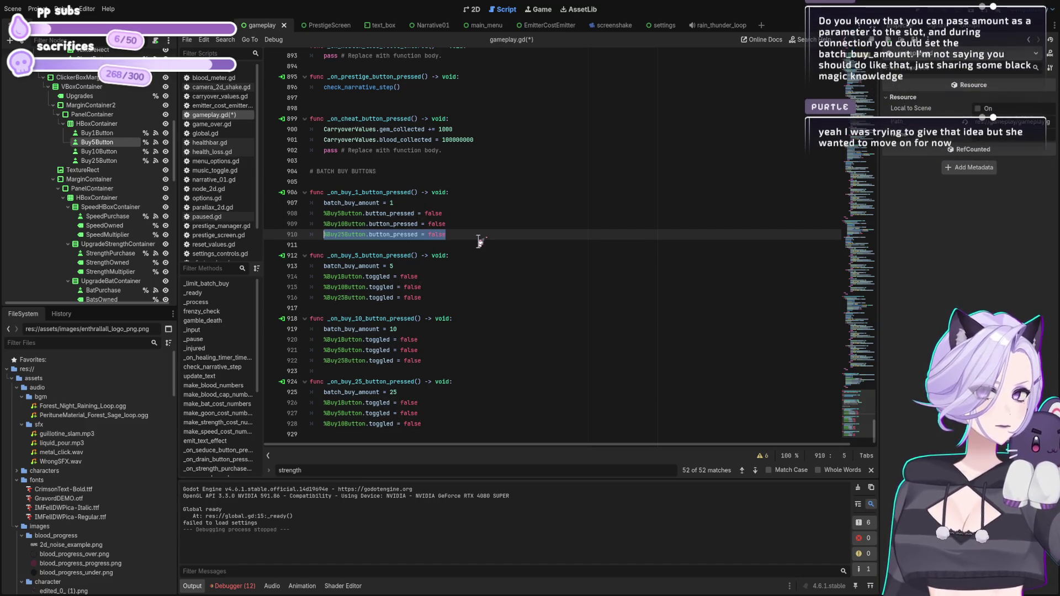
key(Down)
key(Down)
key(Down)
key(shift+Home)
key(ctrl+v)
key(Down)
key(Down)
key(Down)
key(Down)
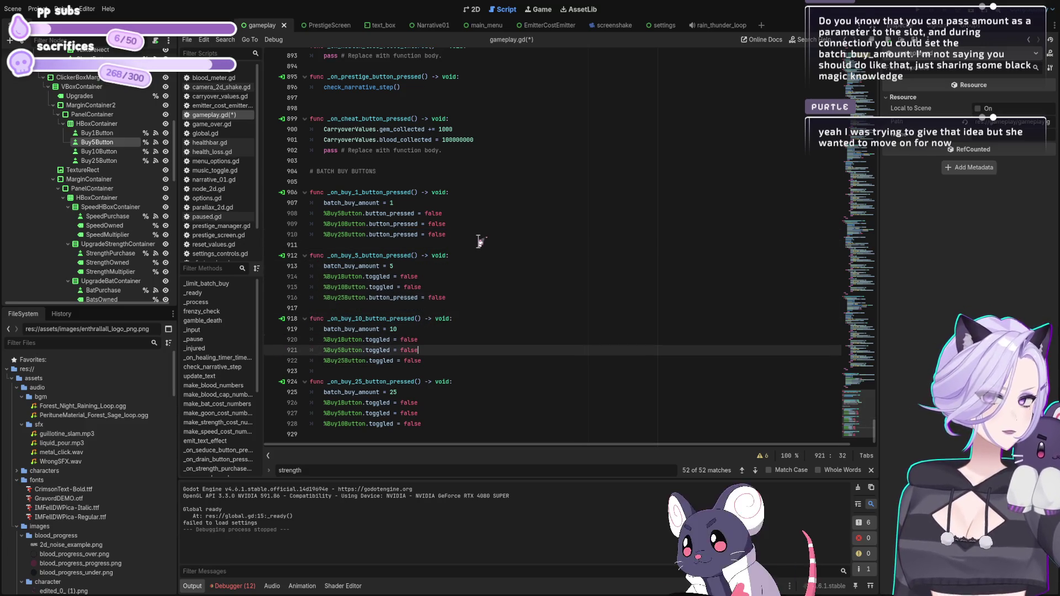
key(End)
key(shift+Home)
key(ctrl+v)
key(Down)
Copy the Buy10Button button_pressed line over lines 915, 921, 927 and 928.
key(Up)
key(Up)
key(Up)
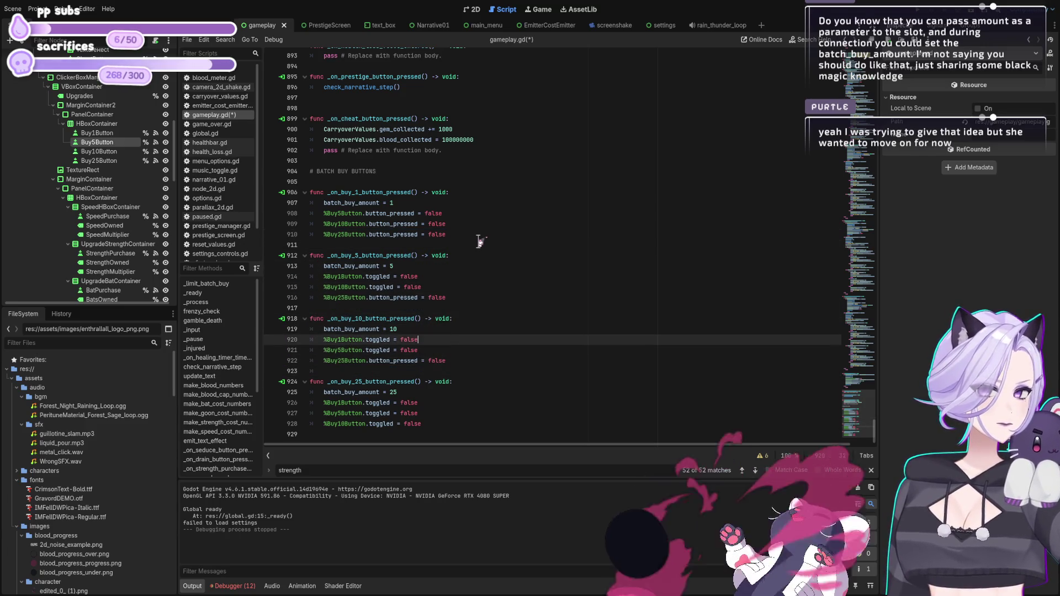
key(End)
key(shift+Home)
key(ctrl+c)
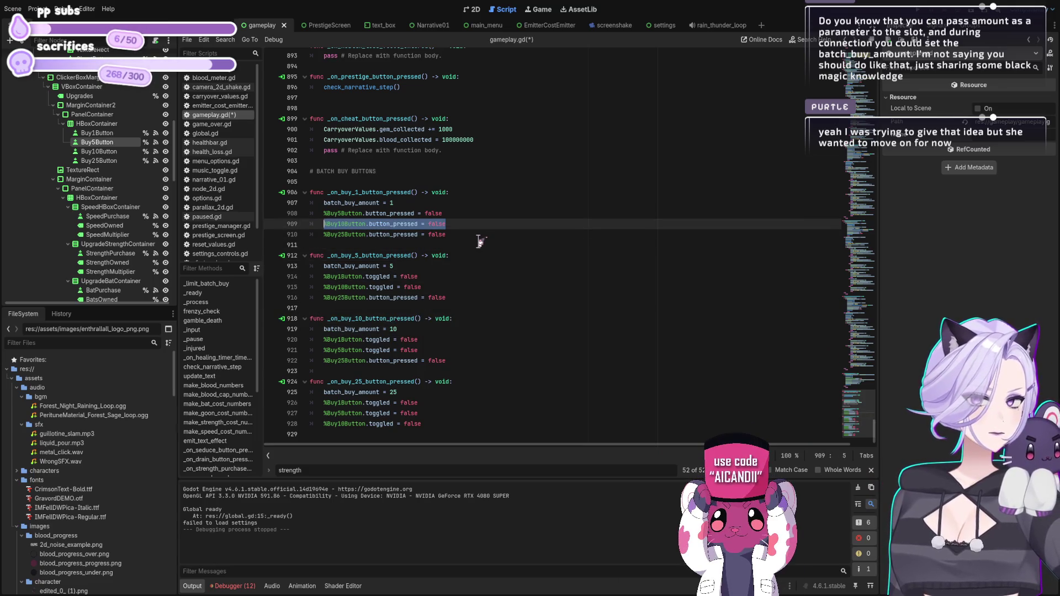
key(Down)
key(Down)
key(Down)
key(shift+Home)
key(ctrl+v)
key(Down)
key(Down)
key(Down)
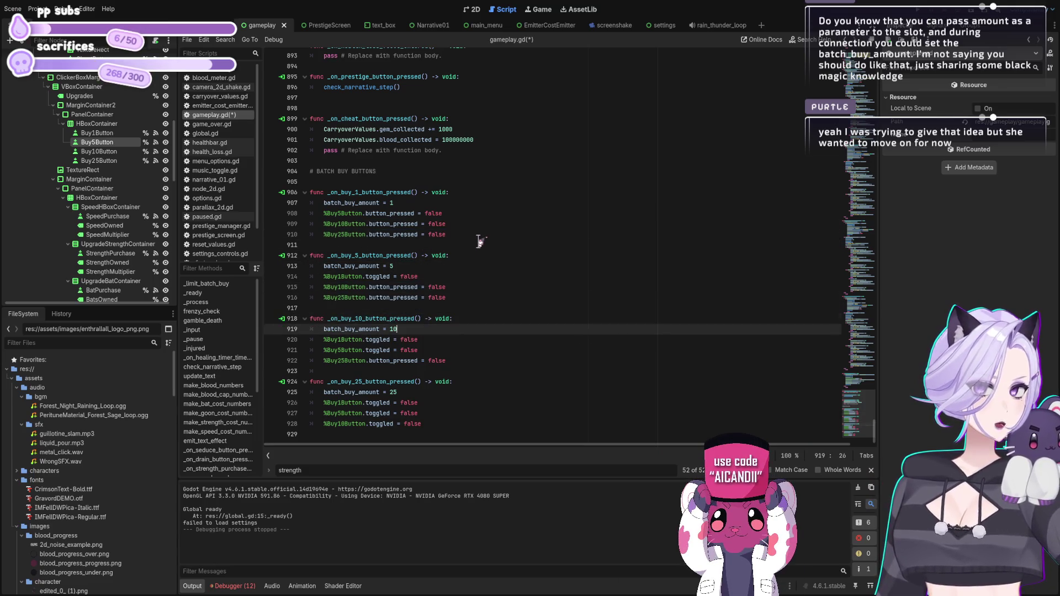
key(shift+Home)
key(ctrl+v)
key(Down)
key(Down)
key(Down)
key(Down)
key(Down)
key(Down)
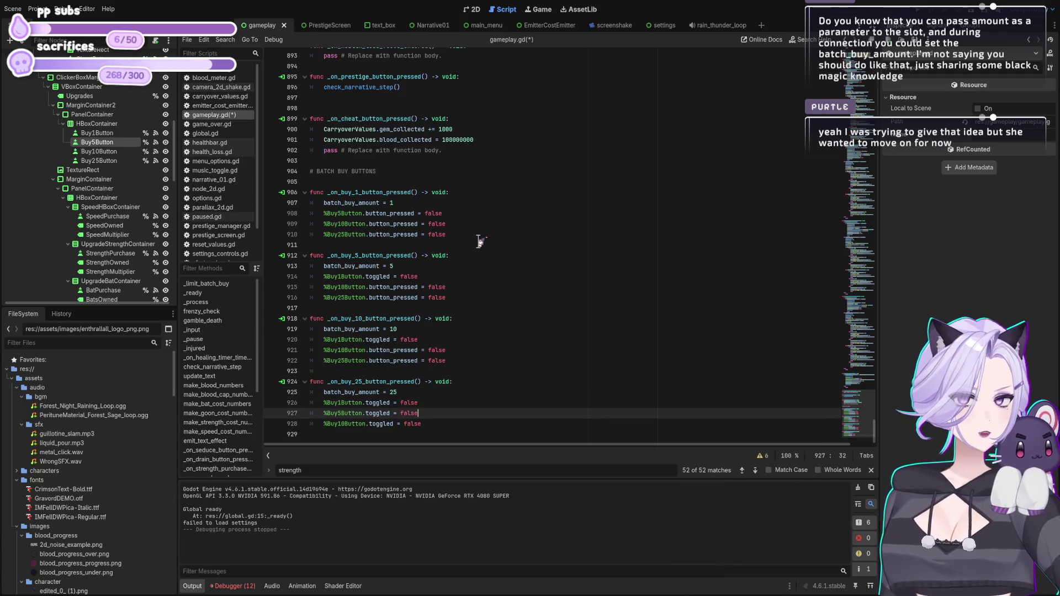
key(shift+Home)
key(ctrl+v)
key(Down)
key(shift+Home)
key(ctrl+v)
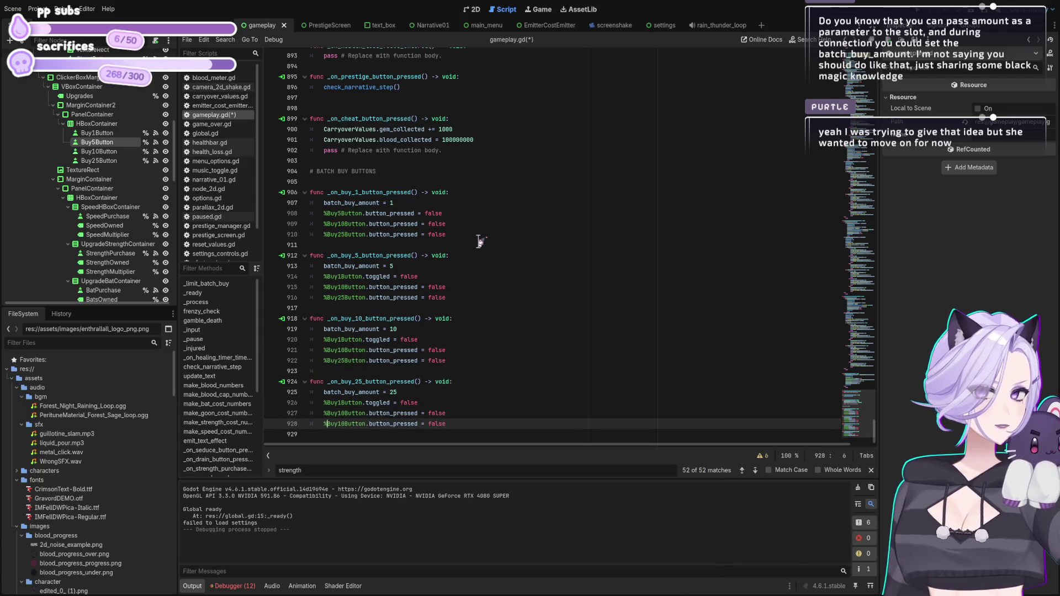
Clear duplicated line 928, duplicate line 927 as a Buy5Button reset, and remove the empty trailing line.
key(End)
key(shift+Home)
key(BackSpace)
key(Up)
key(ctrl+shift+d)
key(Home)
key(Right)
key(Right)
key(Right)
key(shift+Right)
key(shift+Right)
text(5)
key(End)
click(426, 435)
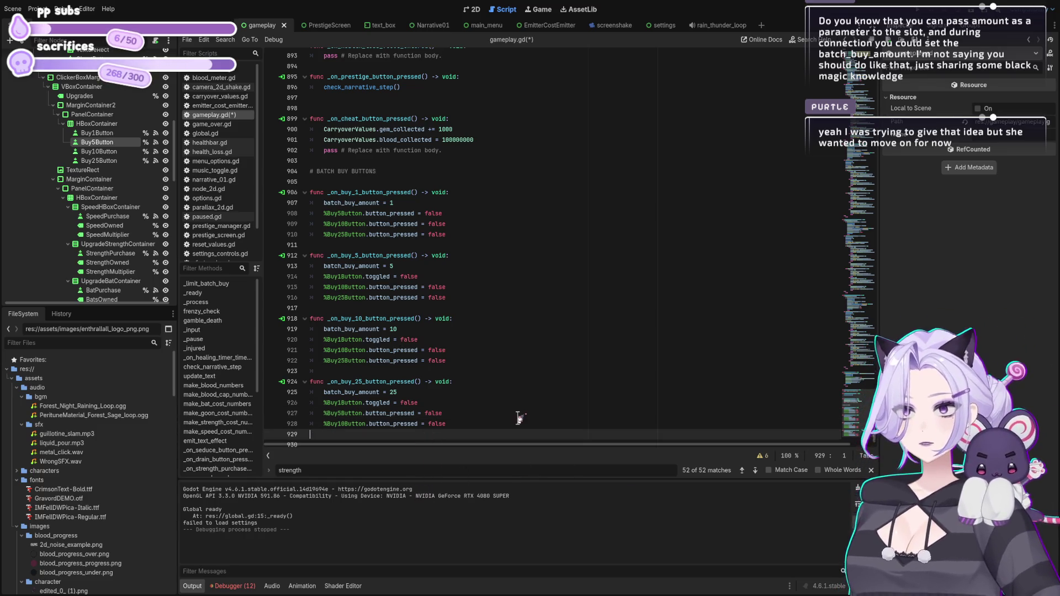
key(BackSpace)
key(BackSpace)
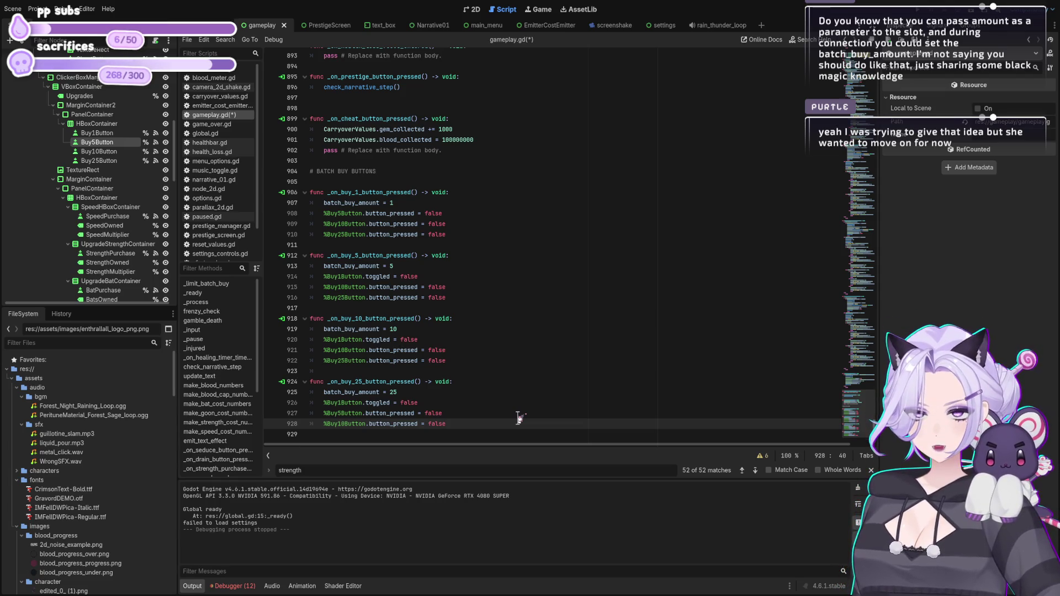
Replace line 921 with the Buy5Button button_pressed reset and indent it into the function body.
key(Up)
key(Up)
key(Up)
key(Up)
key(Up)
key(Up)
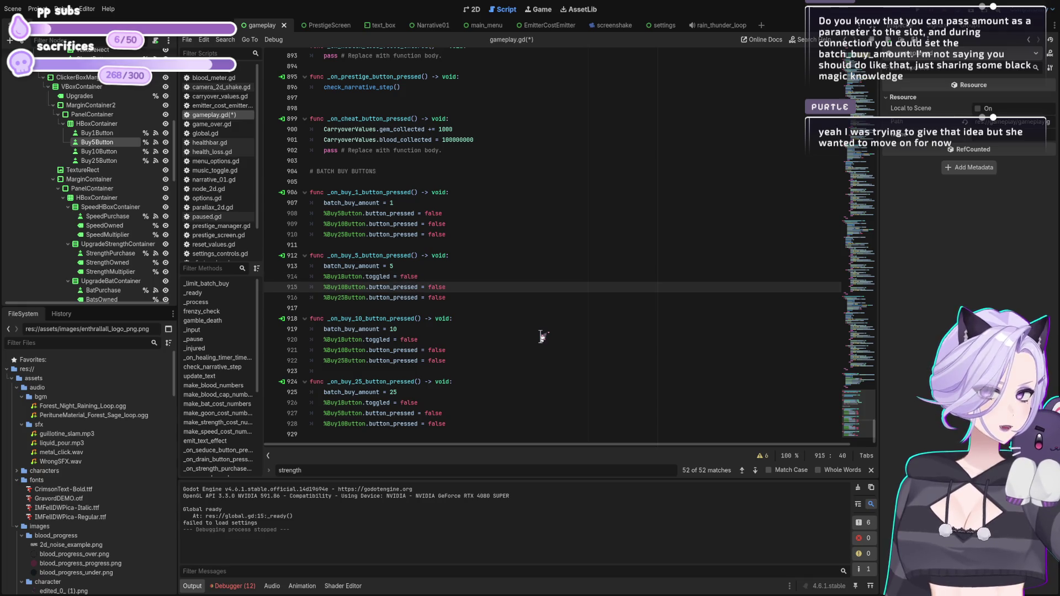
key(Down)
key(Down)
key(Down)
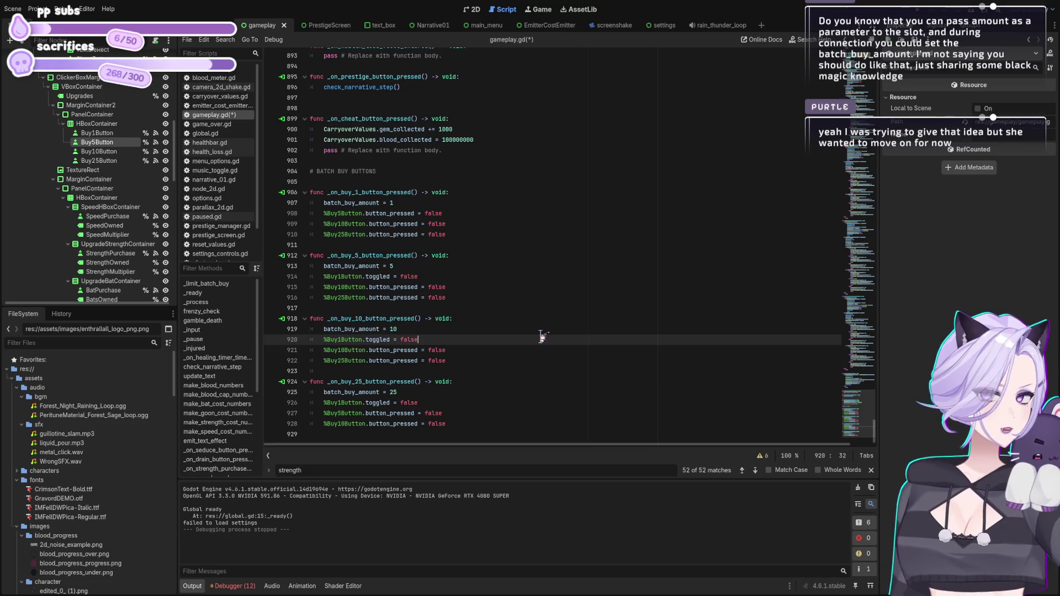
key(Down)
key(End)
key(shift+Home)
key(shift+Home)
key(ctrl+v)
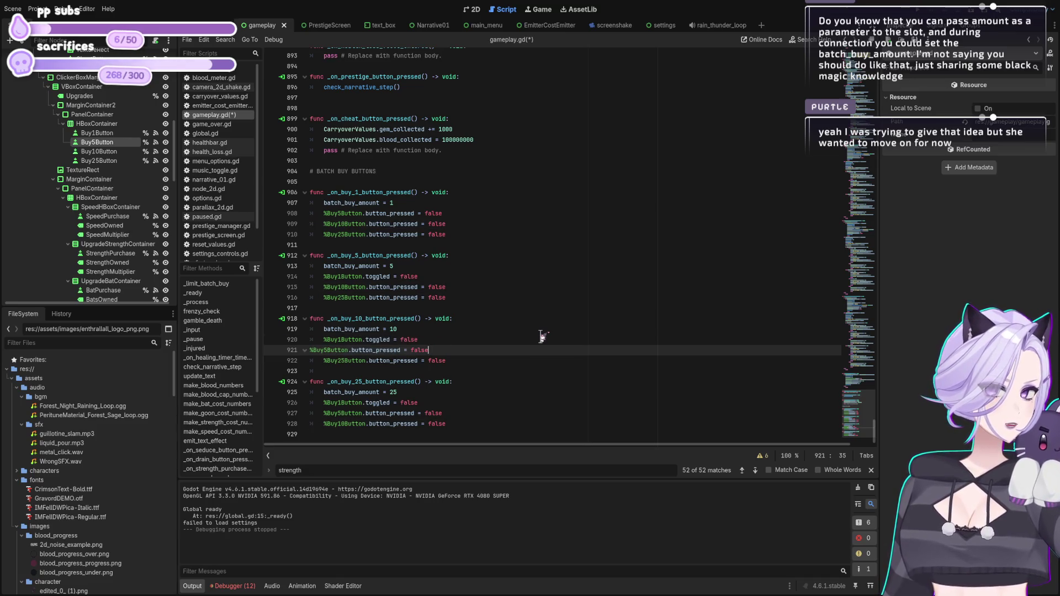
key(Home)
key(Tab)
Make line 914 in the buy-5 handler reset Buy1Button's button_pressed.
key(Up)
key(Up)
key(Up)
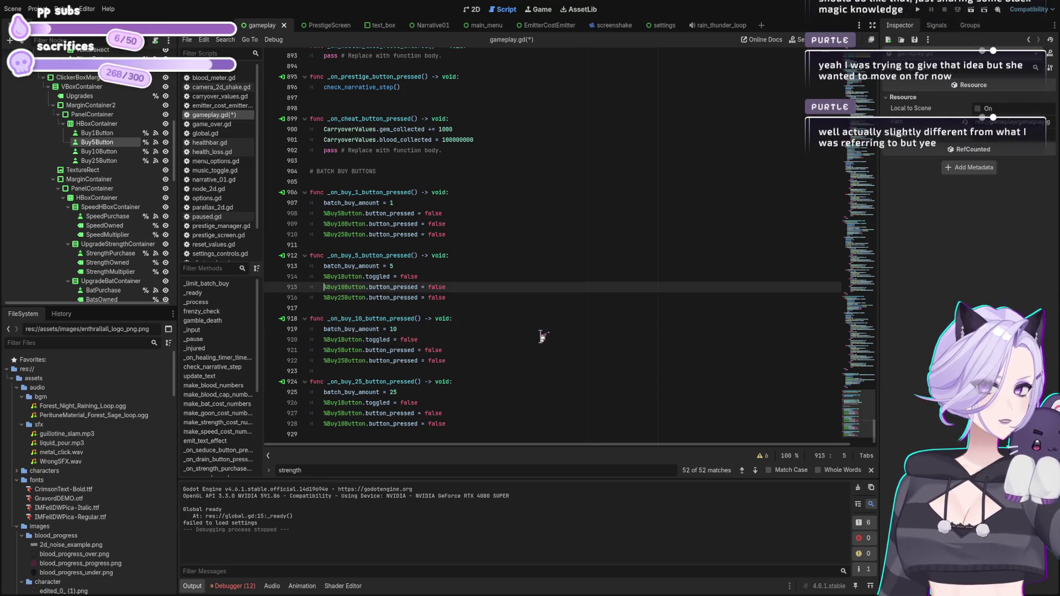
key(Up)
key(Up)
key(Up)
key(Down)
key(Down)
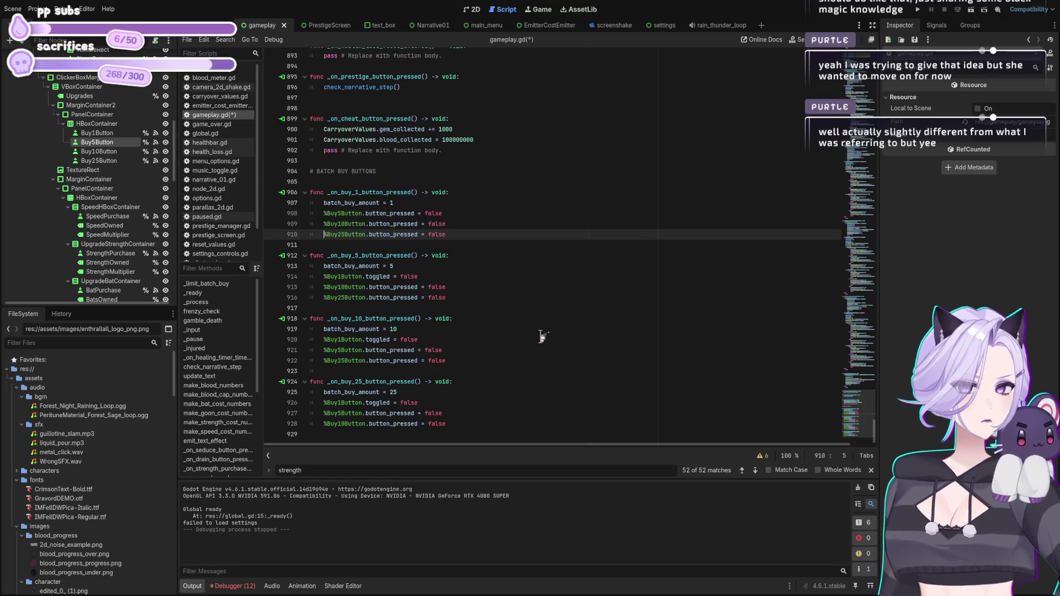
key(Down)
key(Down)
key(Down)
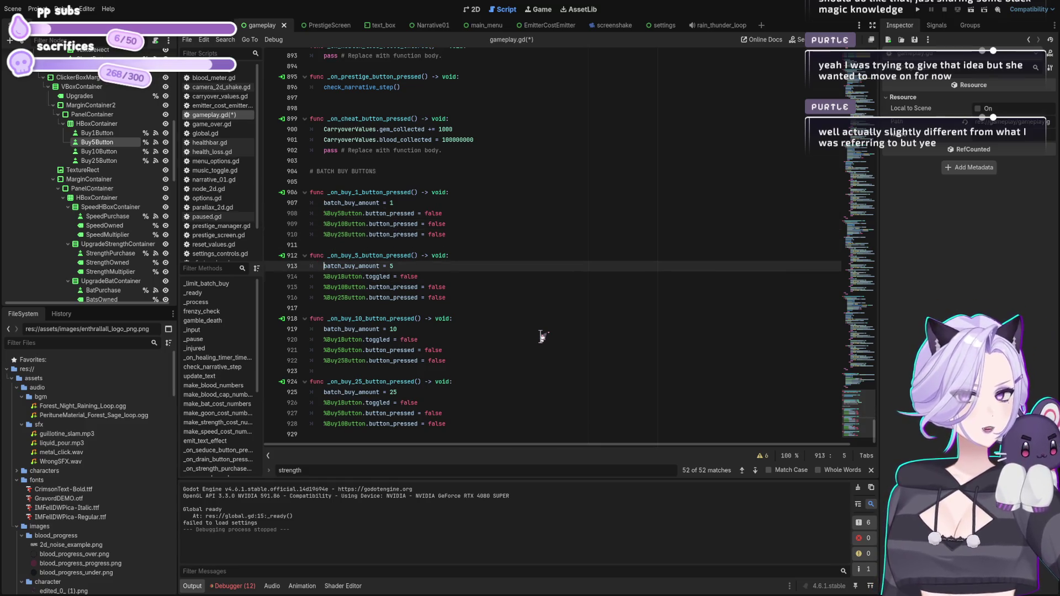
key(Right)
key(shift+End)
key(ctrl+v)
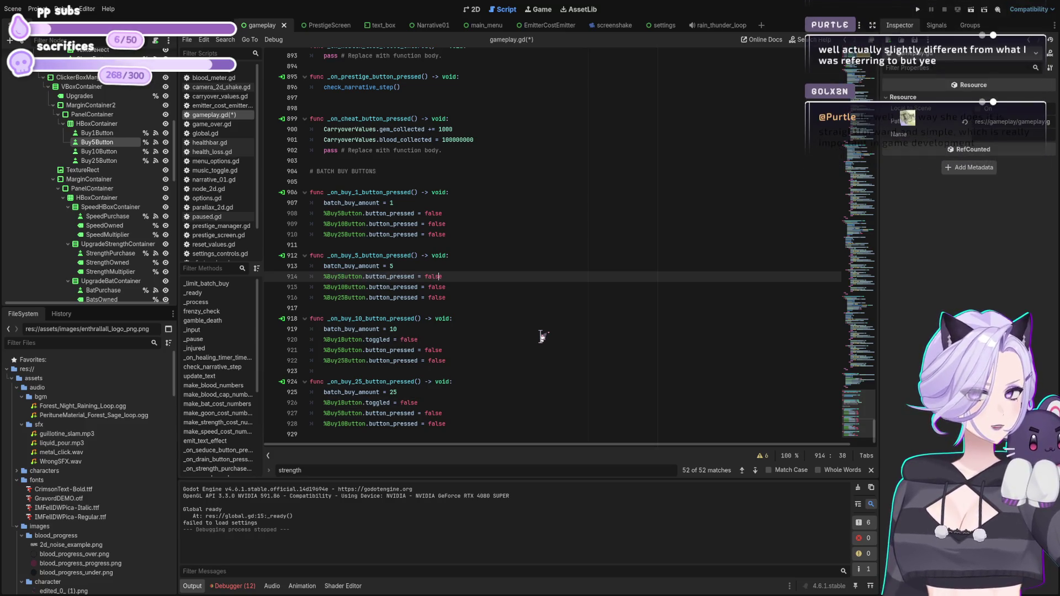
key(Delete)
text(1)
Make lines 920 and 926 reset Buy1Button's button_pressed, save the script, and run the game.
key(Home)
key(Down)
key(Down)
key(Down)
key(Down)
key(Down)
key(shift+End)
key(ctrl+v)
key(Down)
key(Down)
key(Down)
key(shift+Home)
key(ctrl+v)
key(ctrl+s)
click(918, 9)
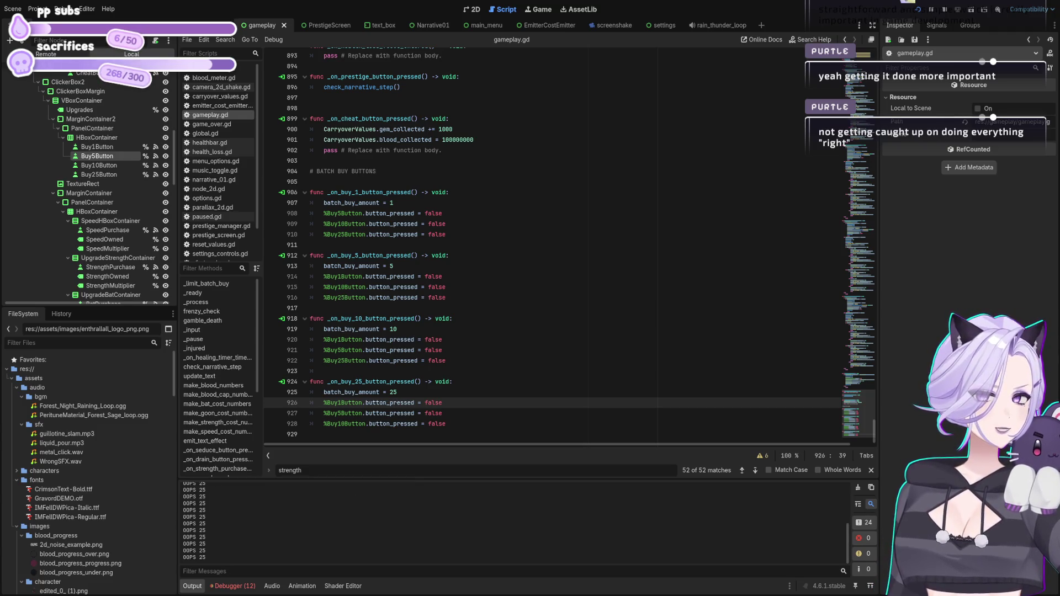
End the test run and scroll the script to the seduce and drain handlers.
click(549, 265)
mouse_move(879, 441)
mouse_down()
mouse_move(892, 218)
mouse_move(883, 128)
mouse_move(886, 252)
mouse_up()
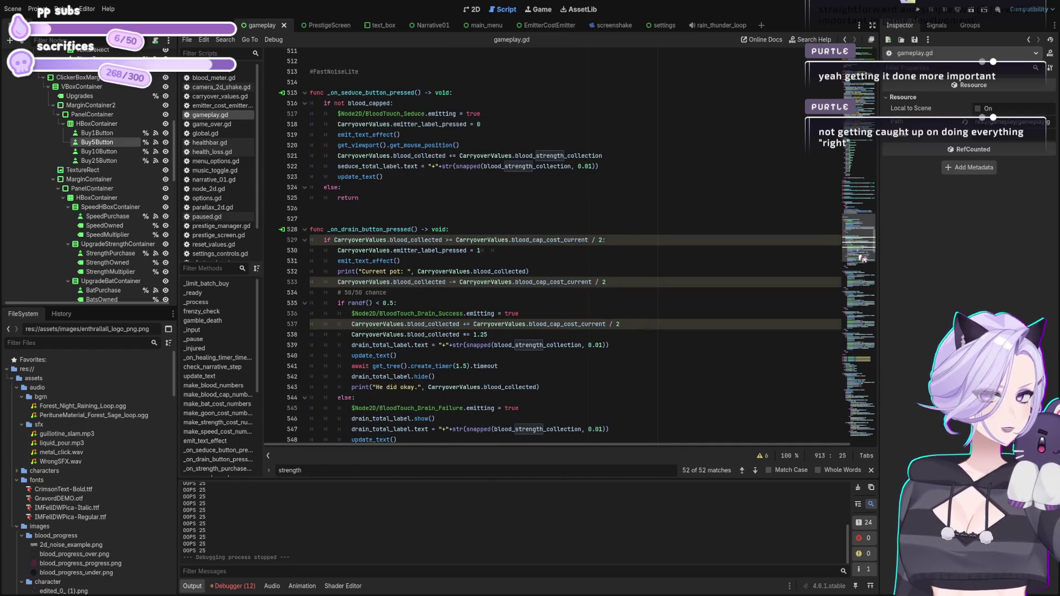
Scroll up to the top of gameplay.gd and review _limit_batch_buy's level checks and else branch.
click(601, 314)
scroll(590, 304, down, 12)
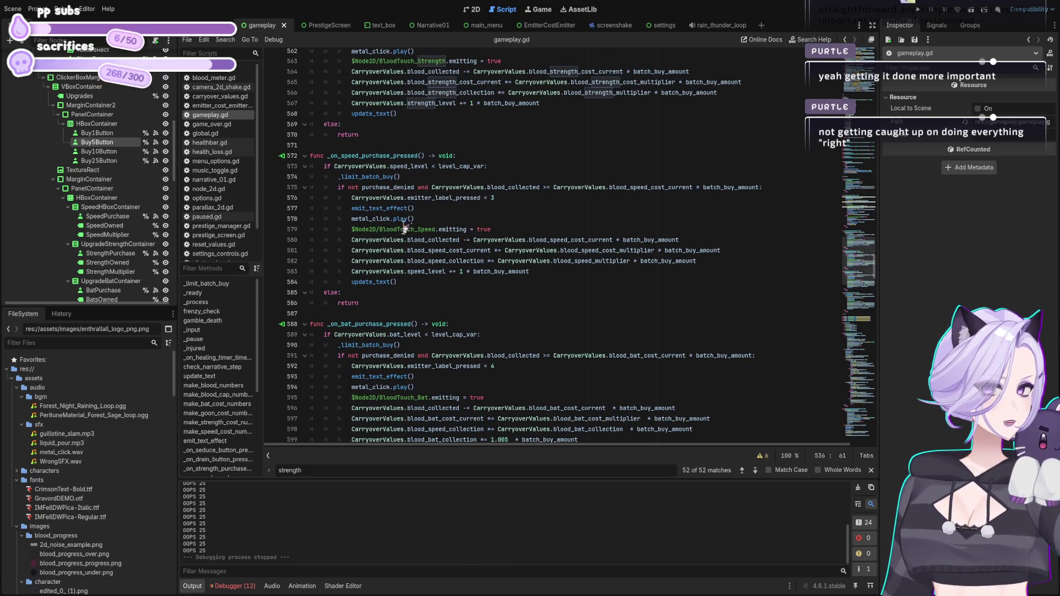
scroll(403, 235, up, 5)
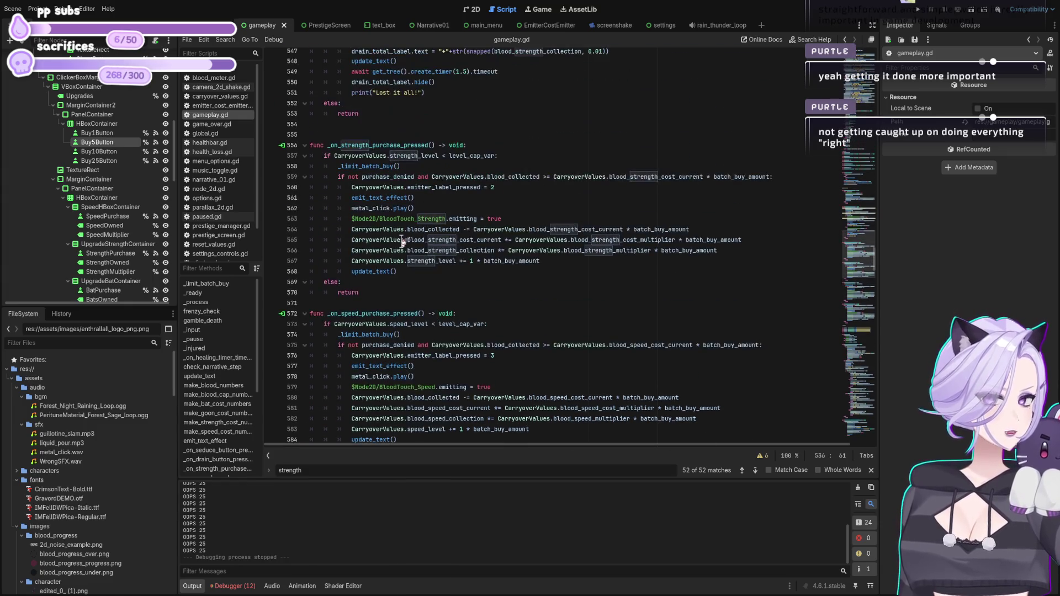
scroll(403, 241, up, 4)
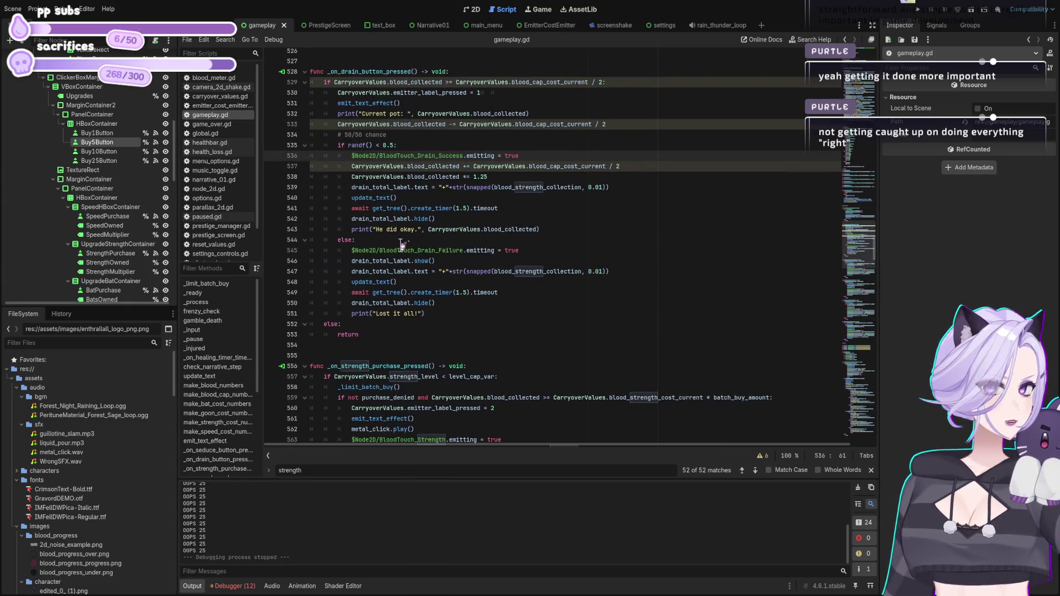
scroll(408, 259, up, 13)
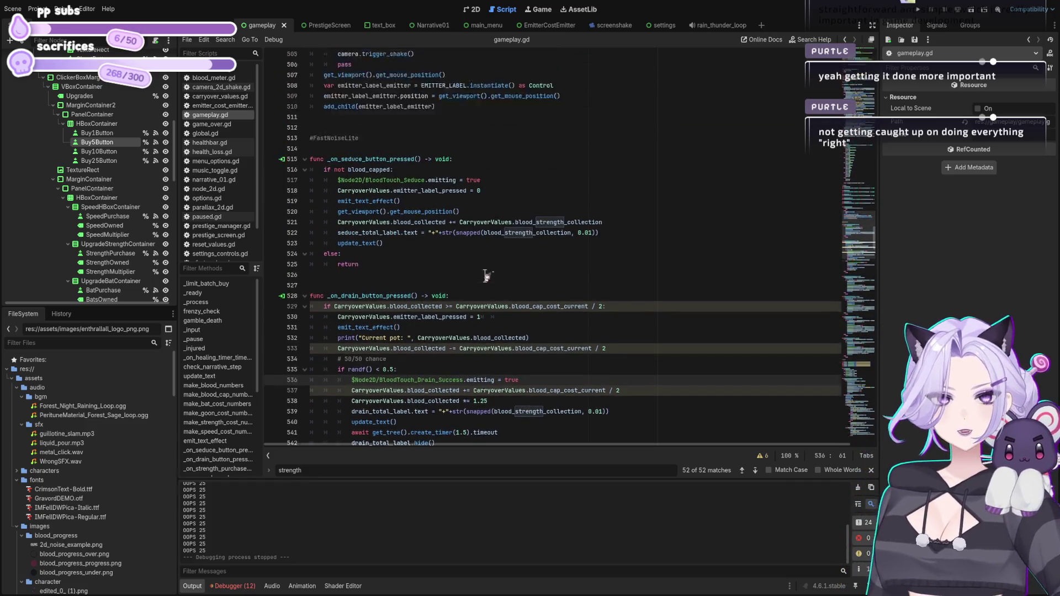
scroll(590, 241, up, 20)
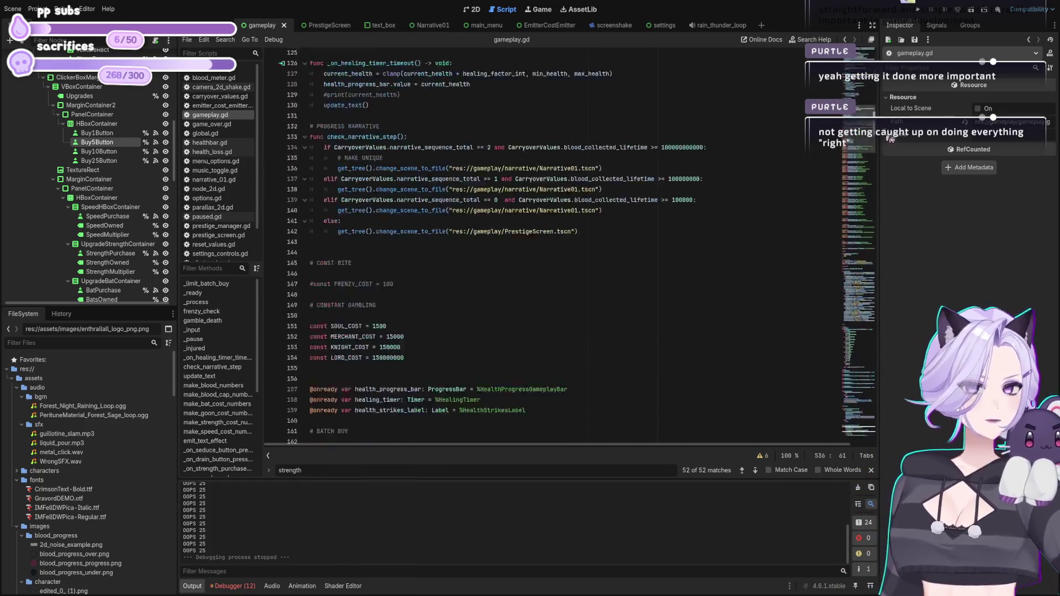
scroll(540, 332, up, 8)
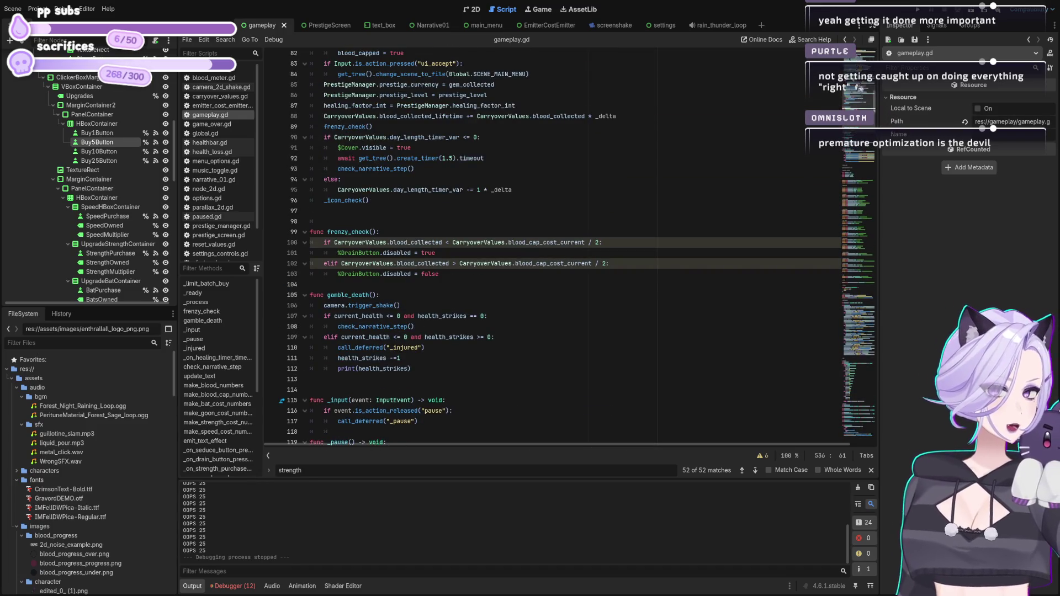
scroll(540, 331, up, 20)
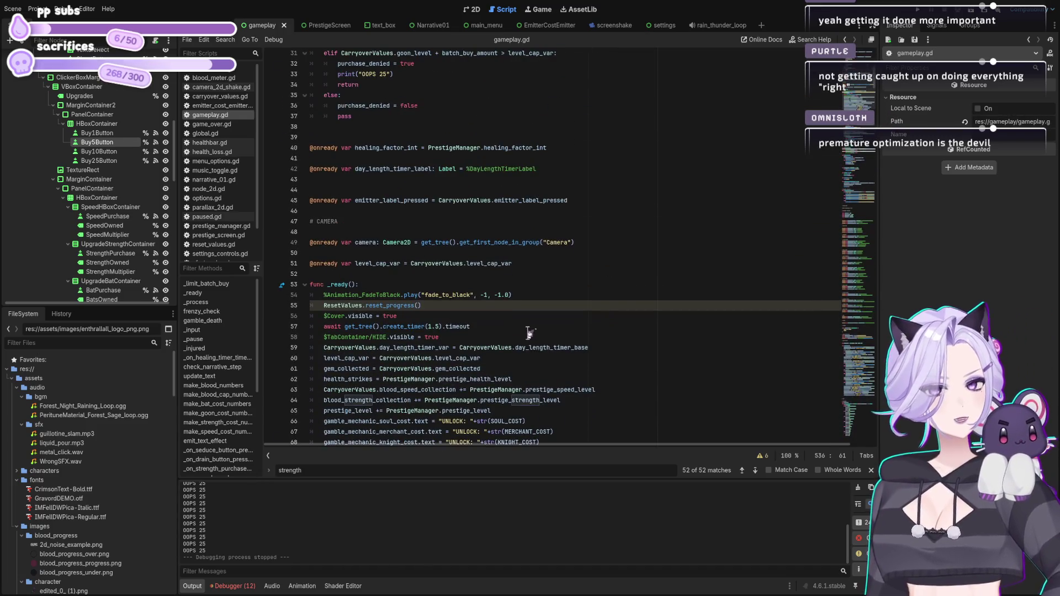
click(476, 295)
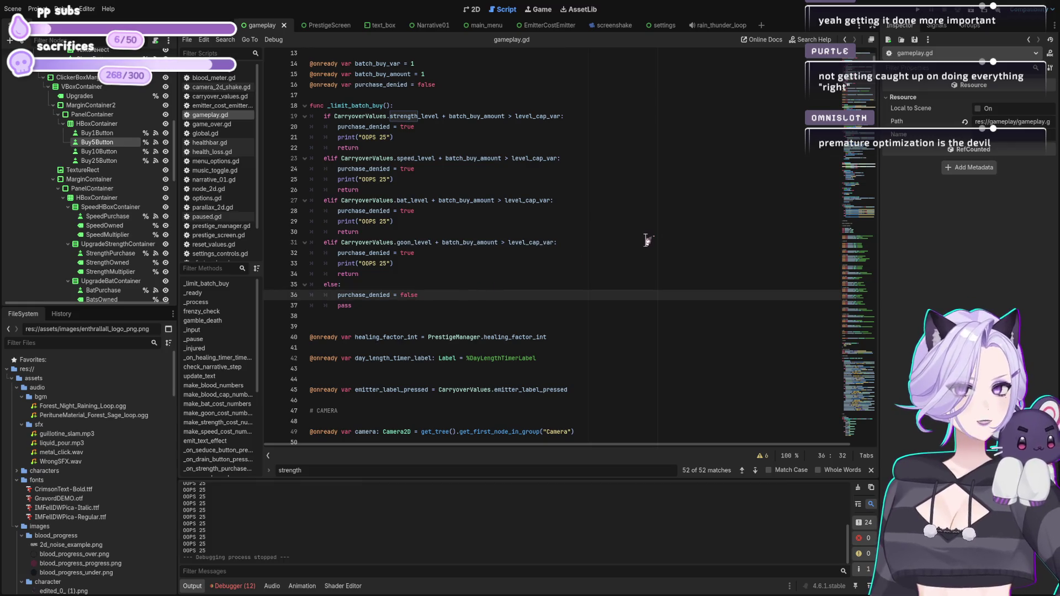
Save gameplay.gd and launch the game again for another test.
key(ctrl+s)
click(435, 159)
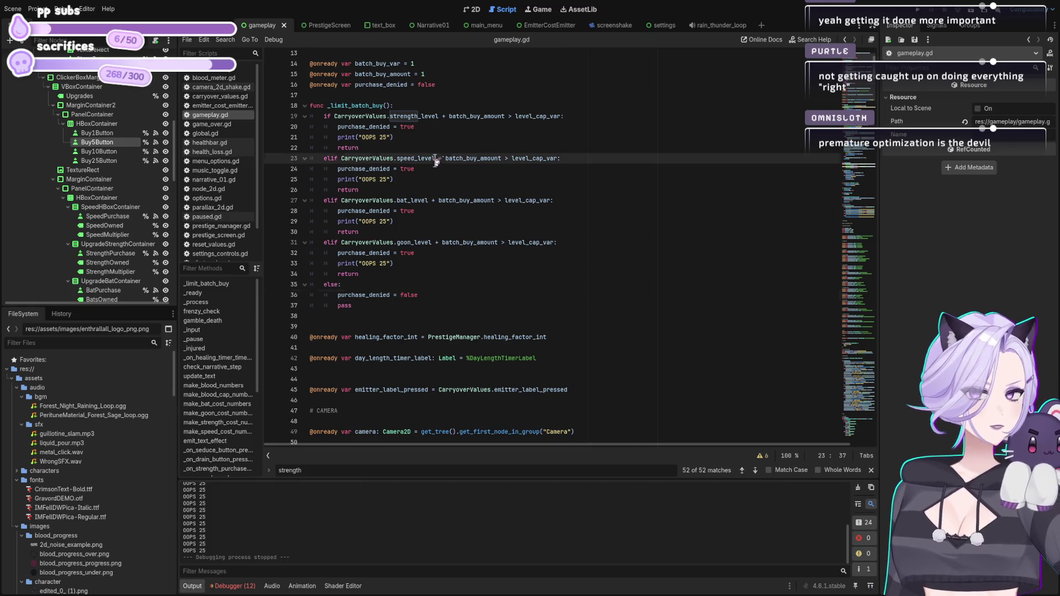
key(ctrl+s)
click(557, 170)
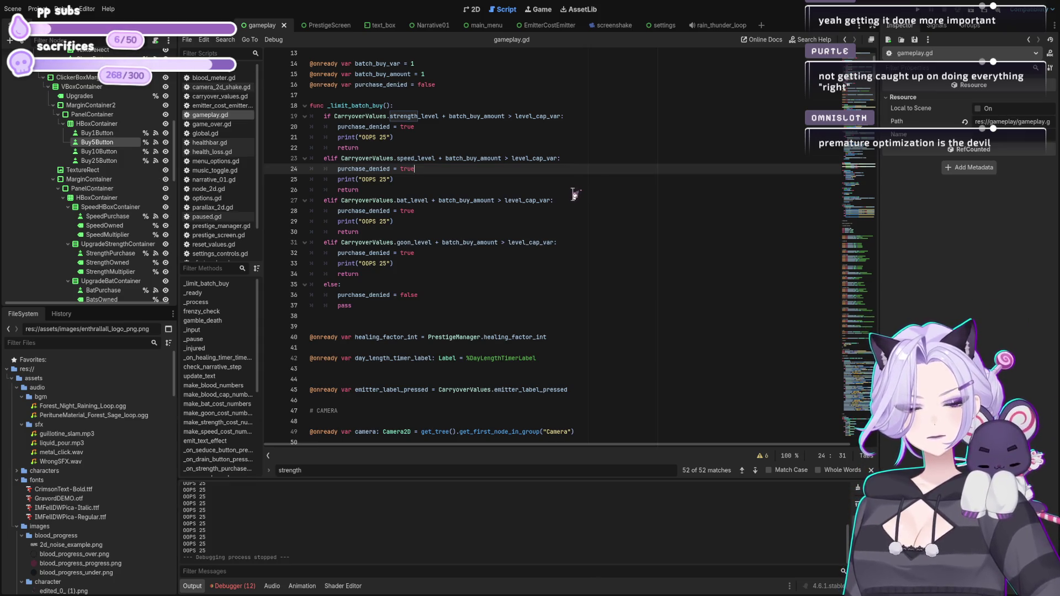
click(436, 158)
key(ctrl+s)
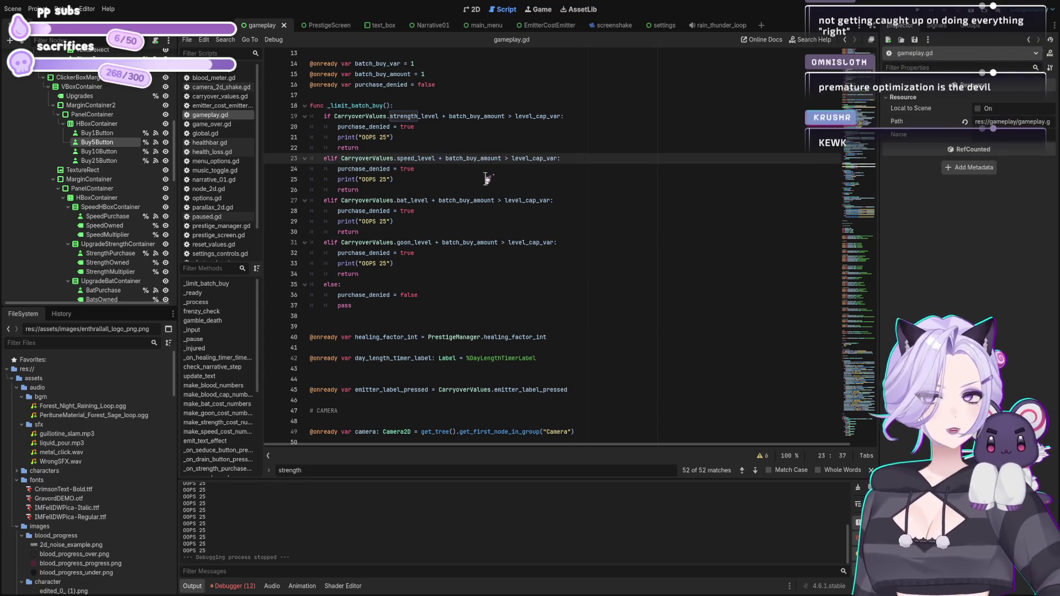
click(926, 12)
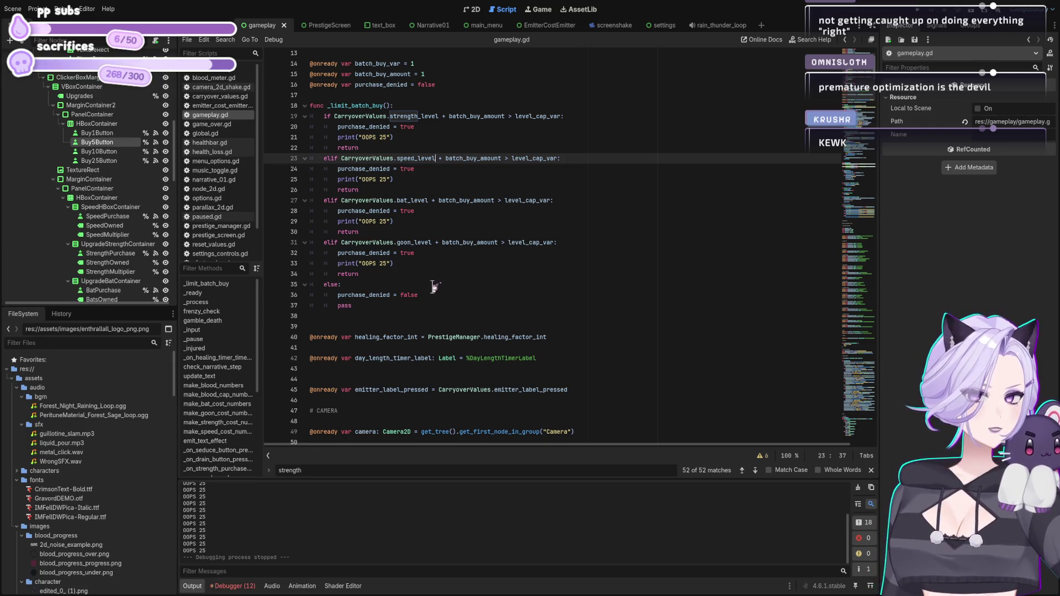
Select CarryoverValues.bat_level on line 27 to use as the next search term.
click(442, 212)
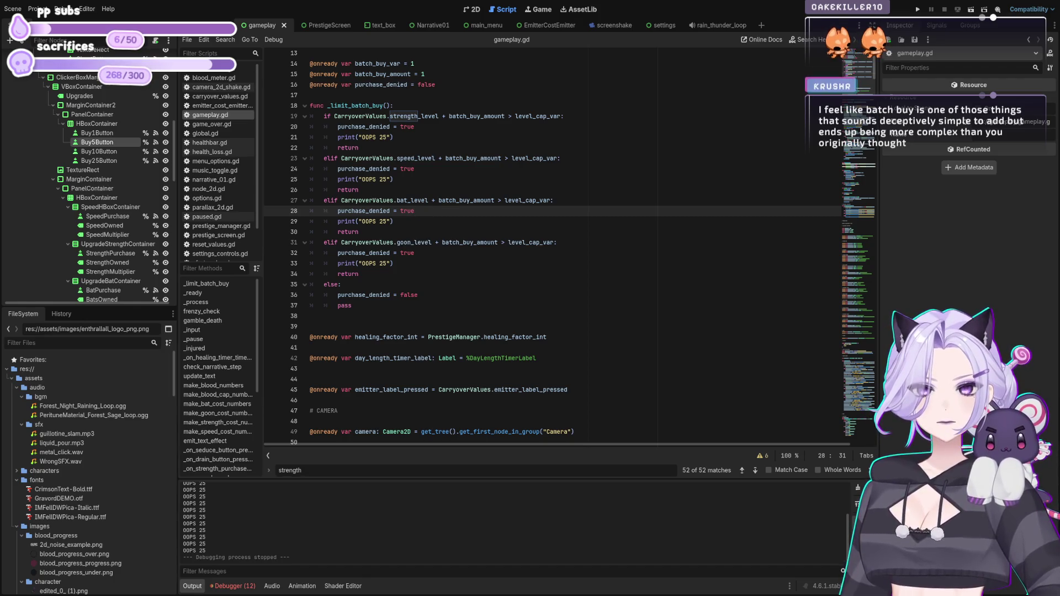
click(546, 264)
drag(429, 200, 343, 201)
key(ctrl+c)
click(319, 469)
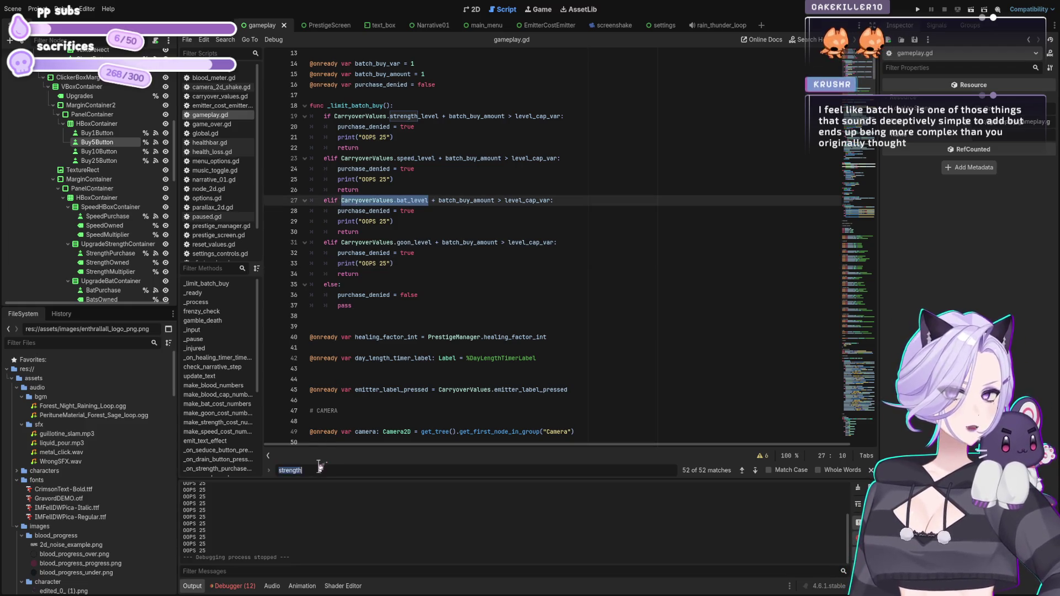
Search for CarryoverValues.bat_level and step through matches to the bat handler at line 589.
key(ctrl+v)
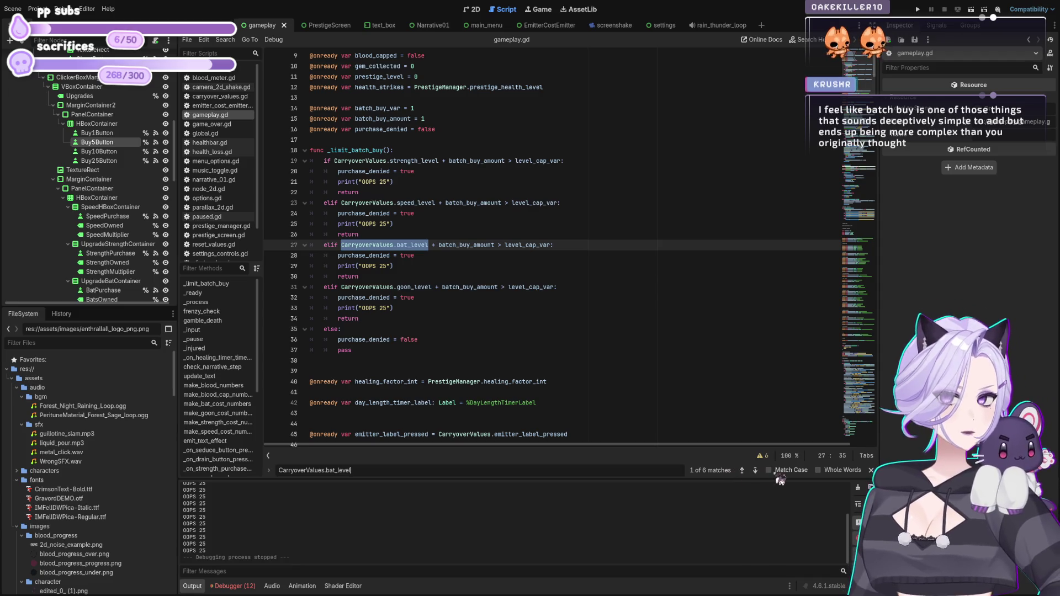
click(756, 470)
click(755, 470)
click(755, 471)
click(755, 470)
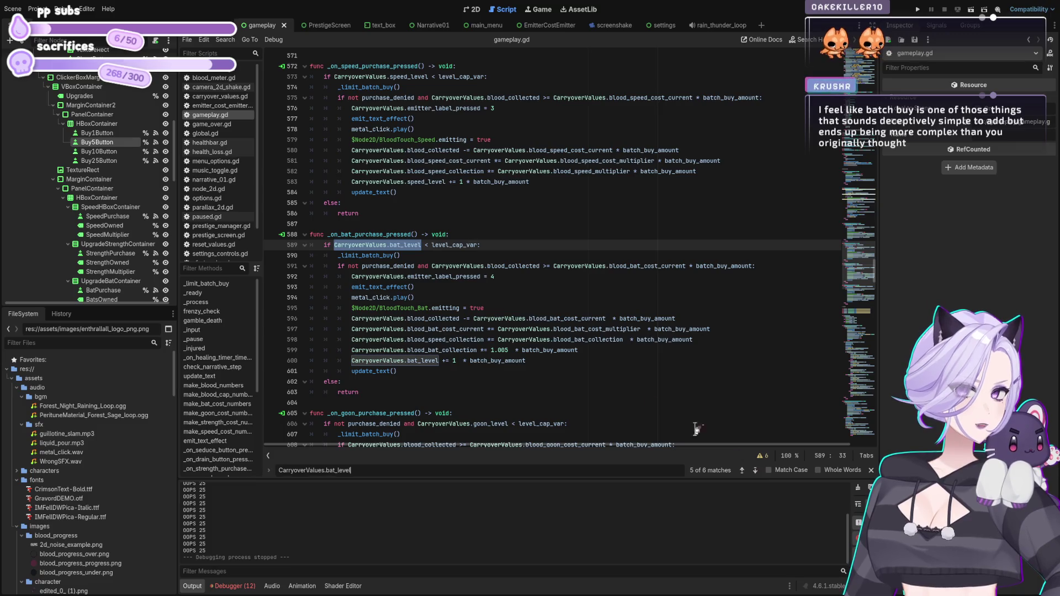
Inspect the bat handler's _limit_batch_buy() call and purchase_denied check, then move to the goon handler.
click(527, 288)
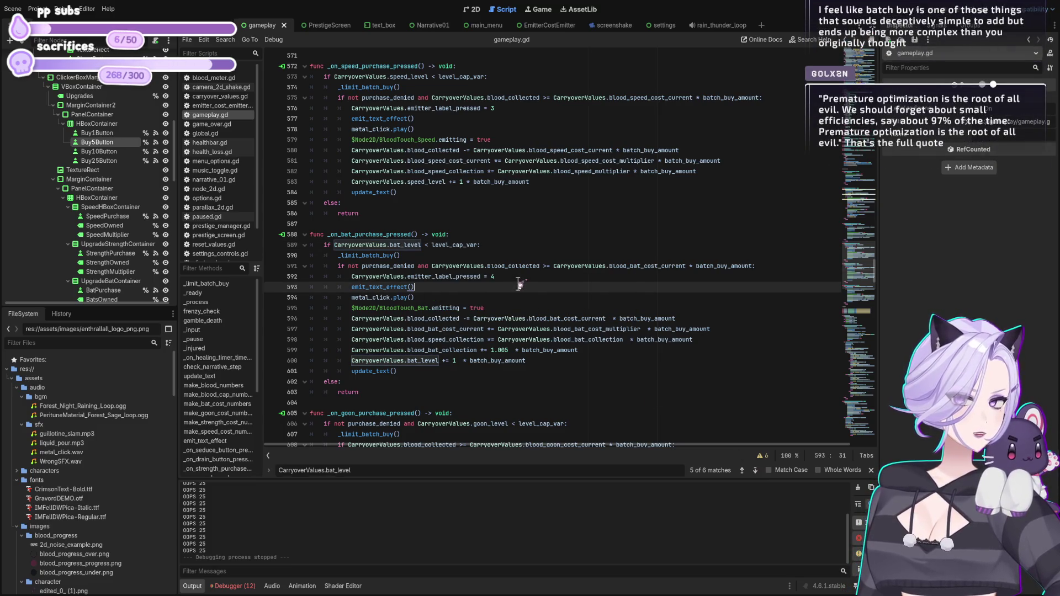
click(450, 255)
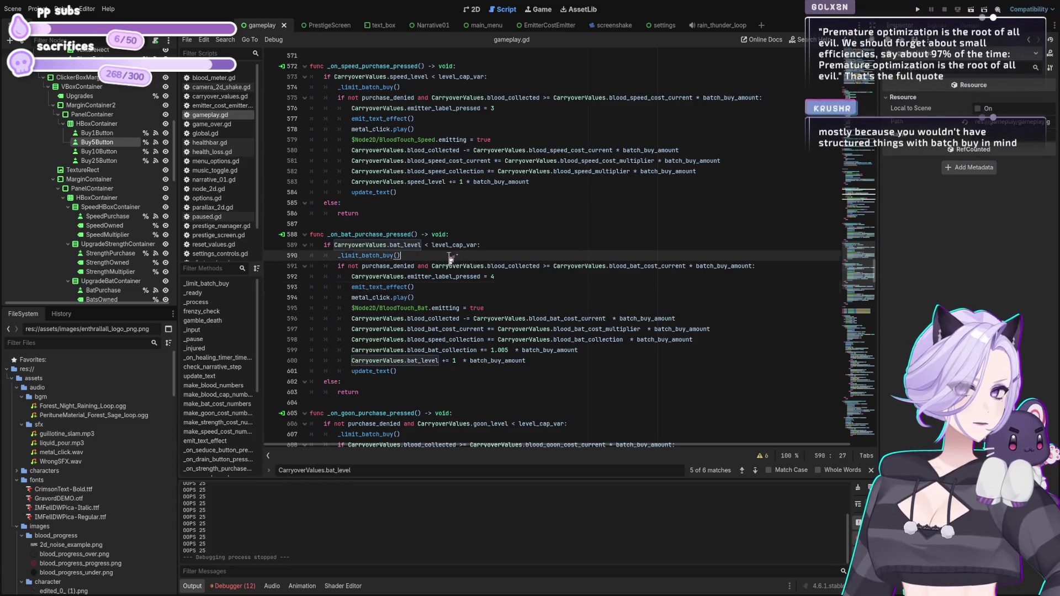
click(358, 266)
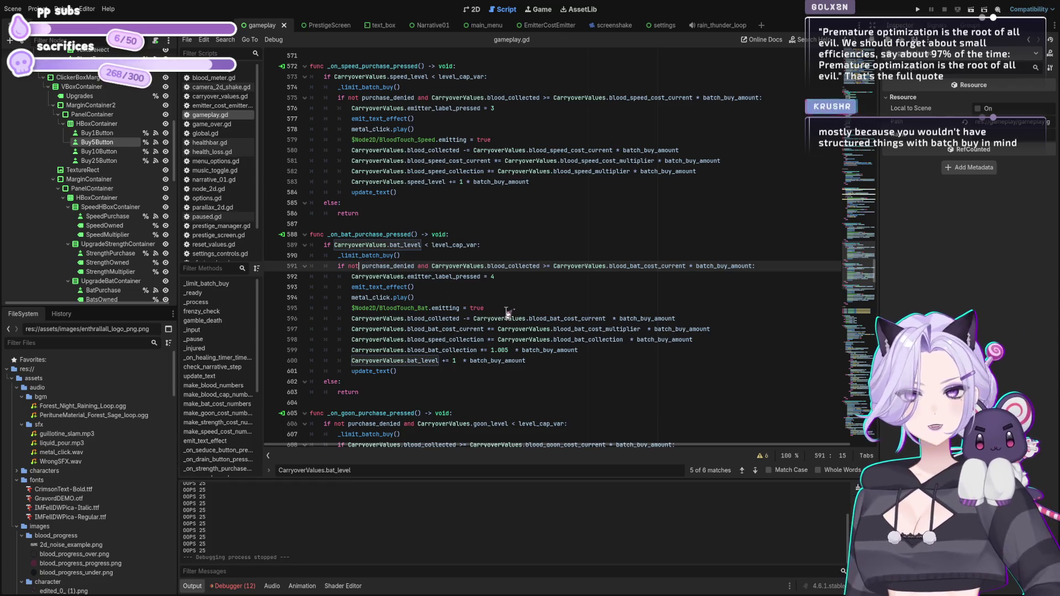
click(613, 298)
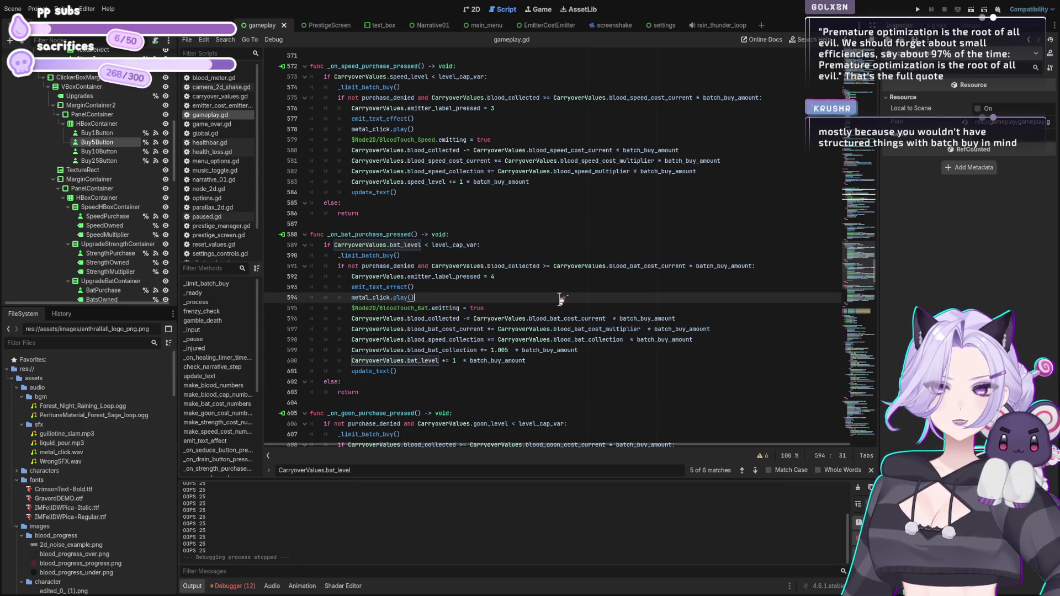
scroll(560, 299, down, 4)
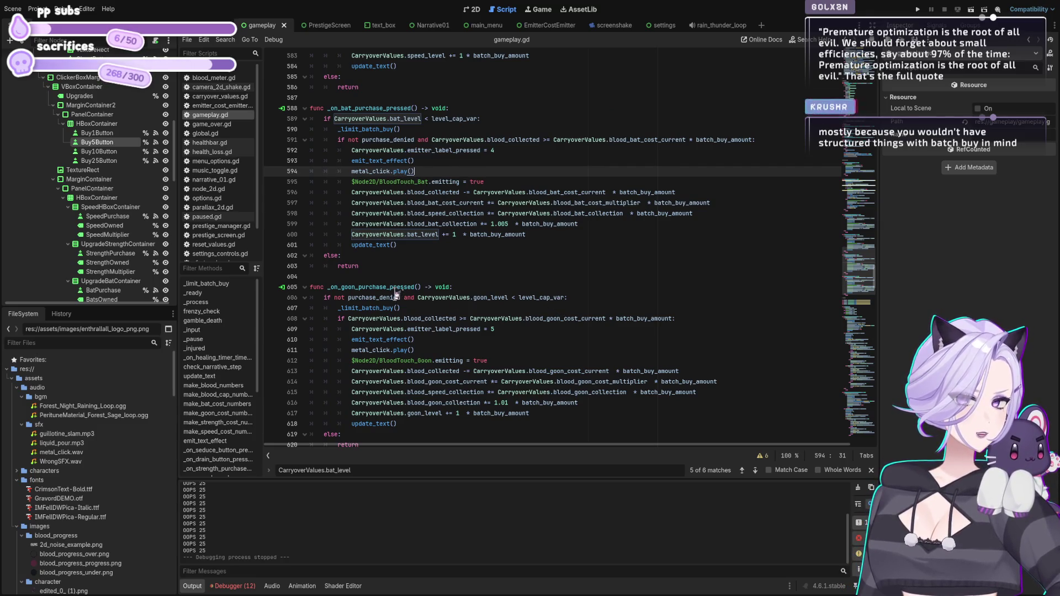
click(438, 309)
Move the goon handler's _limit_batch_buy() call from line 607 above its goon-level check.
key(shift+Home)
key(BackSpace)
key(shift+Home)
key(BackSpace)
key(BackSpace)
key(Up)
key(End)
key(Return)
text(_limit_batch_buy())
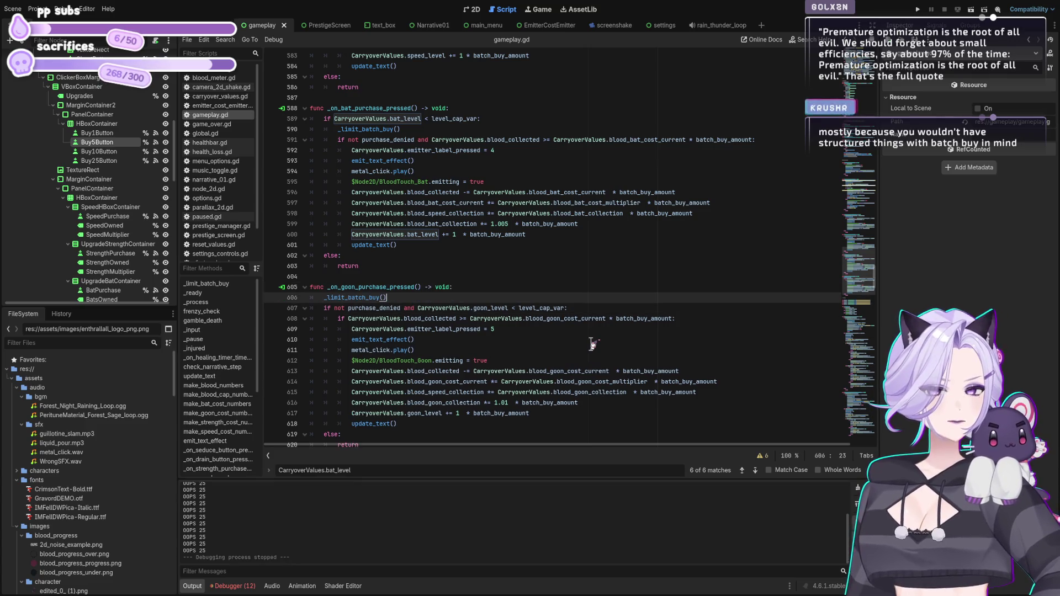
Move the bat handler's _limit_batch_buy() call from line 590 to the top of the handler.
click(434, 128)
key(shift+Home)
key(BackSpace)
key(shift+Home)
key(ctrl+c)
key(BackSpace)
key(BackSpace)
key(Up)
key(End)
key(Return)
key(ctrl+v)
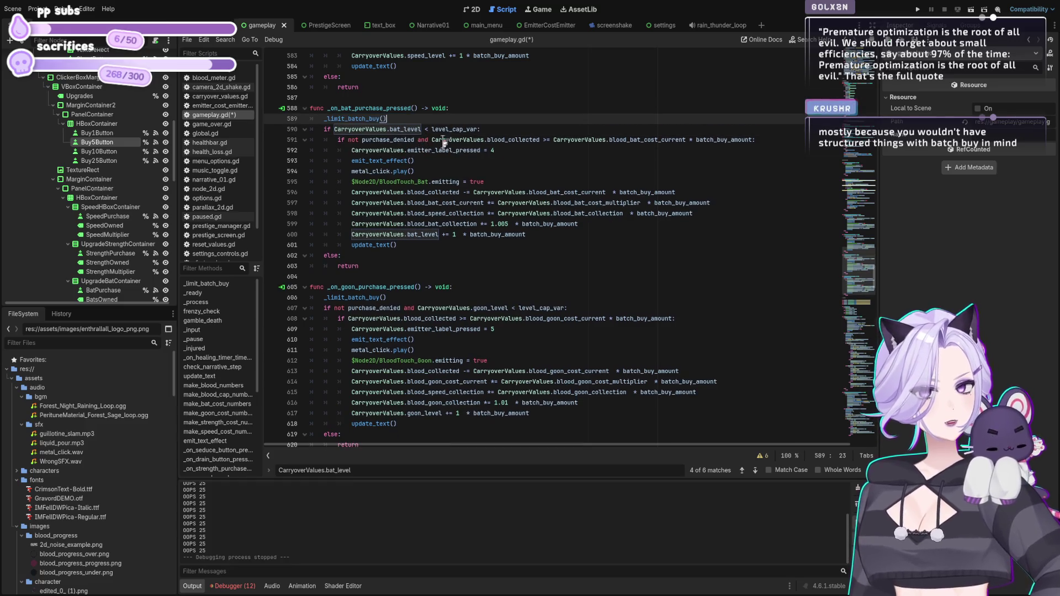
Move _limit_batch_buy() out of the speed check to the first line of the speed handler.
scroll(432, 192, up, 5)
click(440, 181)
key(shift+Home)
key(BackSpace)
key(BackSpace)
key(BackSpace)
key(BackSpace)
key(Up)
key(End)
key(Return)
key(ctrl+v)
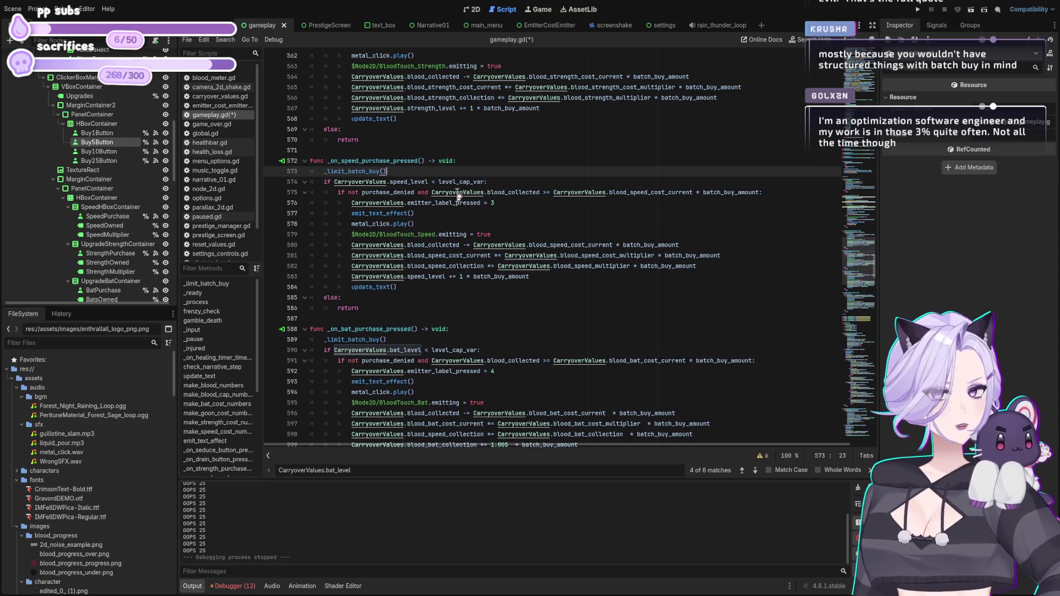
Cut the strength handler's _limit_batch_buy() and paste it above the strength level check.
scroll(533, 155, up, 5)
click(460, 170)
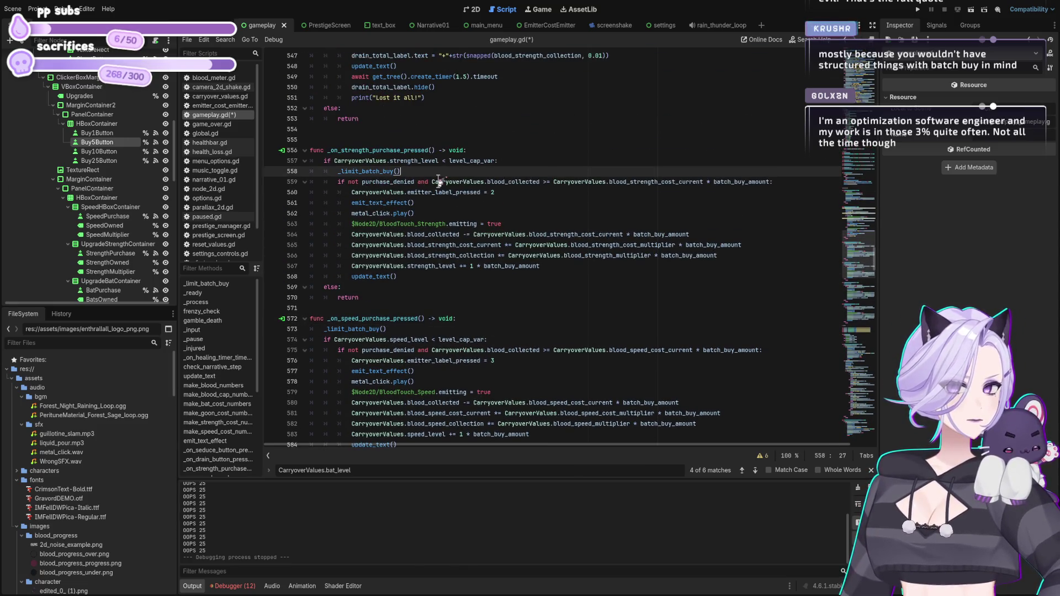
key(shift+Home)
key(ctrl+x)
key(BackSpace)
key(alt+Up)
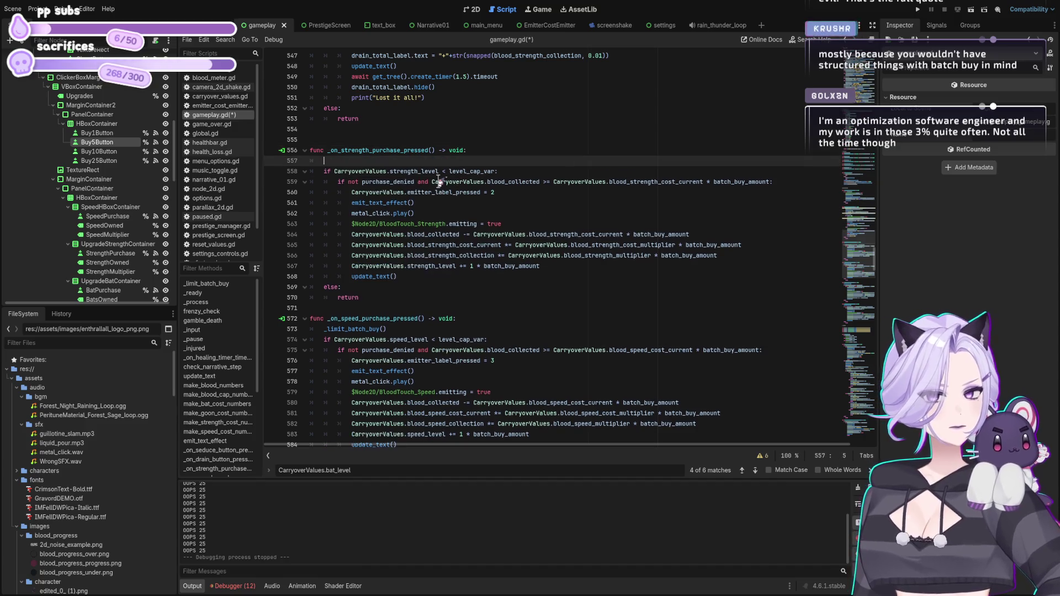
key(ctrl+v)
Save gameplay.gd with the reordered purchase handlers.
scroll(439, 182, up, 9)
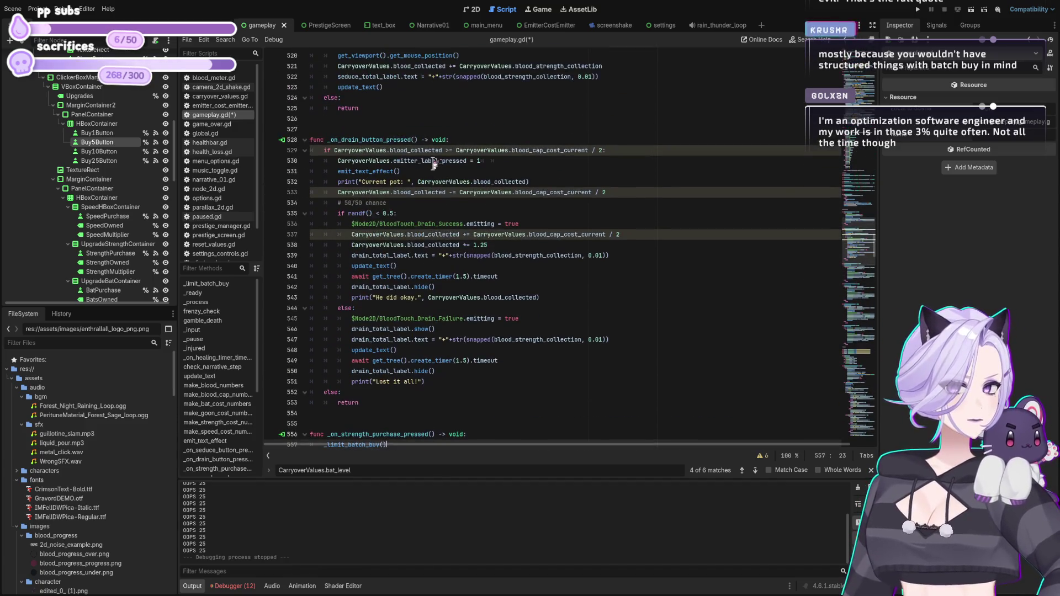
click(444, 171)
key(ctrl+s)
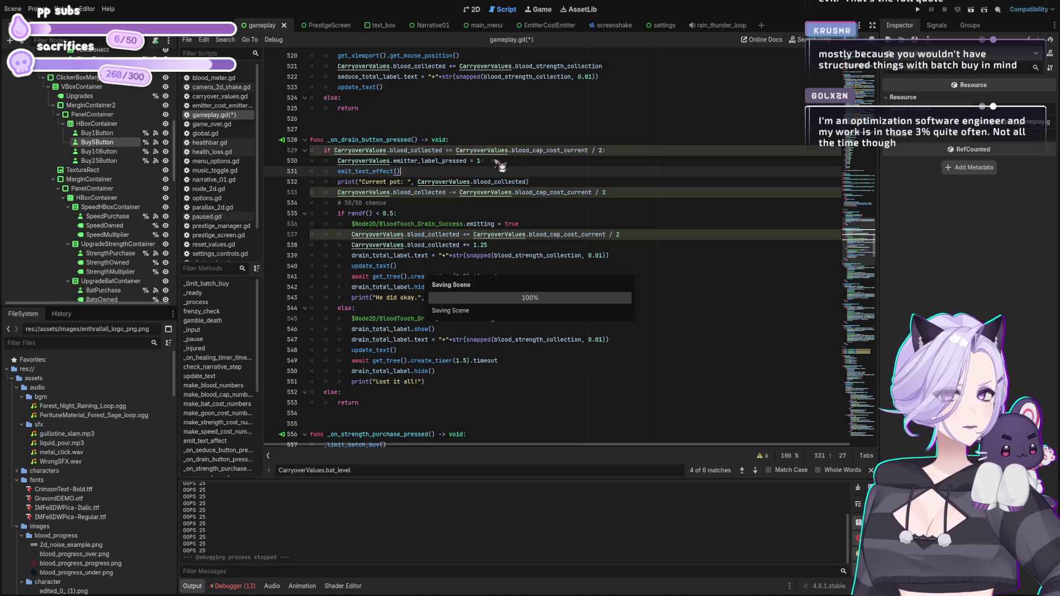
scroll(546, 232, down, 7)
scroll(546, 233, down, 17)
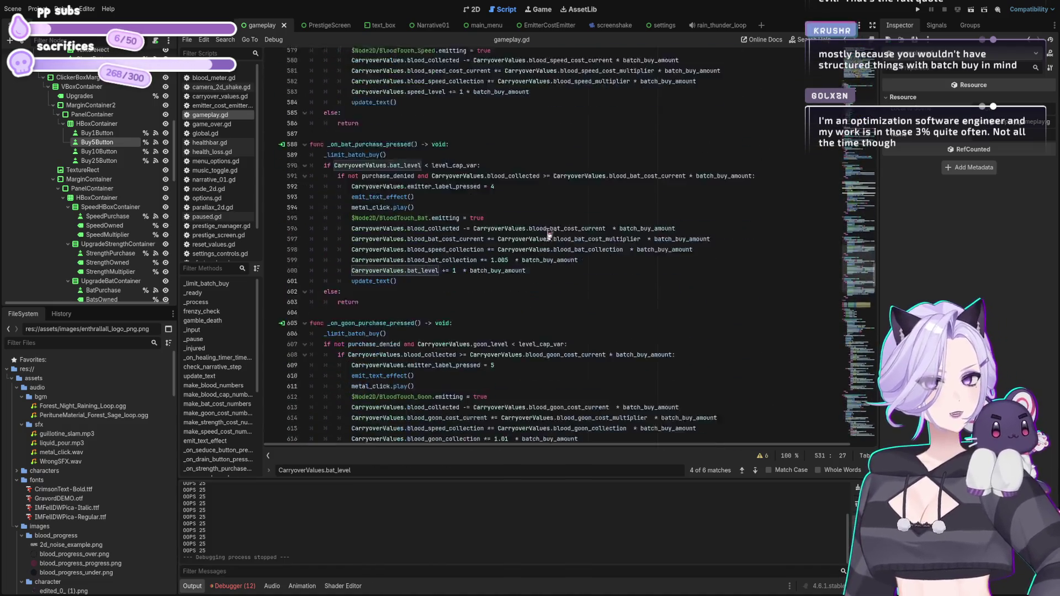
scroll(547, 259, down, 4)
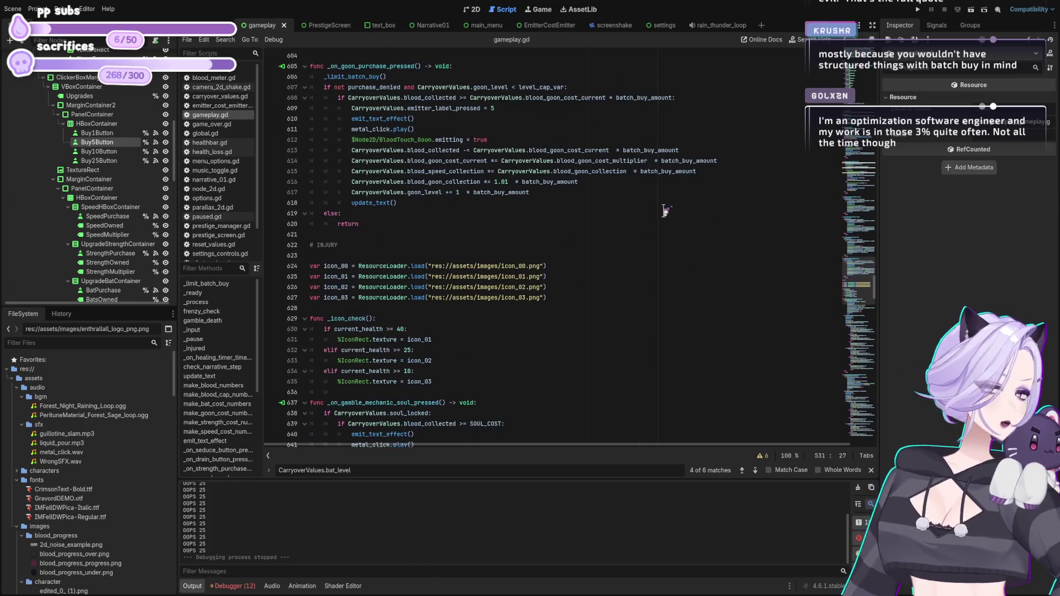
key(ctrl+s)
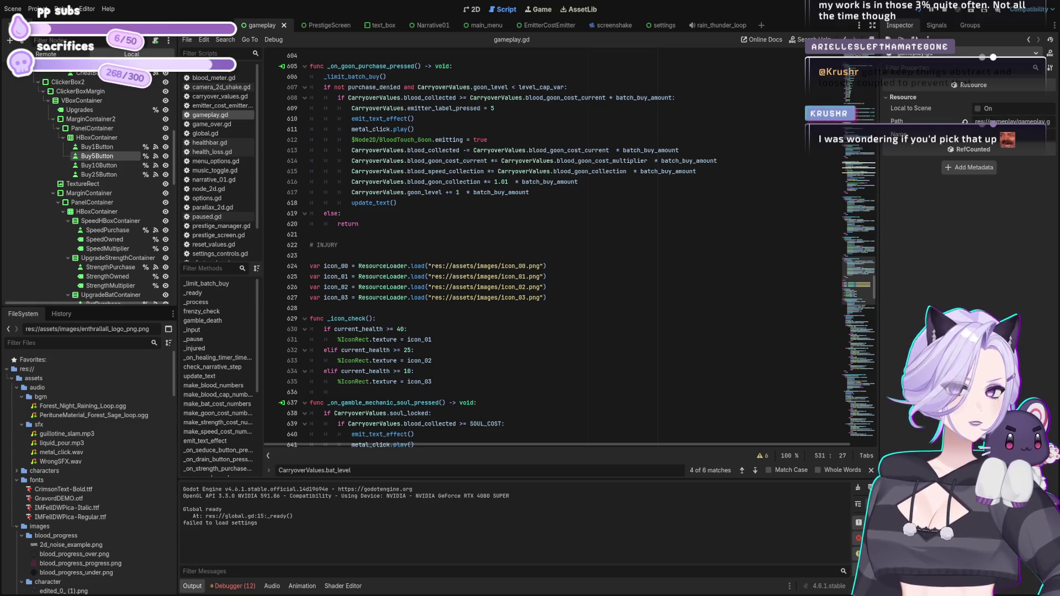
Review the bat handler's speed collection and emit_text_effect lines while scrolling toward the top.
click(483, 235)
scroll(439, 193, up, 1)
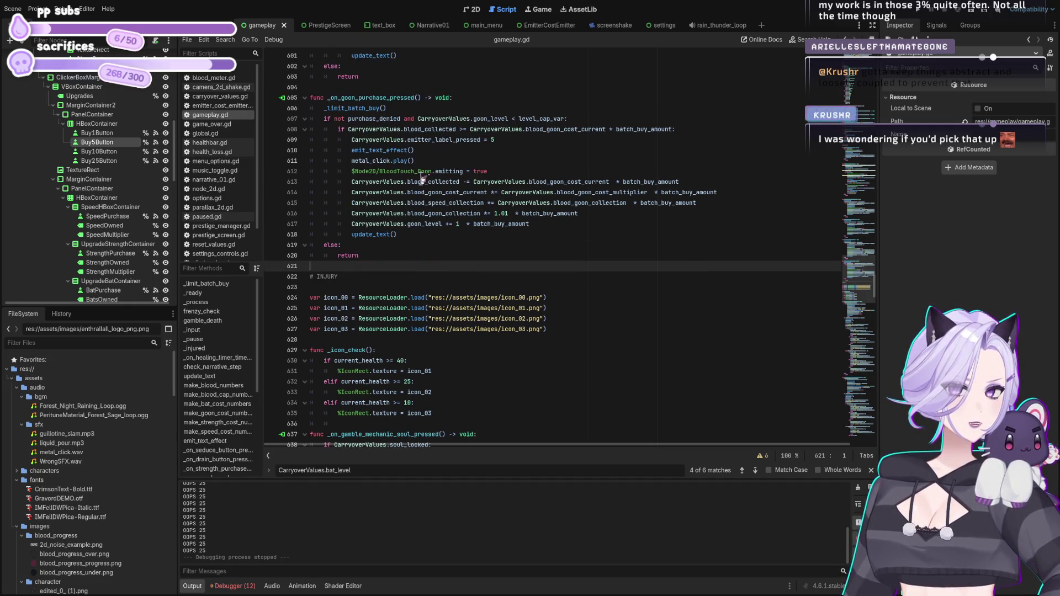
scroll(423, 178, up, 8)
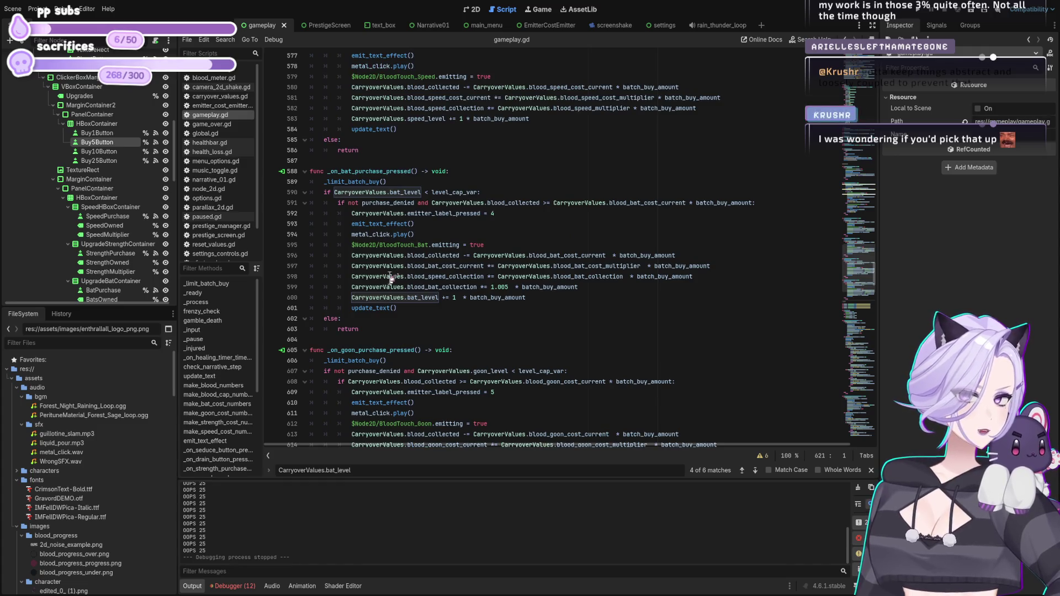
click(391, 278)
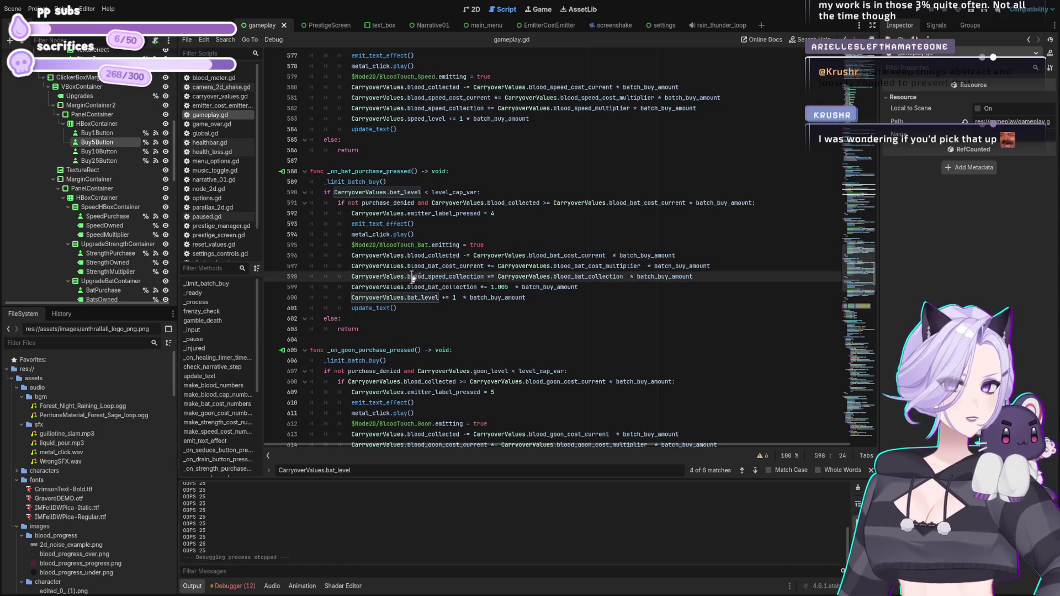
scroll(558, 237, up, 1)
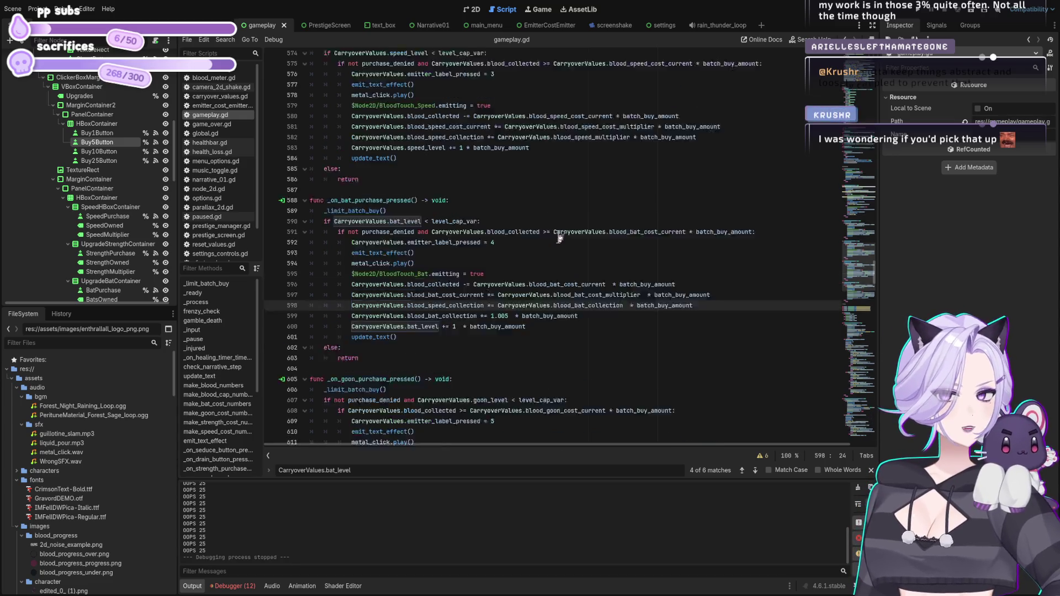
scroll(557, 239, up, 1)
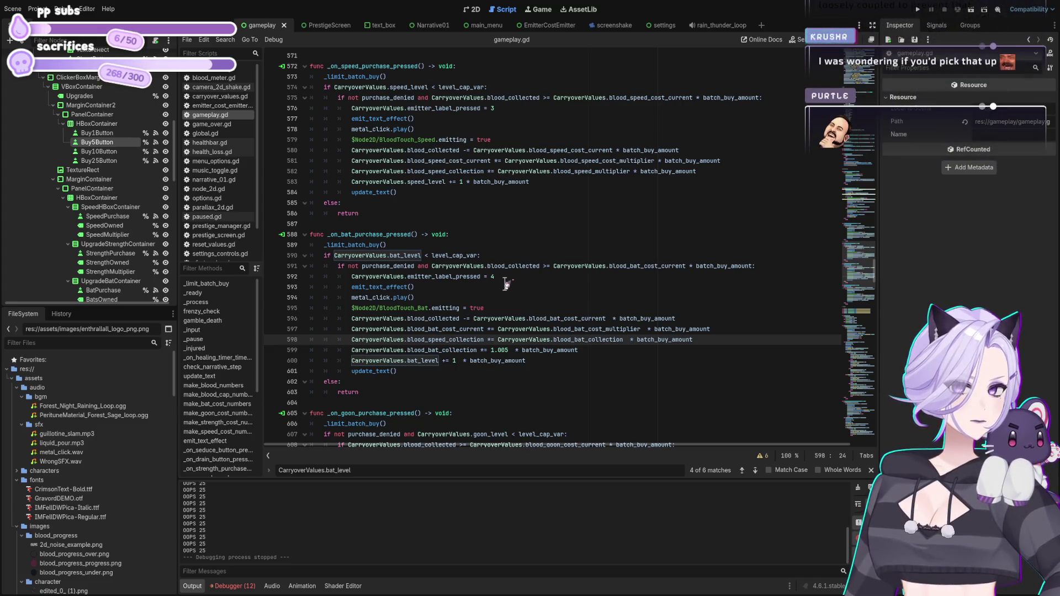
click(713, 287)
scroll(418, 240, up, 4)
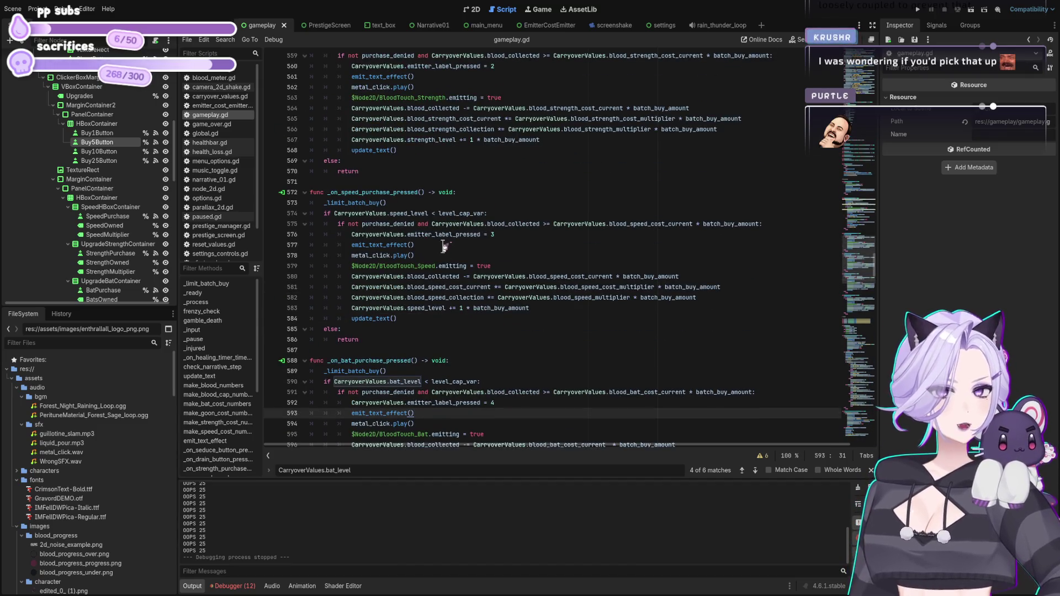
scroll(877, 262, up, 3)
drag(882, 266, 901, 91)
scroll(473, 230, up, 15)
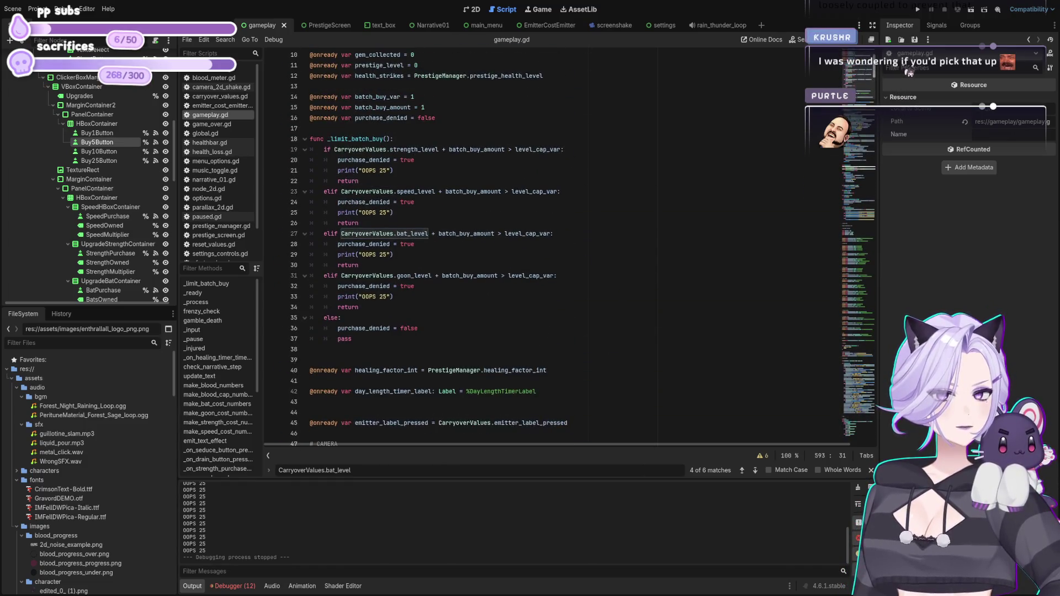
Inspect purchase_denied = true and the bat_level batch_buy_amount check, then open base_values.gd.
click(482, 244)
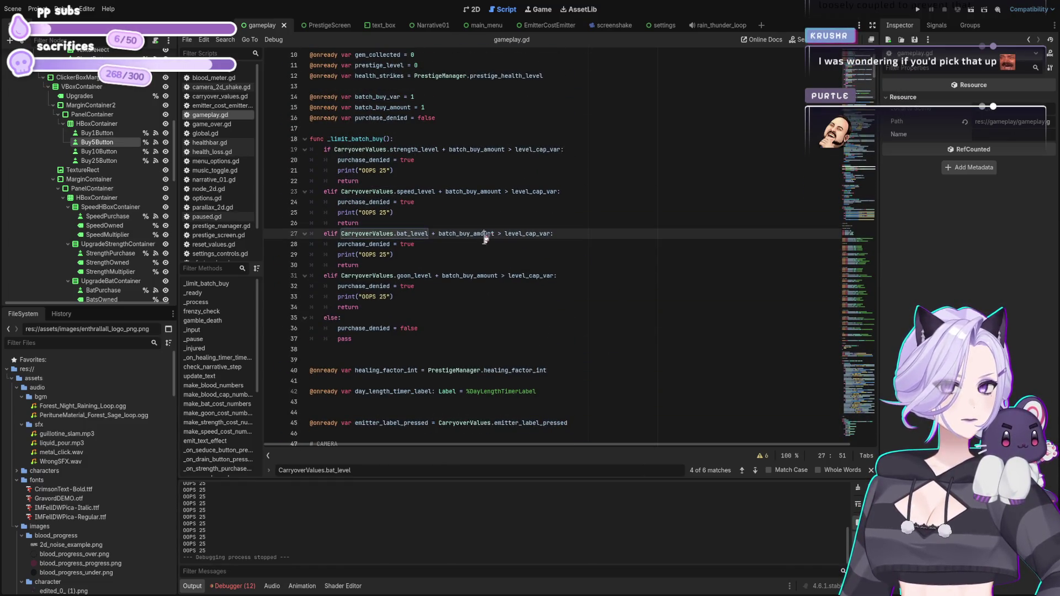
click(486, 234)
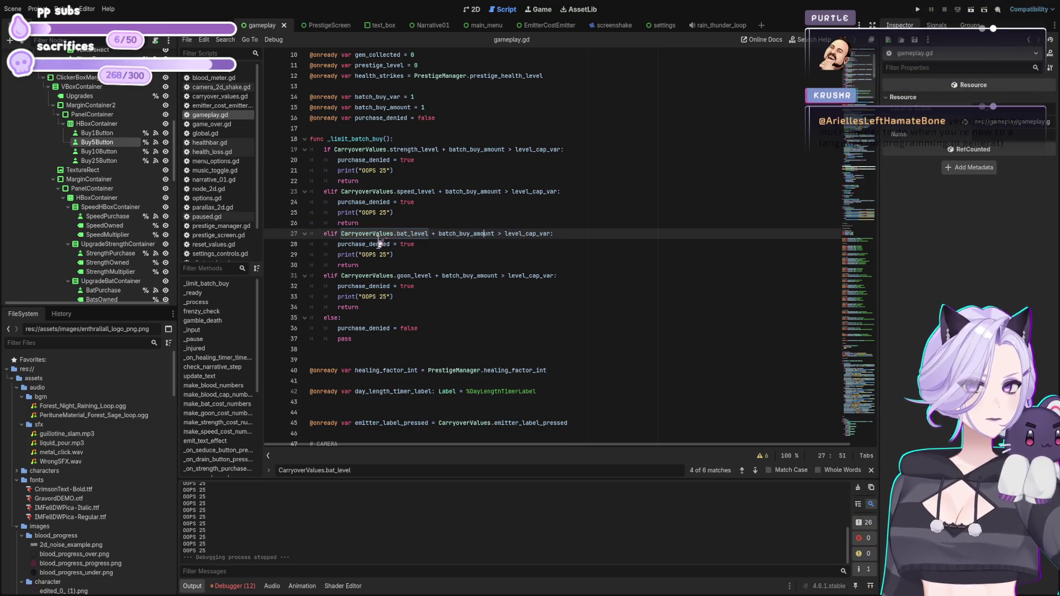
key(Down)
key(Down)
key(Down)
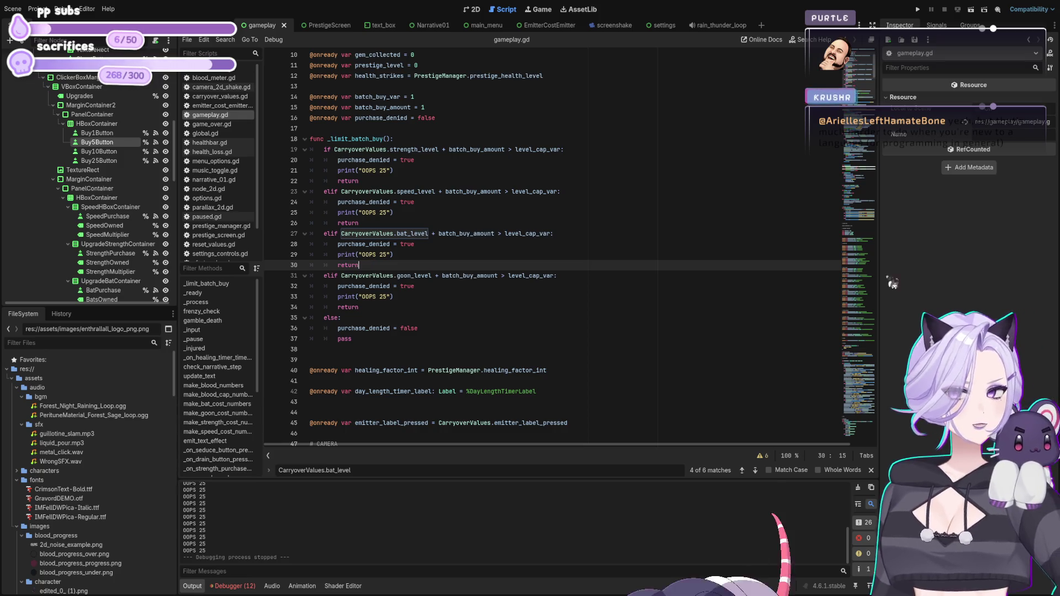
click(568, 246)
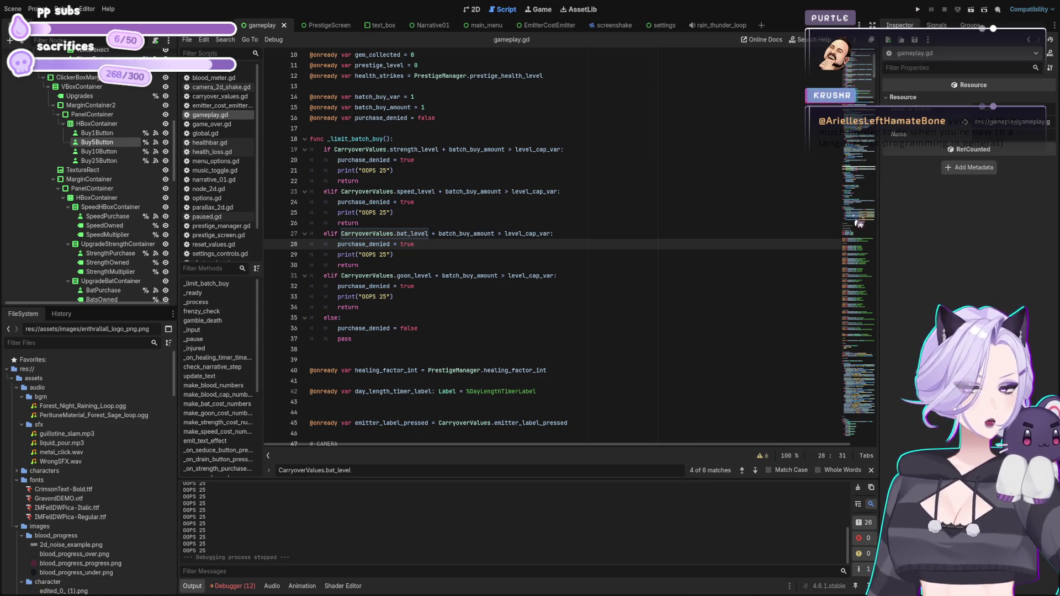
click(221, 68)
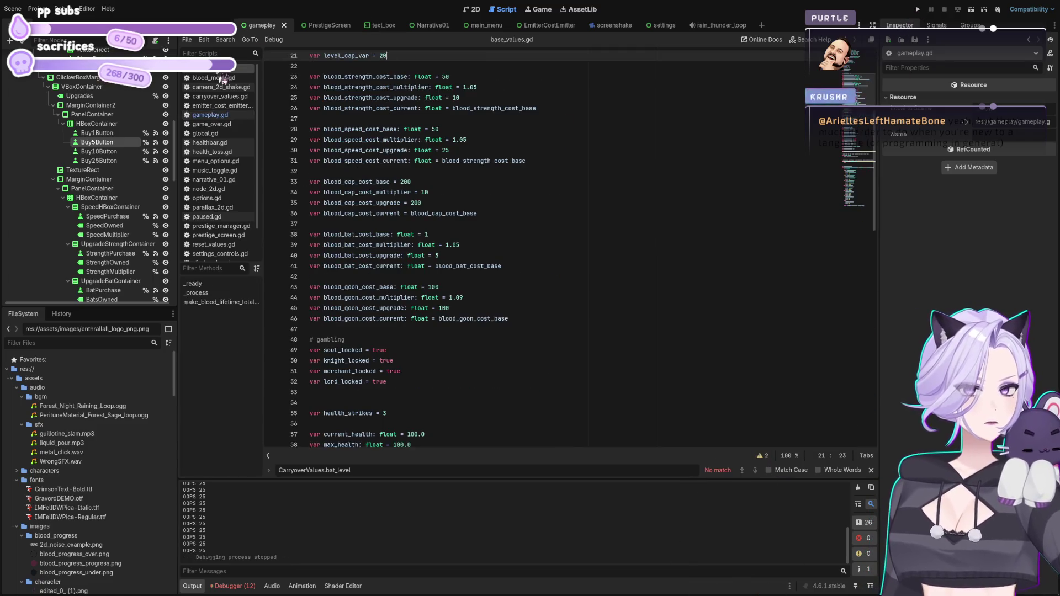
Search for speed_level, glance at reset_values.gd, then return to gameplay.gd.
key(ctrl+f)
text(speed_level)
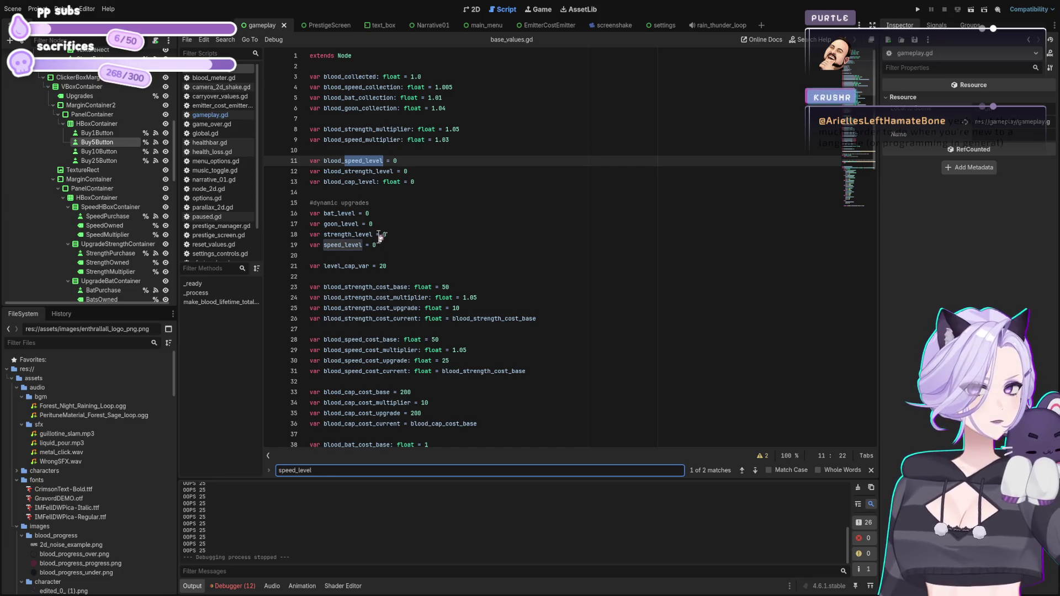
scroll(243, 132, down, 2)
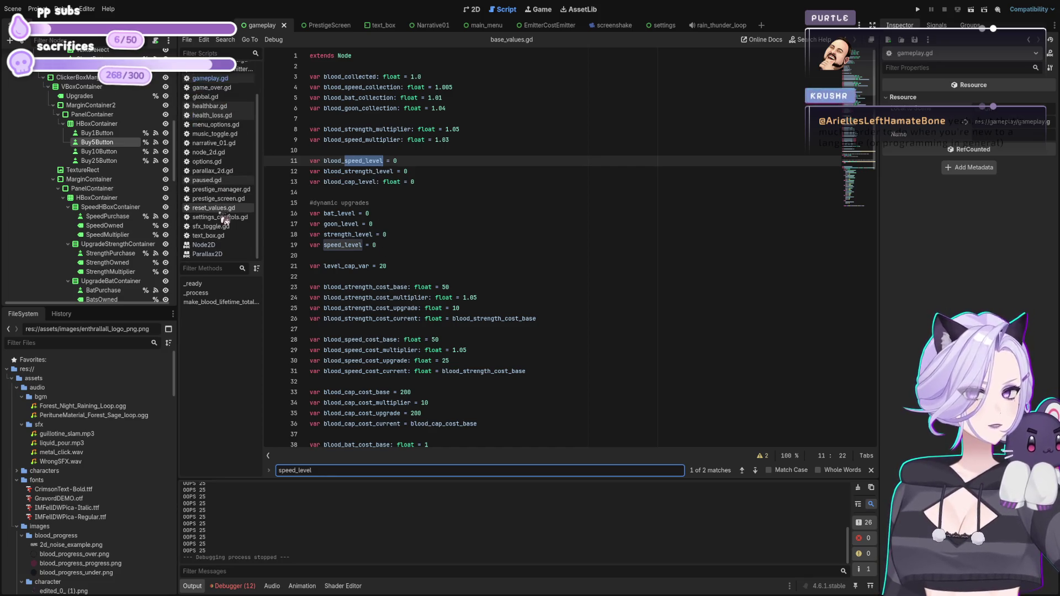
click(221, 209)
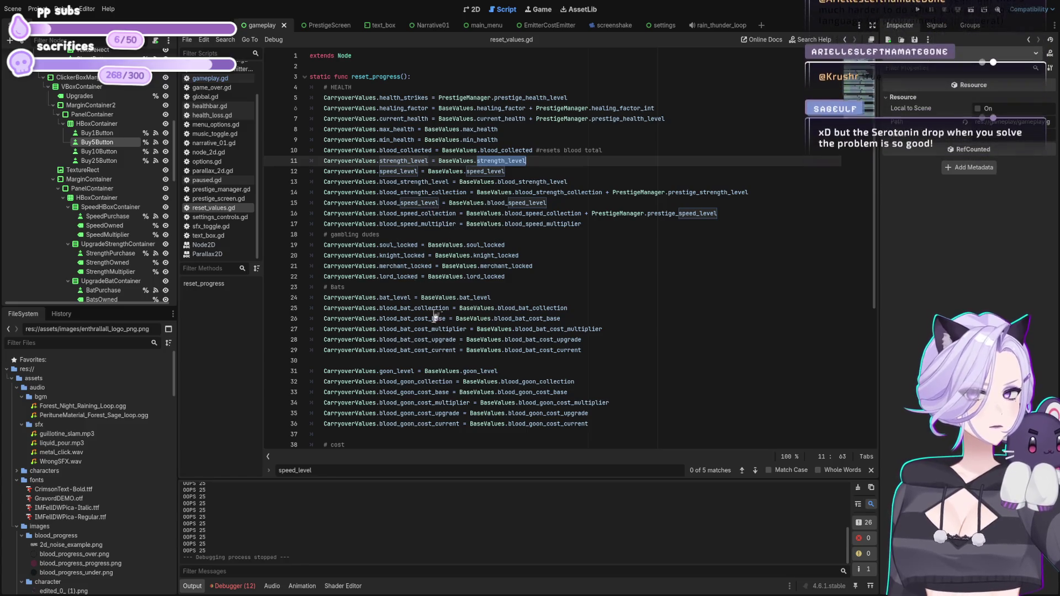
scroll(497, 276, down, 4)
scroll(468, 356, up, 4)
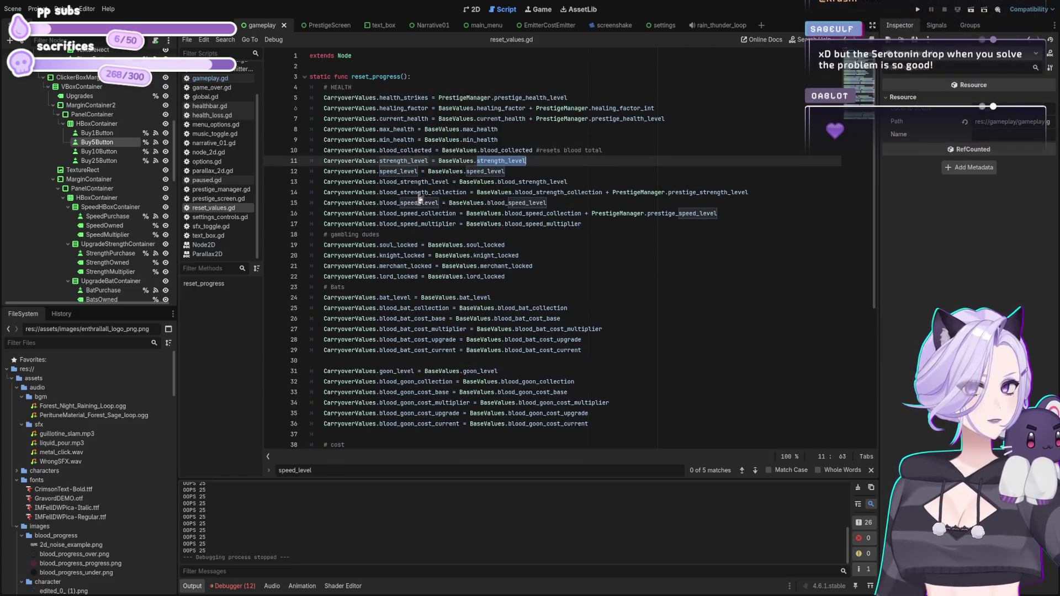
click(227, 79)
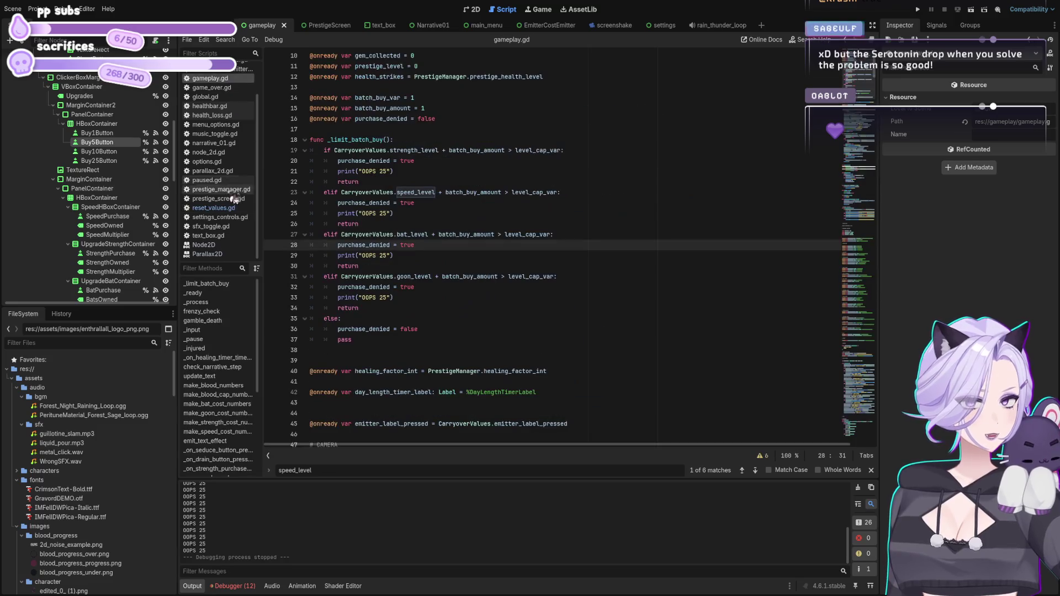
Step through speed_level matches to the speed handler's level_cap_var check on line 574.
click(756, 470)
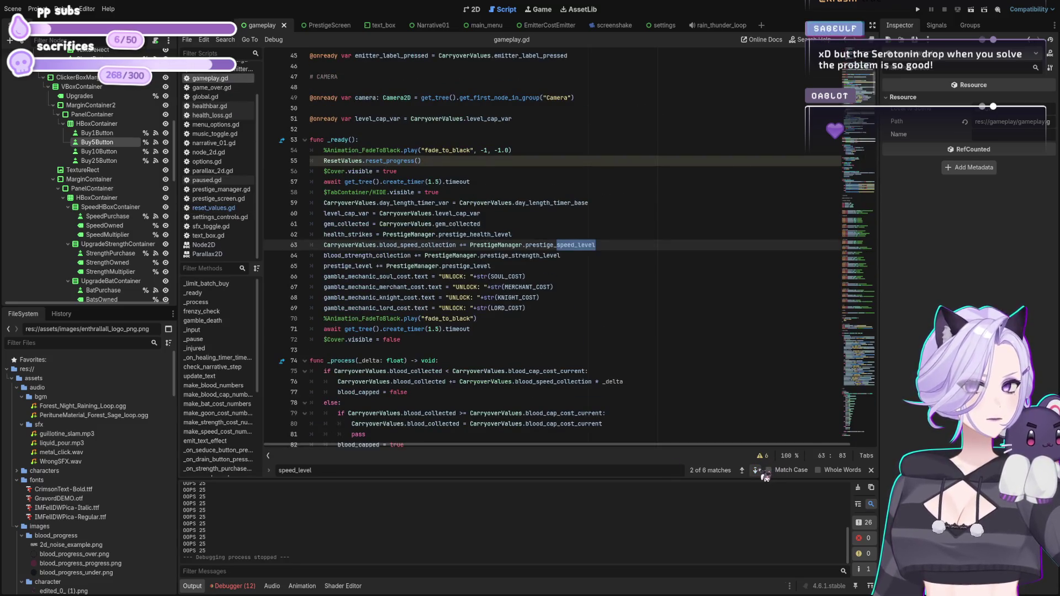
click(756, 471)
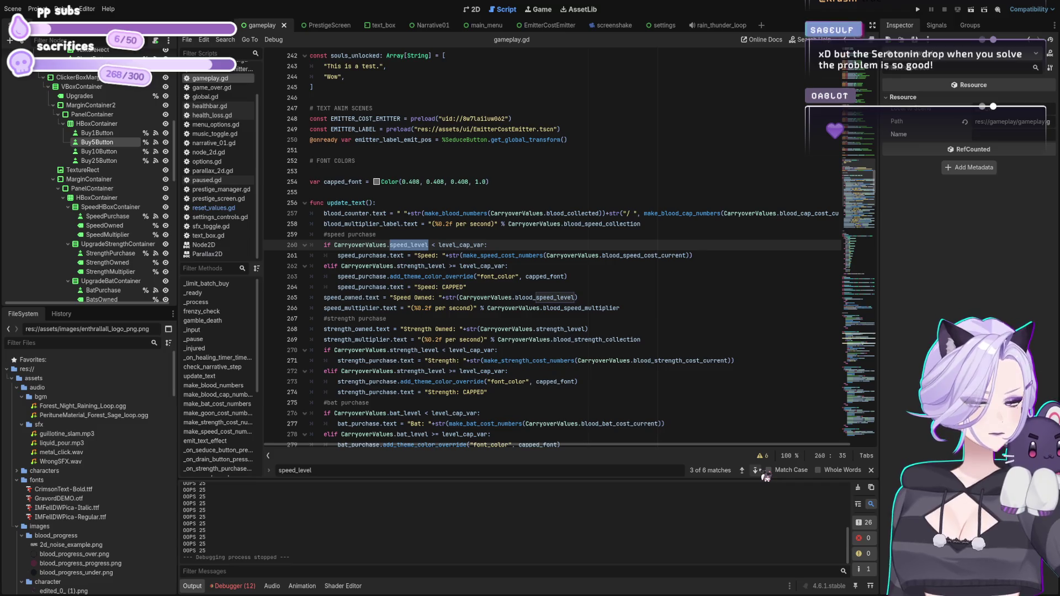
click(756, 470)
click(756, 470)
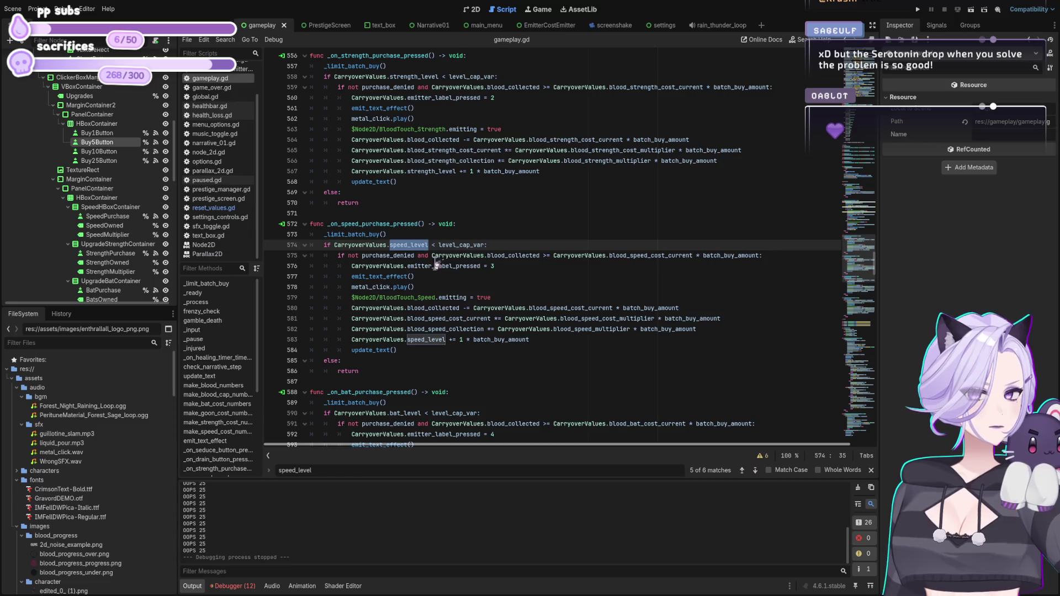
click(492, 245)
scroll(583, 278, up, 1)
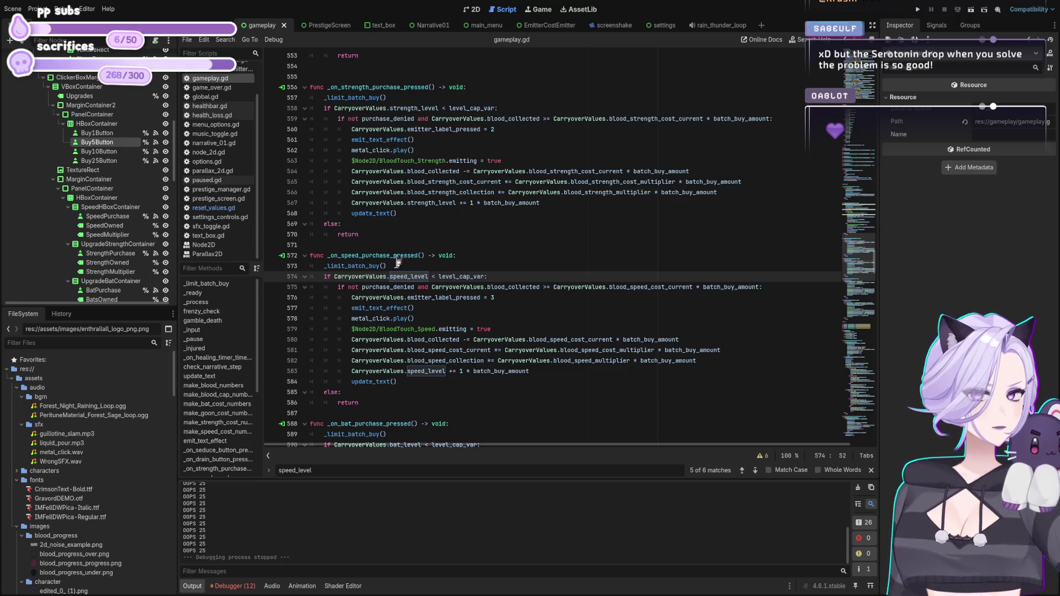
click(456, 277)
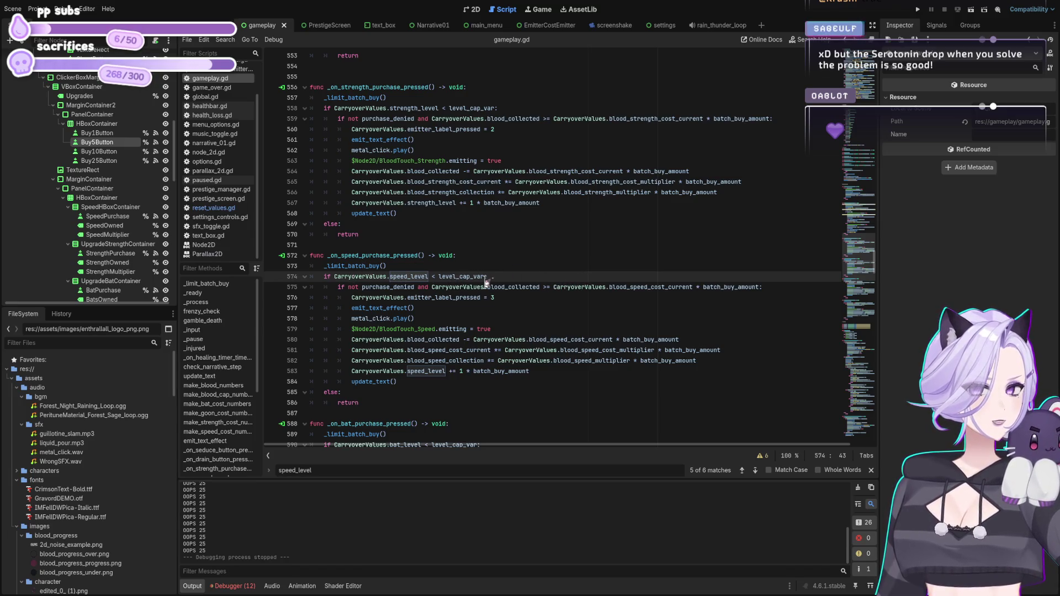
click(548, 276)
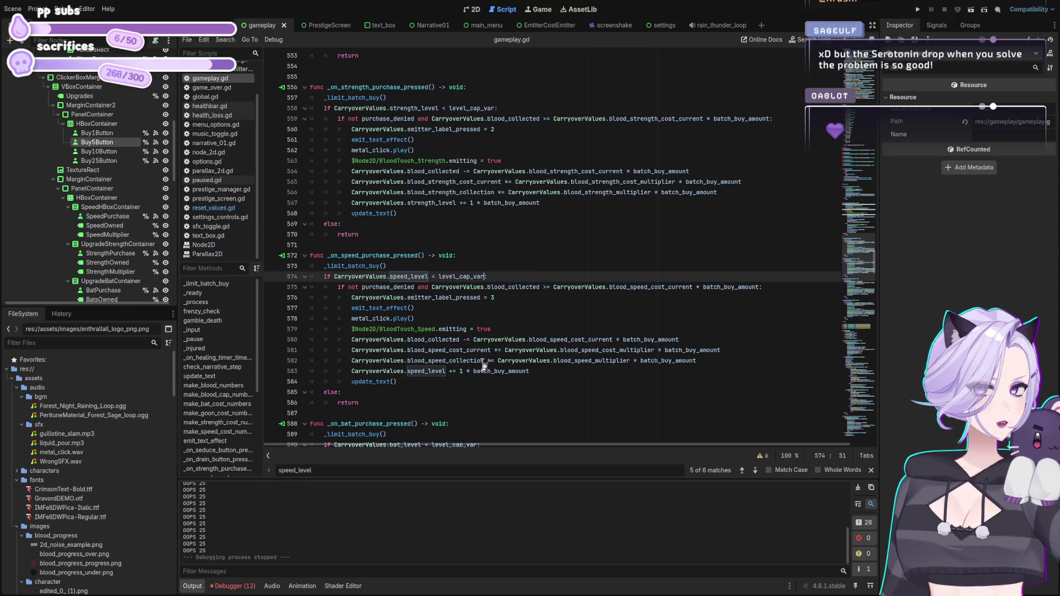
Select the ' * batch_buy_amount' multiplier on line 583 and place the caret before it.
click(466, 371)
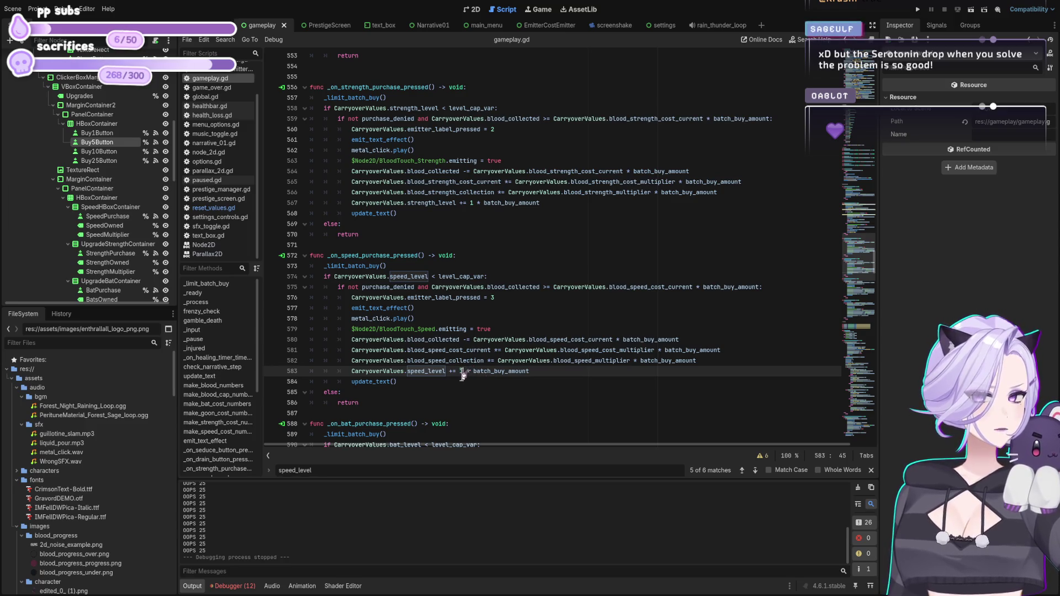
drag(468, 371, 550, 374)
click(548, 373)
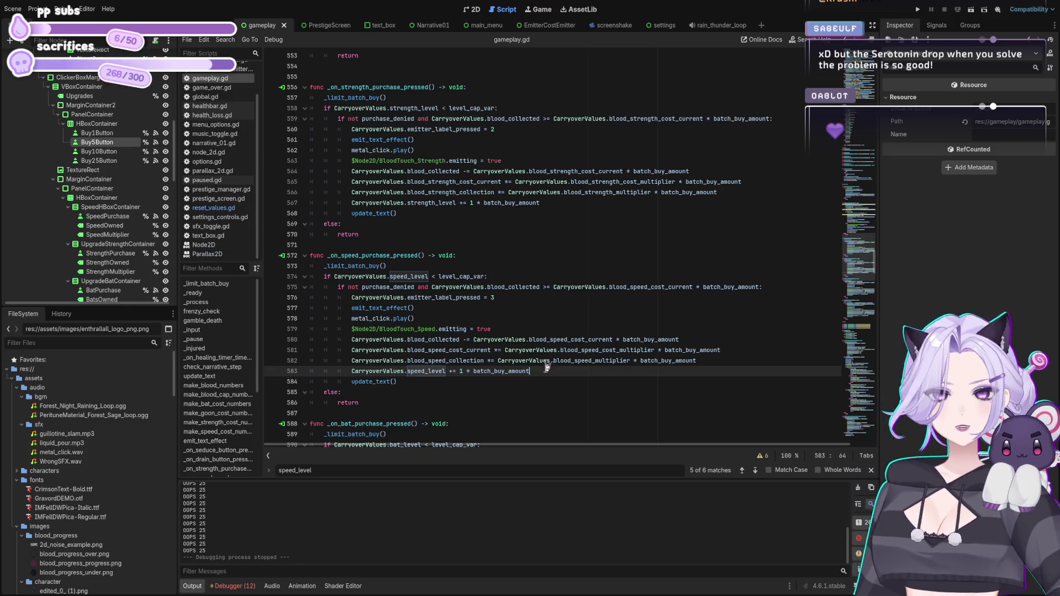
click(468, 372)
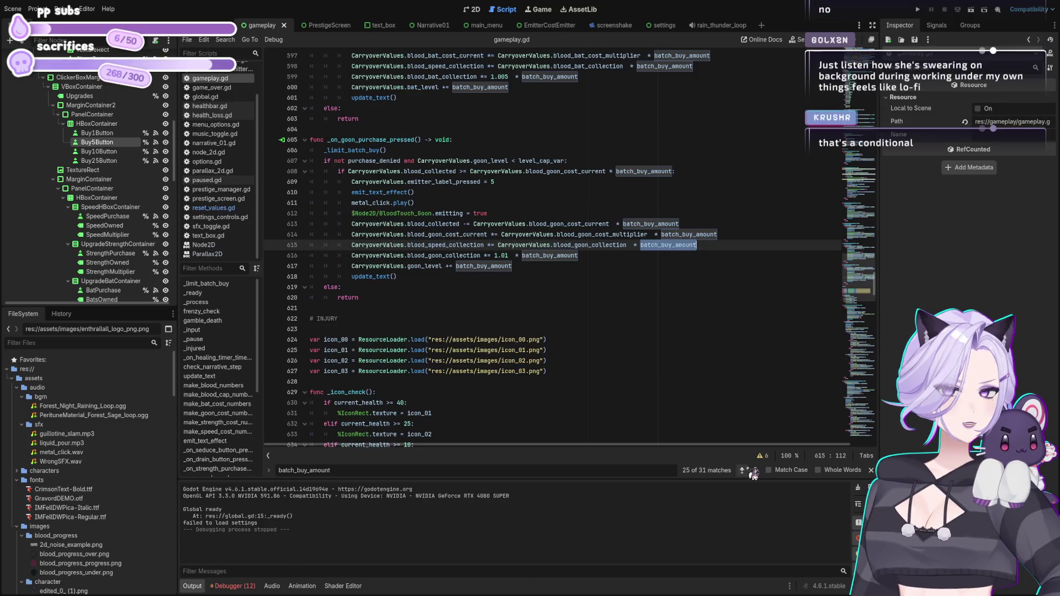
Run the game to test the purchase handlers.
key(shift+Return)
key(shift+Return)
key(shift+Return)
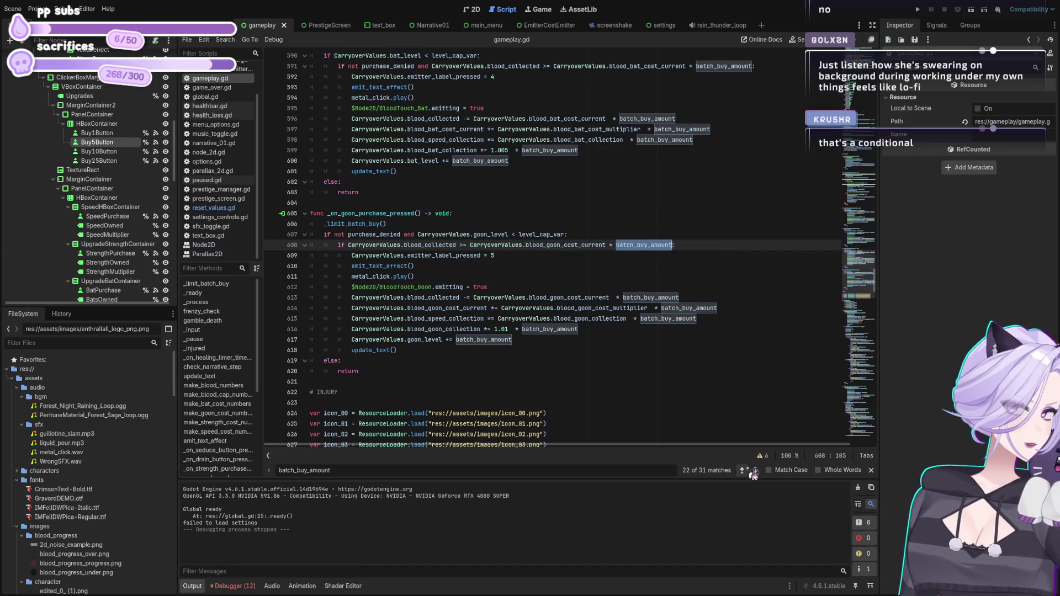
click(918, 10)
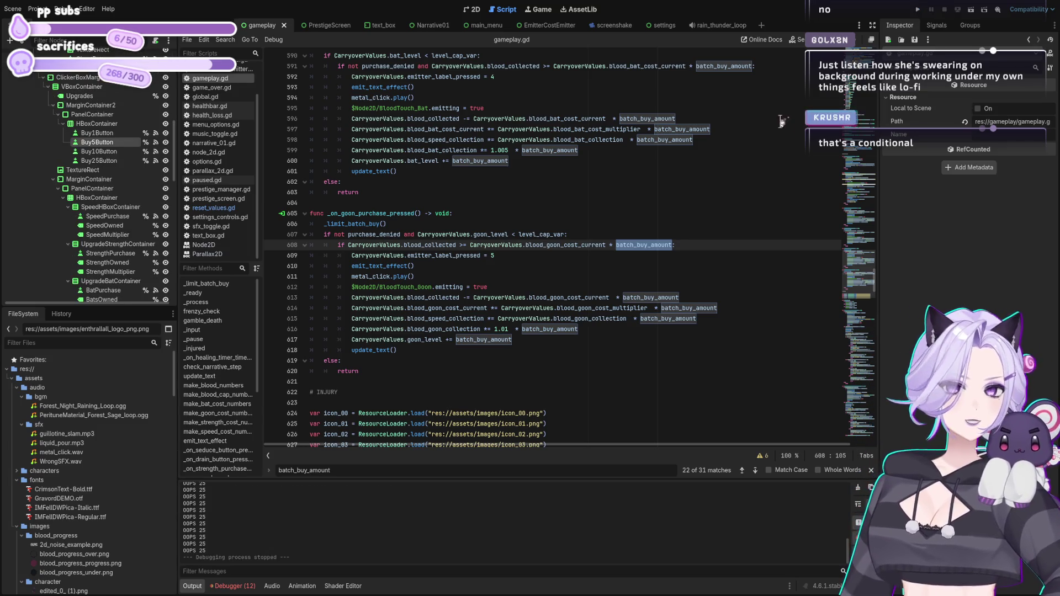
scroll(484, 323, up, 4)
scroll(484, 323, down, 2)
click(486, 119)
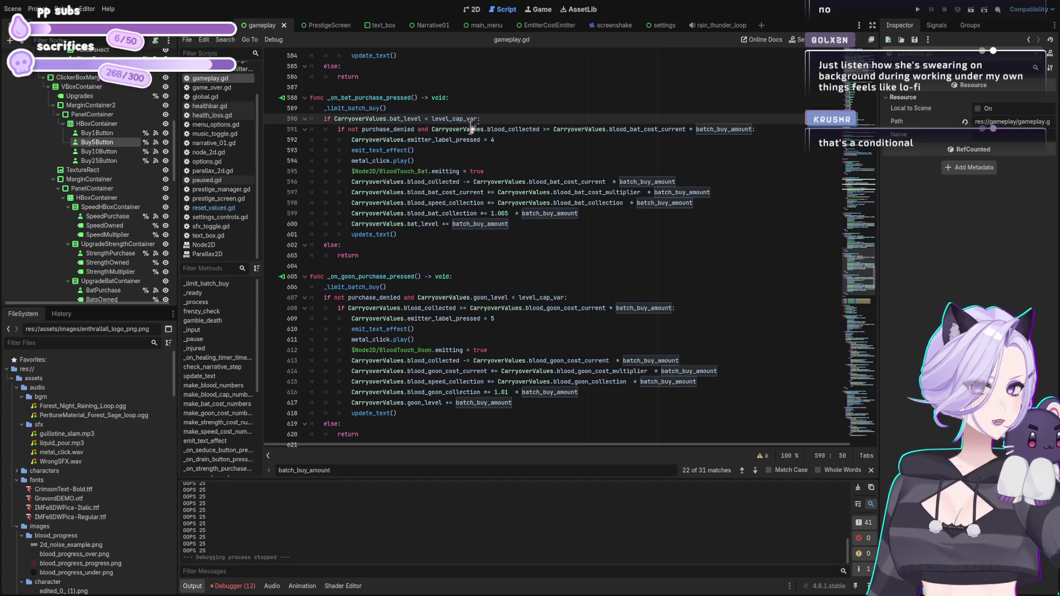
Move 'not purchase_denied and ' from line 607 into the goon handler's cost condition on line 608.
drag(334, 297, 420, 297)
click(420, 297)
key(BackSpace)
key(BackSpace)
key(BackSpace)
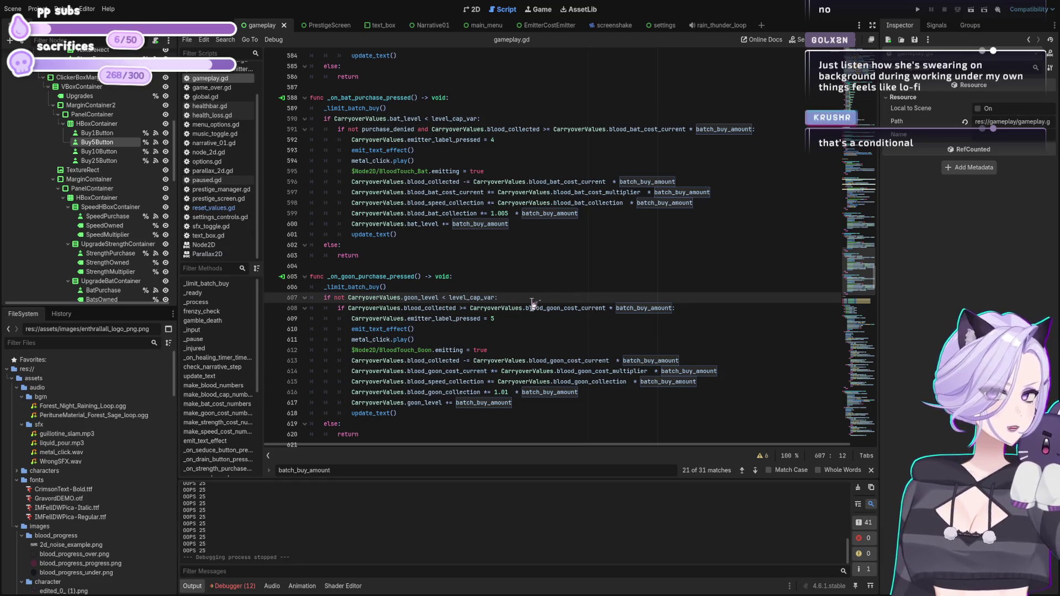
key(ctrl+z)
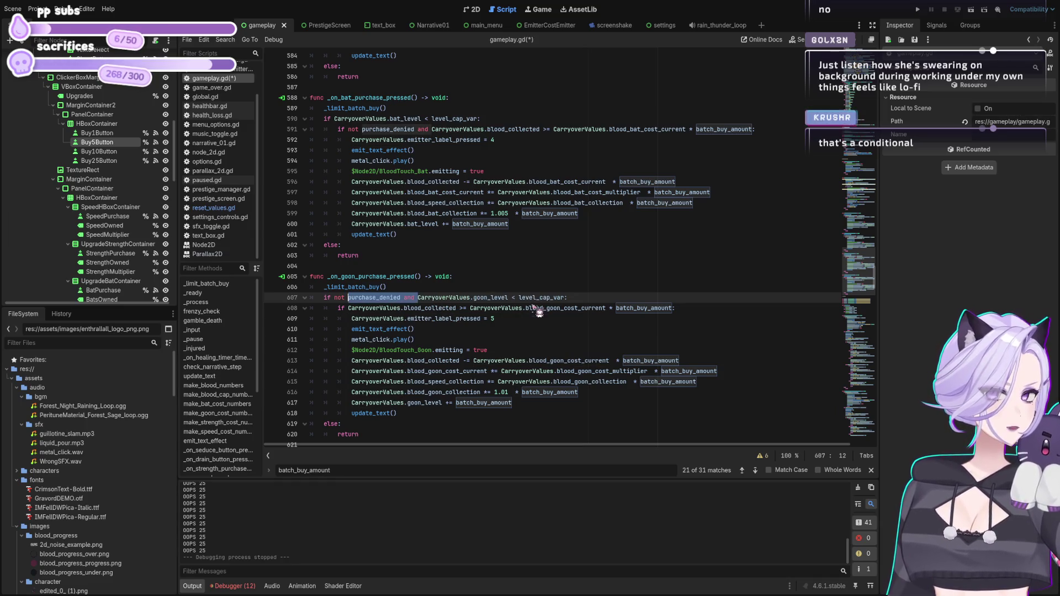
drag(333, 301, 421, 298)
key(ctrl+x)
click(347, 308)
key(ctrl+v)
click(434, 308)
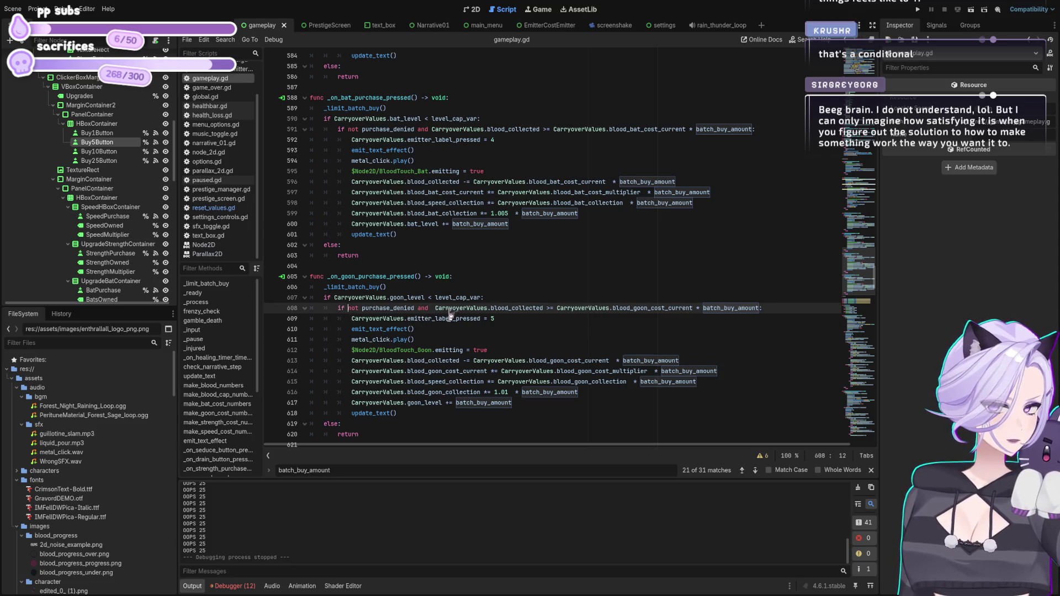
key(BackSpace)
scroll(495, 211, up, 5)
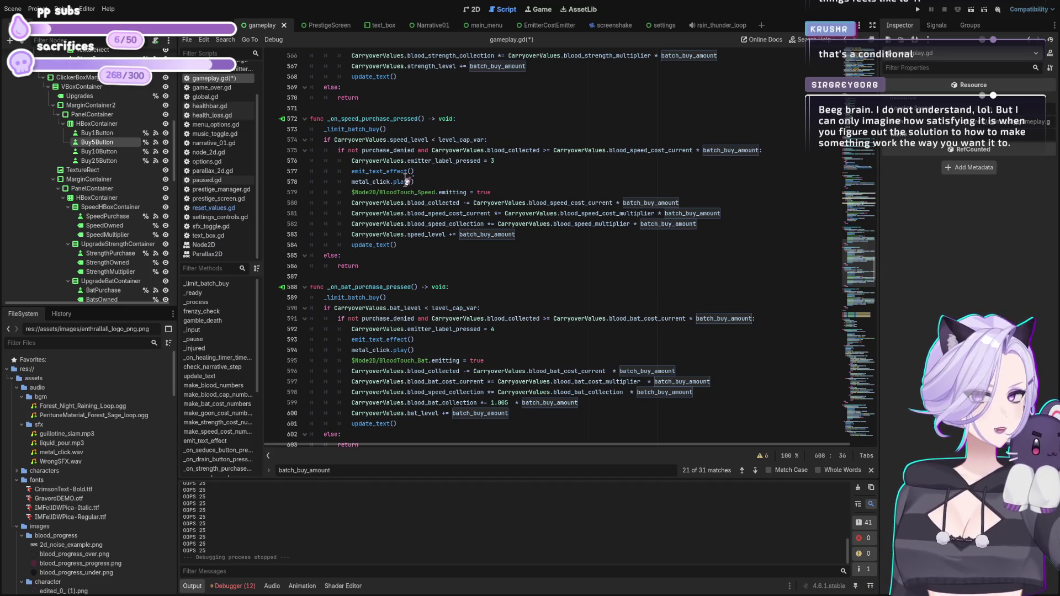
scroll(411, 185, up, 5)
Save gameplay.gd and scroll through the script from the top.
key(ctrl+s)
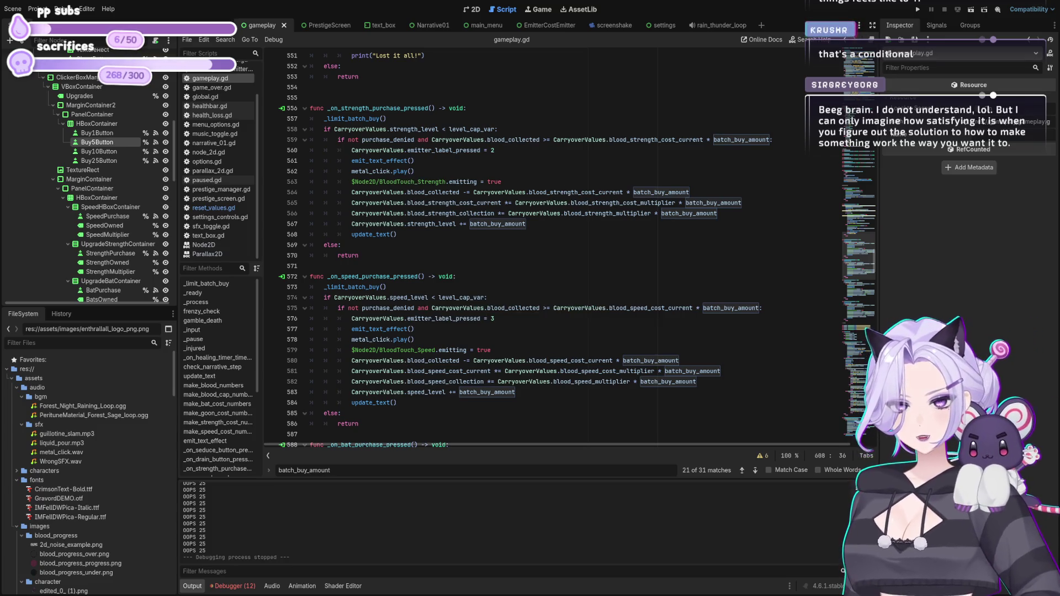
scroll(550, 254, up, 6)
scroll(550, 254, down, 7)
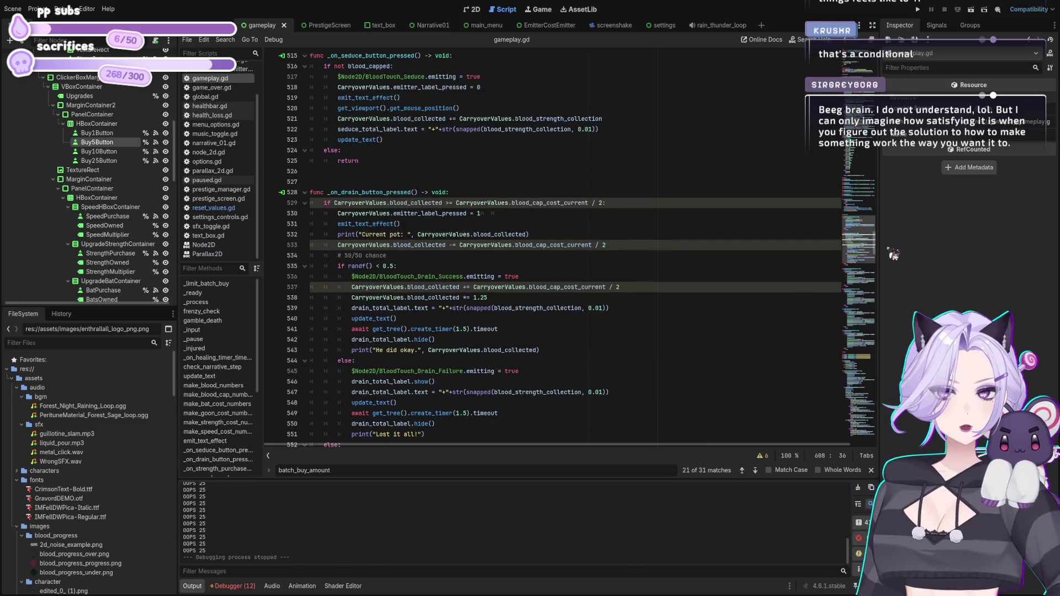
click(877, 237)
drag(894, 137, 890, 89)
scroll(553, 248, up, 12)
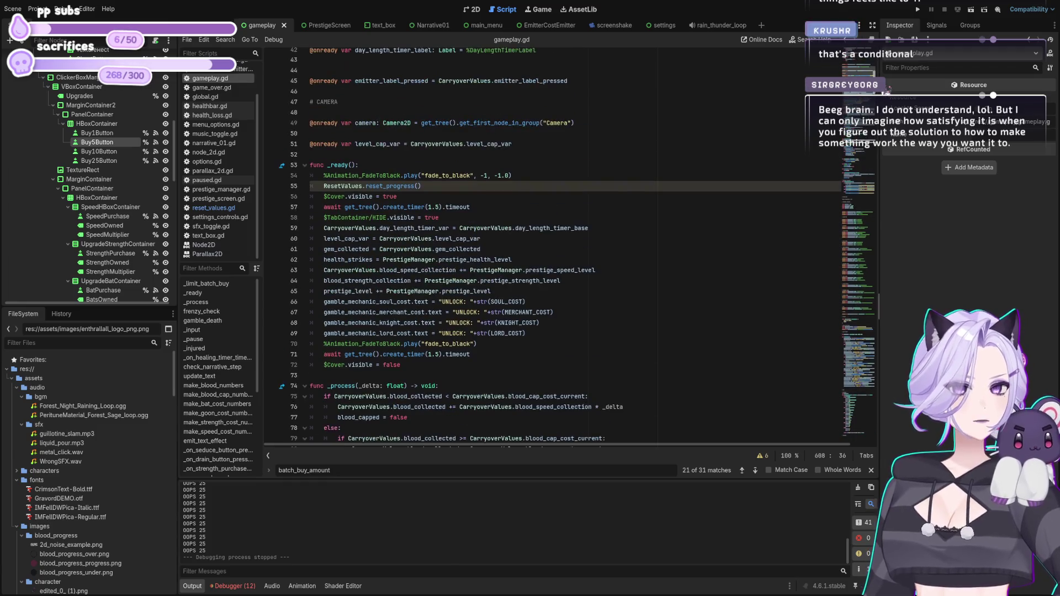
scroll(552, 249, down, 20)
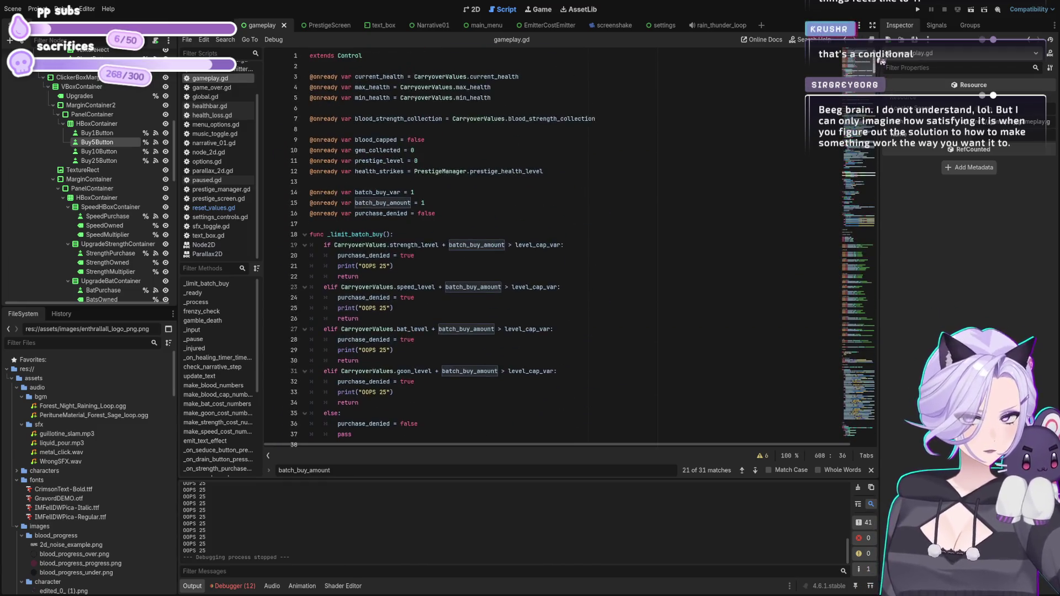
scroll(552, 249, down, 8)
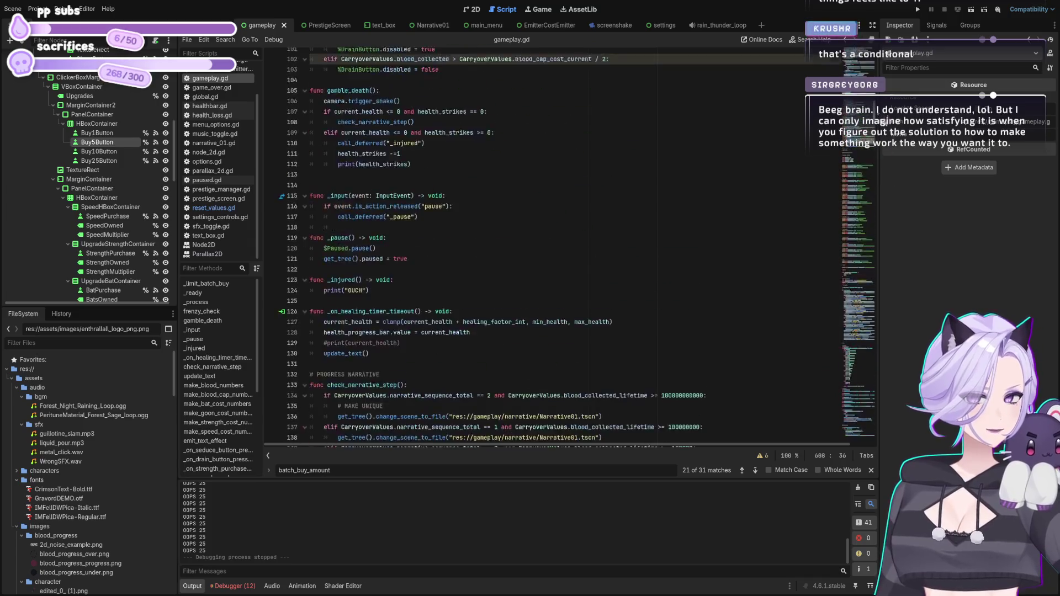
scroll(886, 191, down, 4)
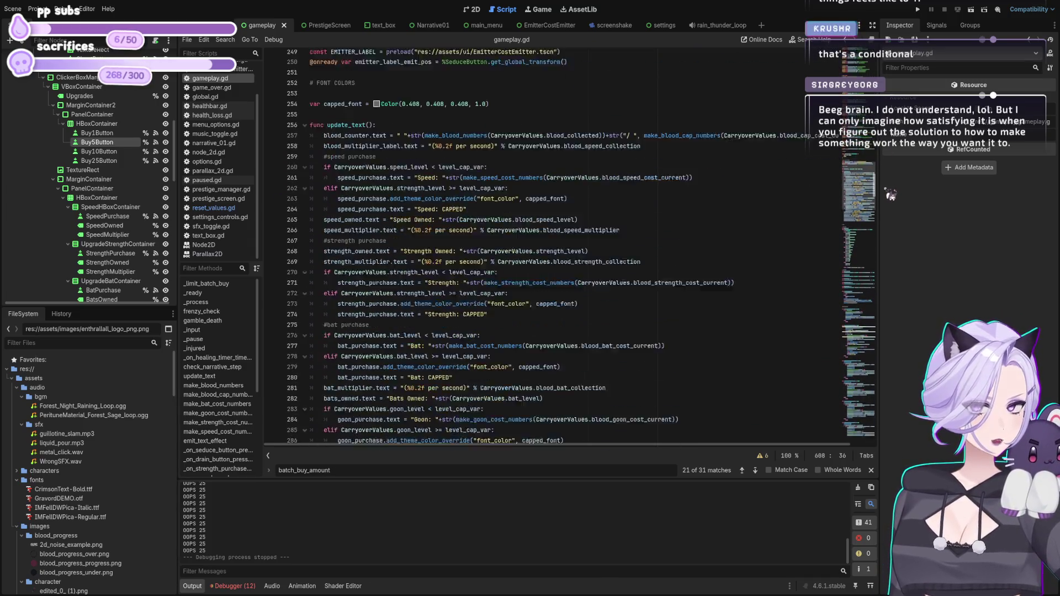
Search 'speed_level' and change blood_speed_level to CarryoverValues.speed_level on line 265's Speed Owned label.
drag(376, 471, 275, 469)
text(sp)
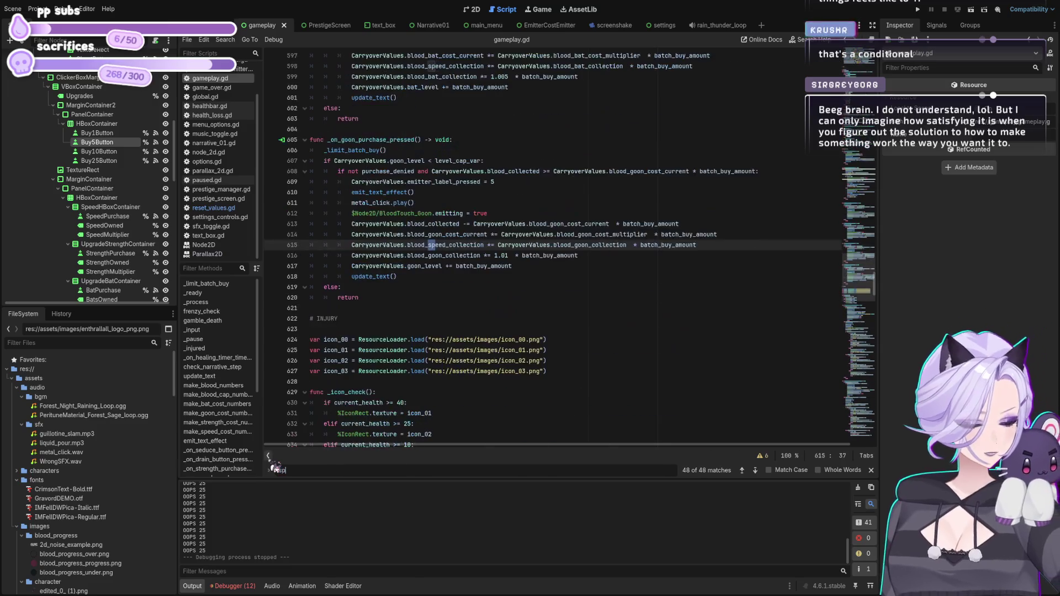
text(eed_level)
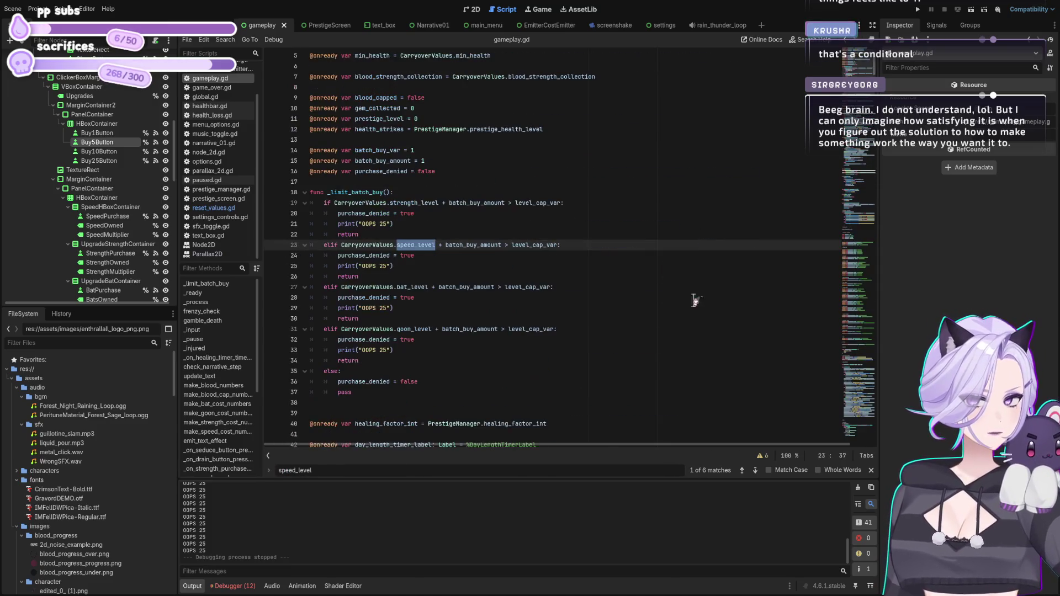
click(755, 471)
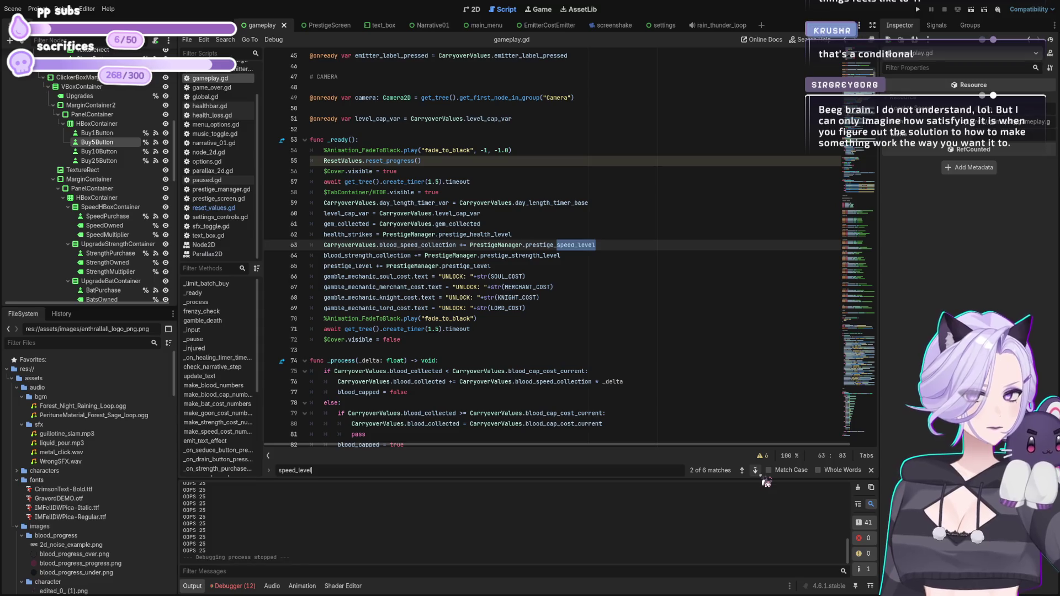
click(756, 471)
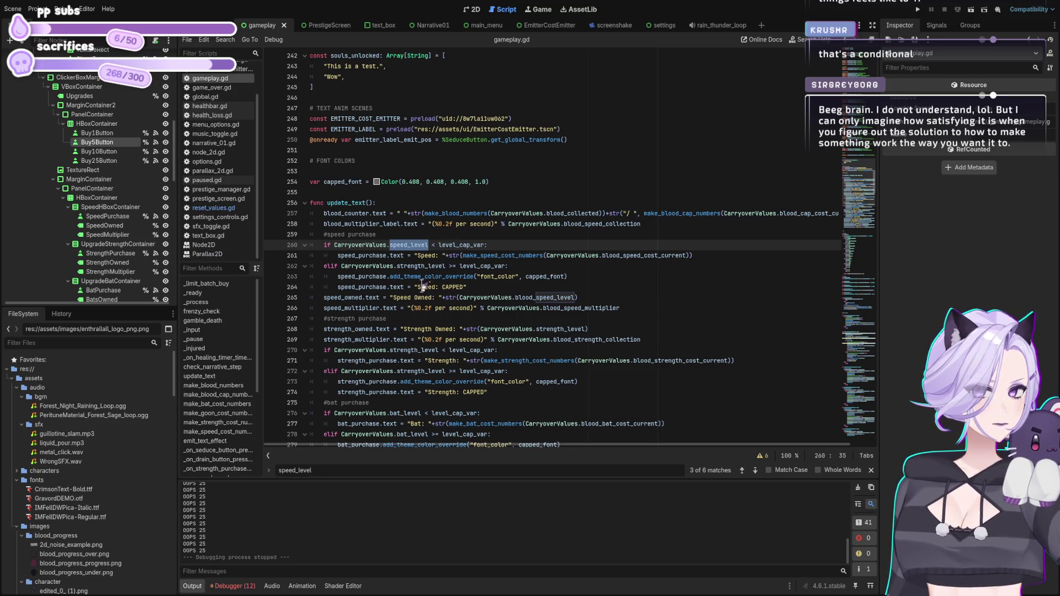
click(535, 297)
key(BackSpace)
key(BackSpace)
key(BackSpace)
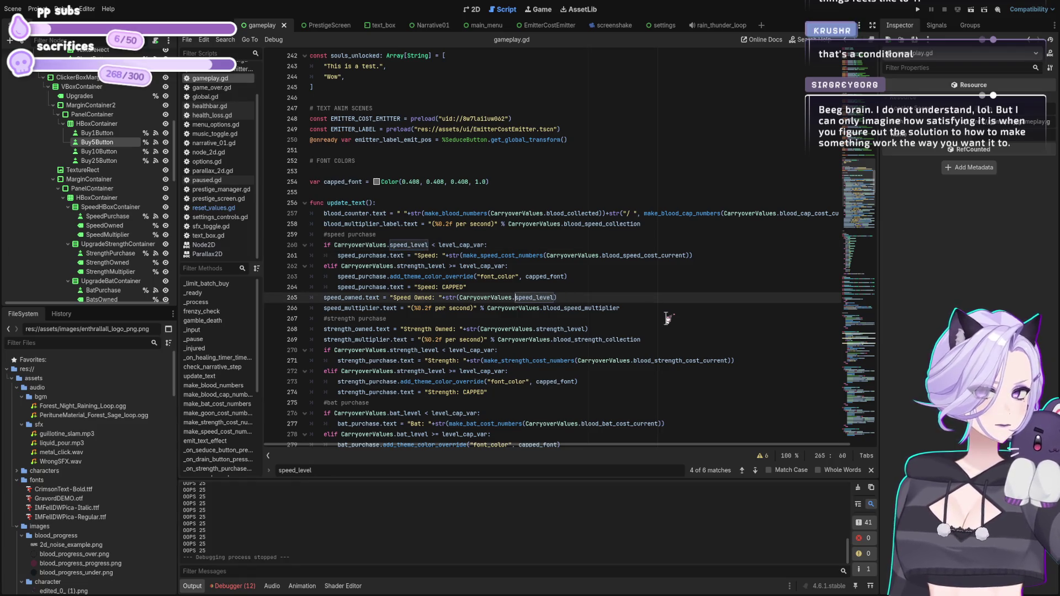
click(627, 298)
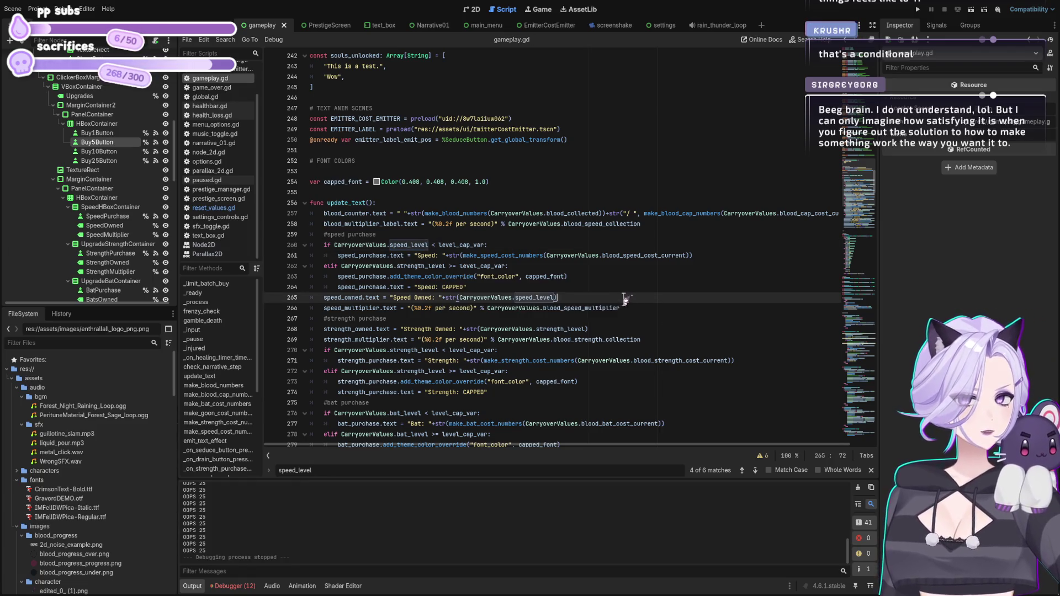
Run the project to check the changes.
scroll(632, 296, down, 3)
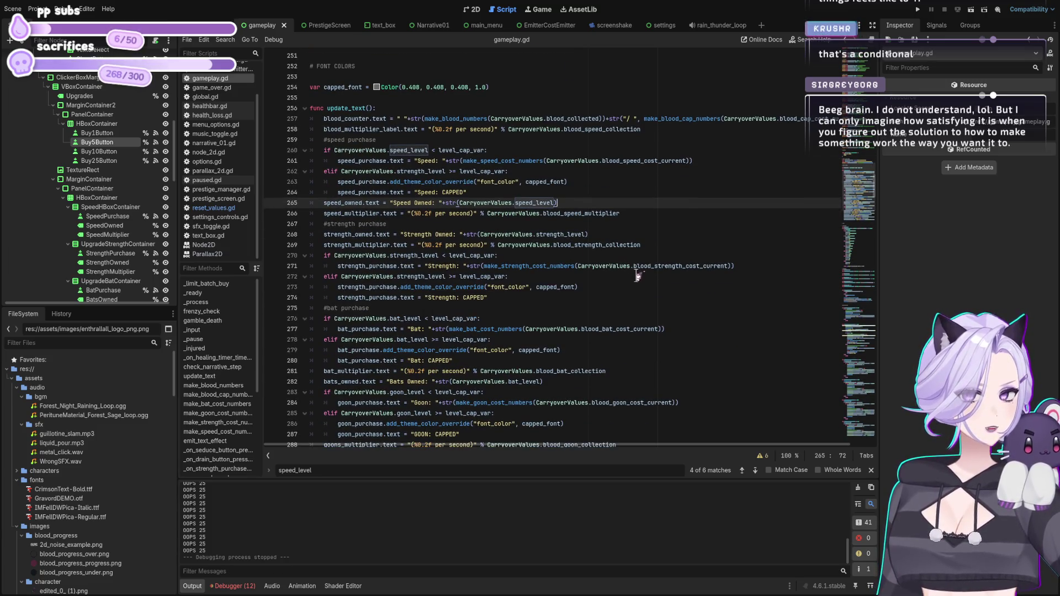
scroll(636, 276, down, 5)
scroll(636, 275, up, 4)
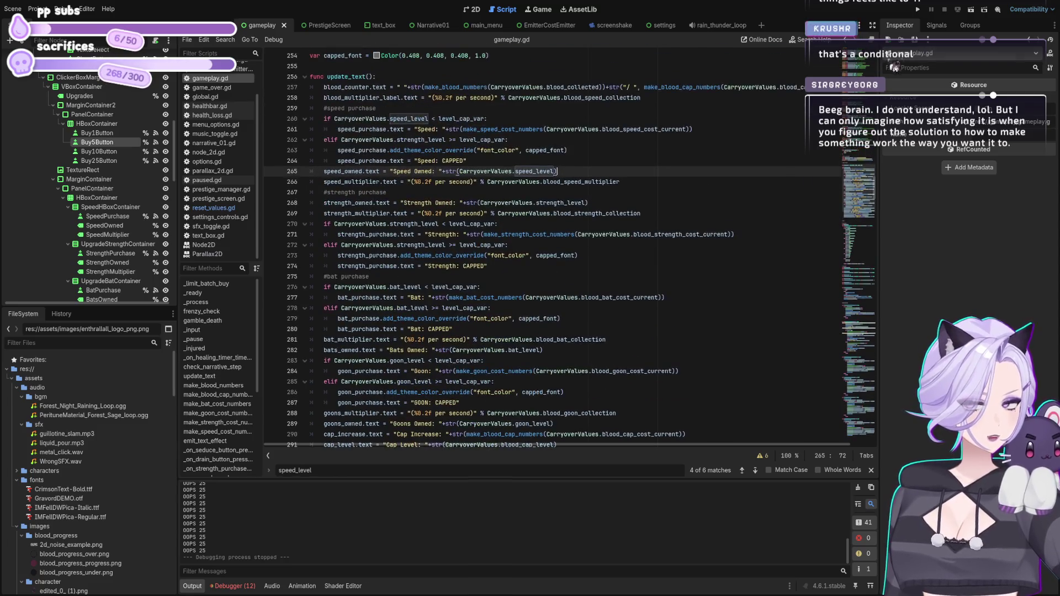
click(917, 9)
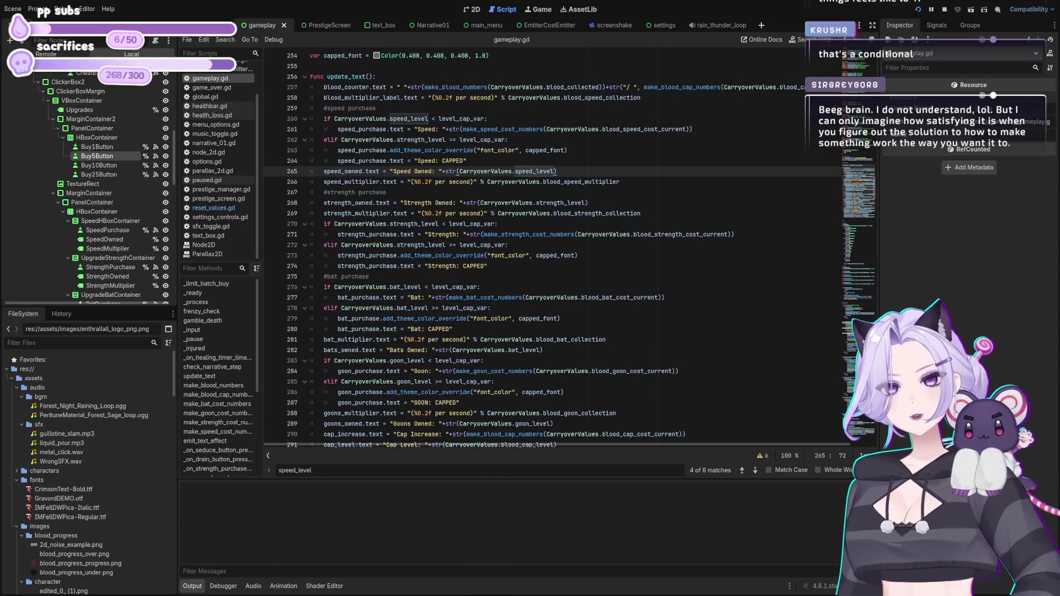
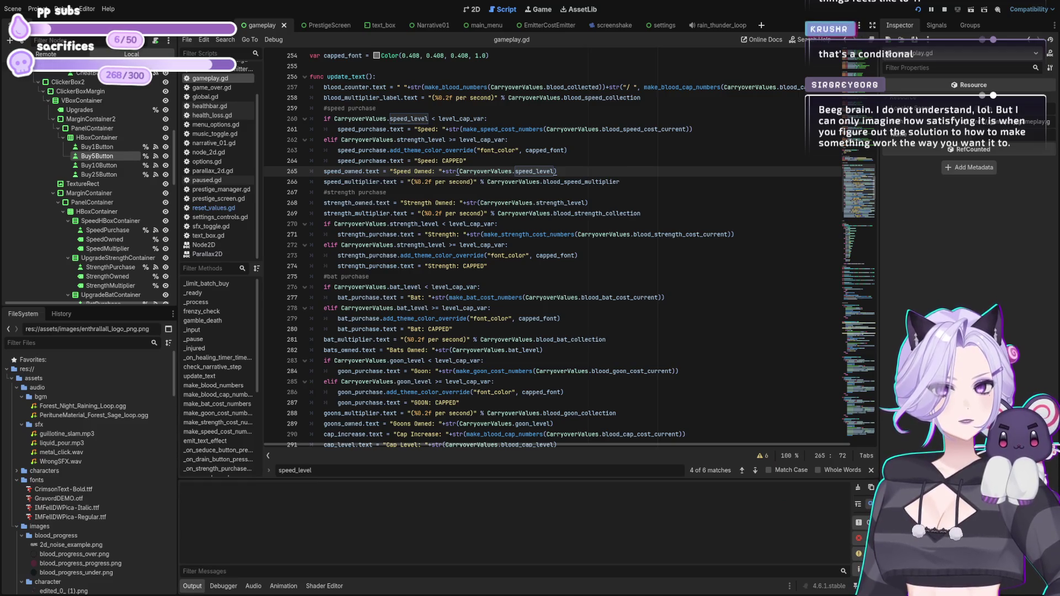
Scroll gameplay.gd to the _limit_batch_buy function and its level-cap checks near line 18.
click(529, 255)
scroll(536, 276, up, 6)
scroll(535, 278, up, 3)
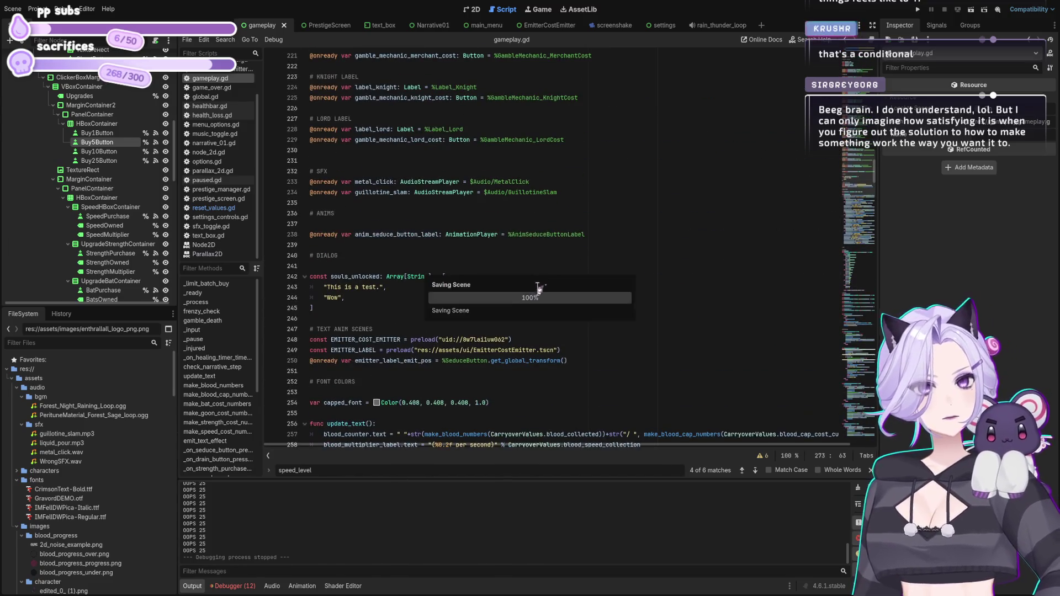
scroll(539, 289, down, 10)
scroll(625, 280, down, 2)
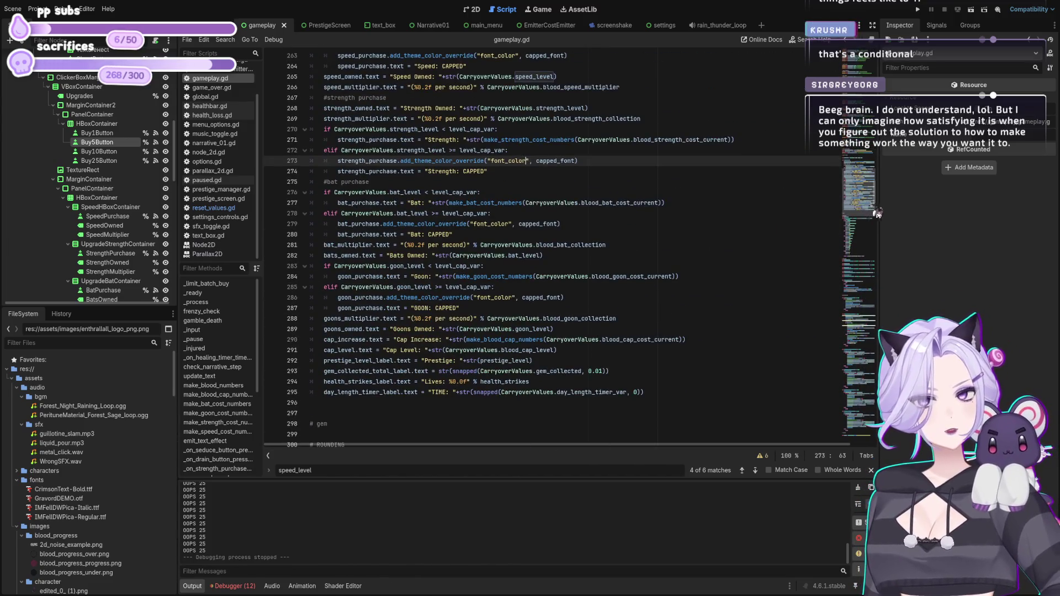
scroll(882, 224, down, 10)
mouse_move(882, 224)
mouse_down()
mouse_move(881, 239)
mouse_move(879, 92)
mouse_up()
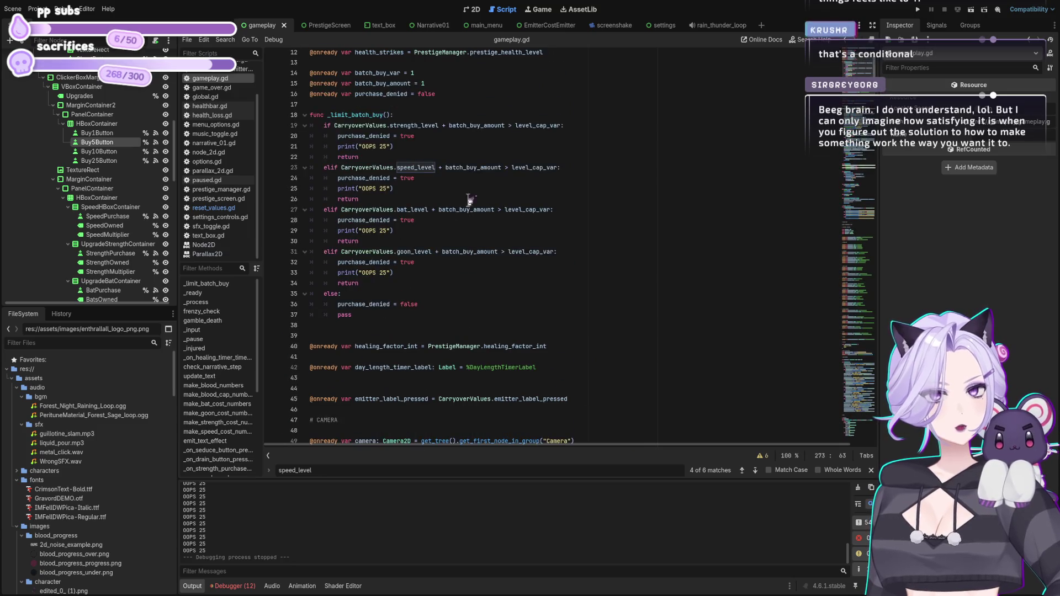
click(454, 210)
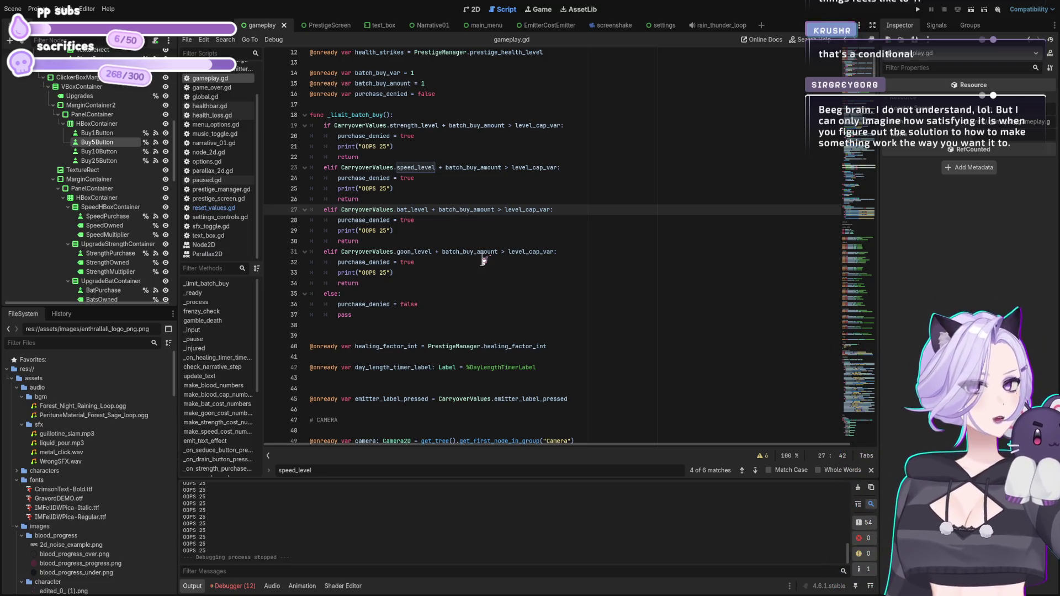
click(423, 119)
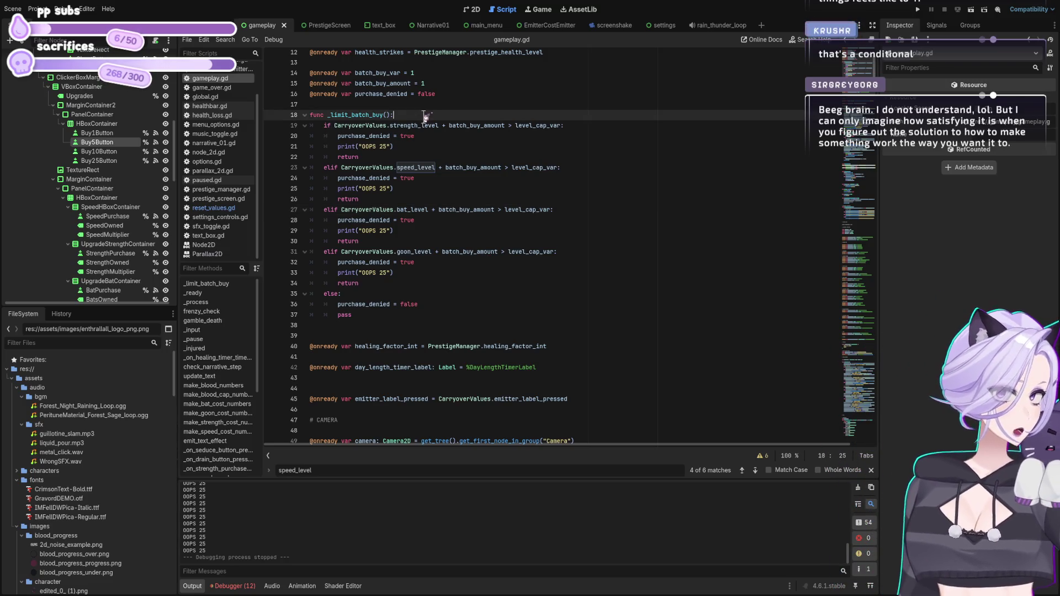
key(Return)
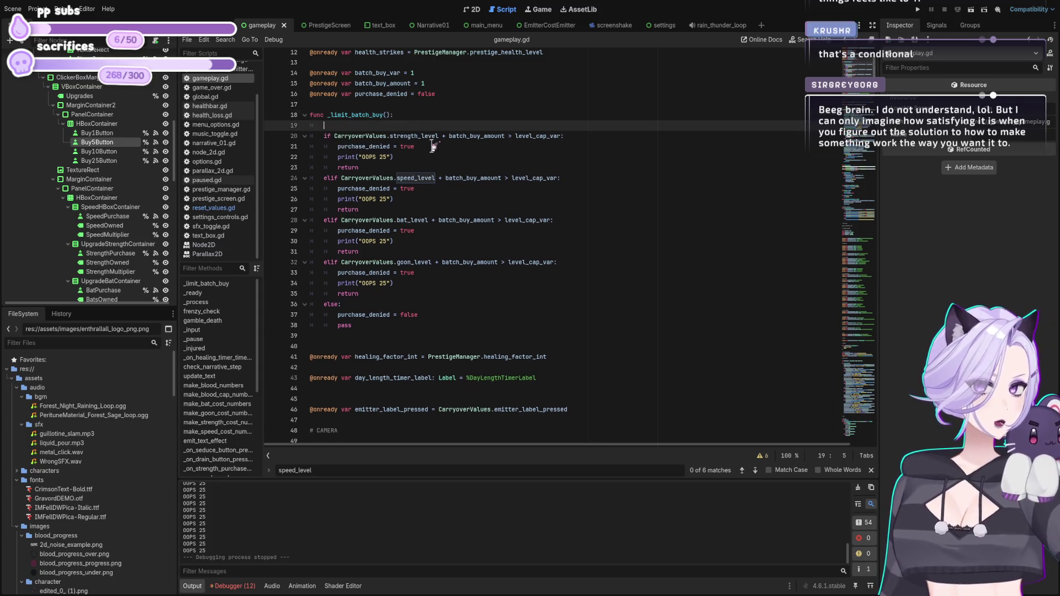
text(m)
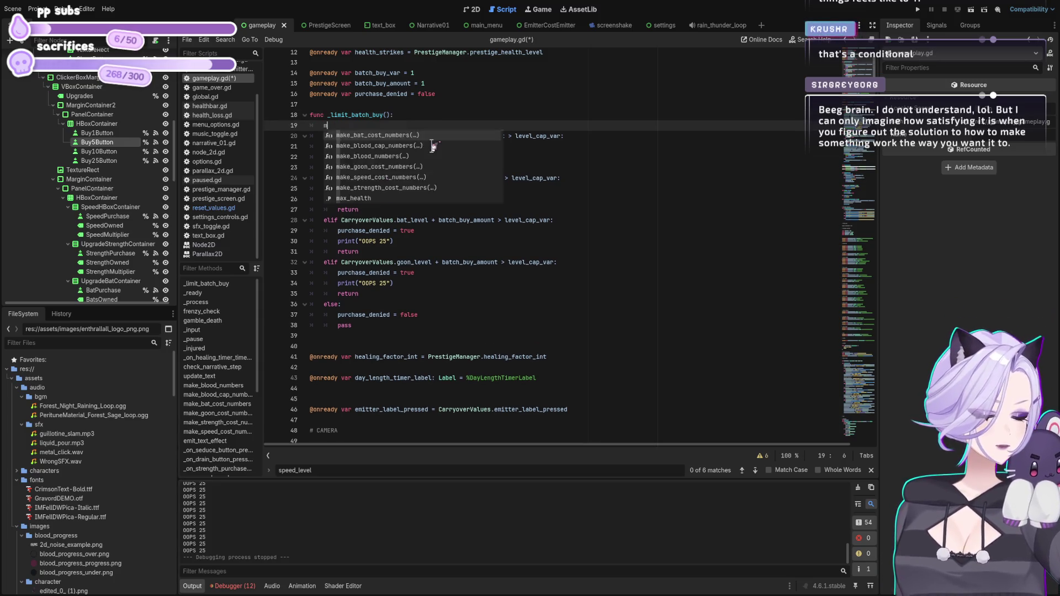
text(atch )
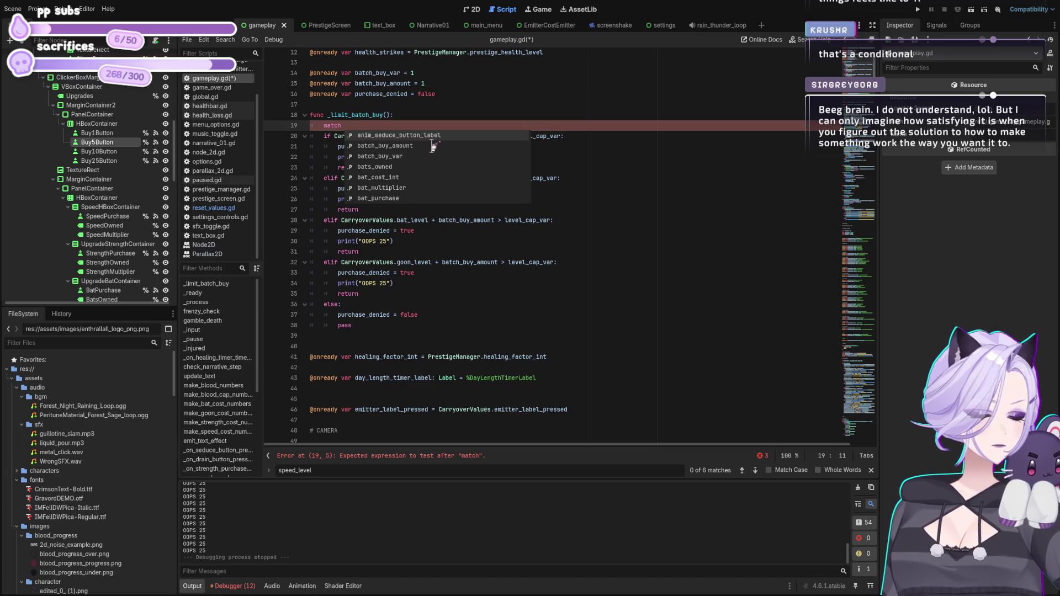
text(purchase_type)
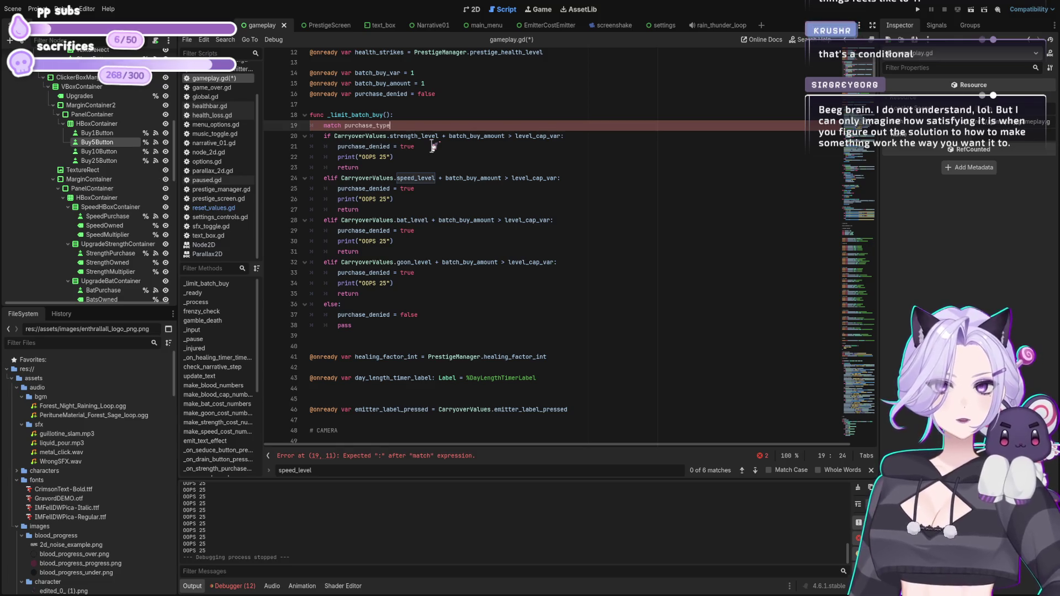
text(:)
key(Return)
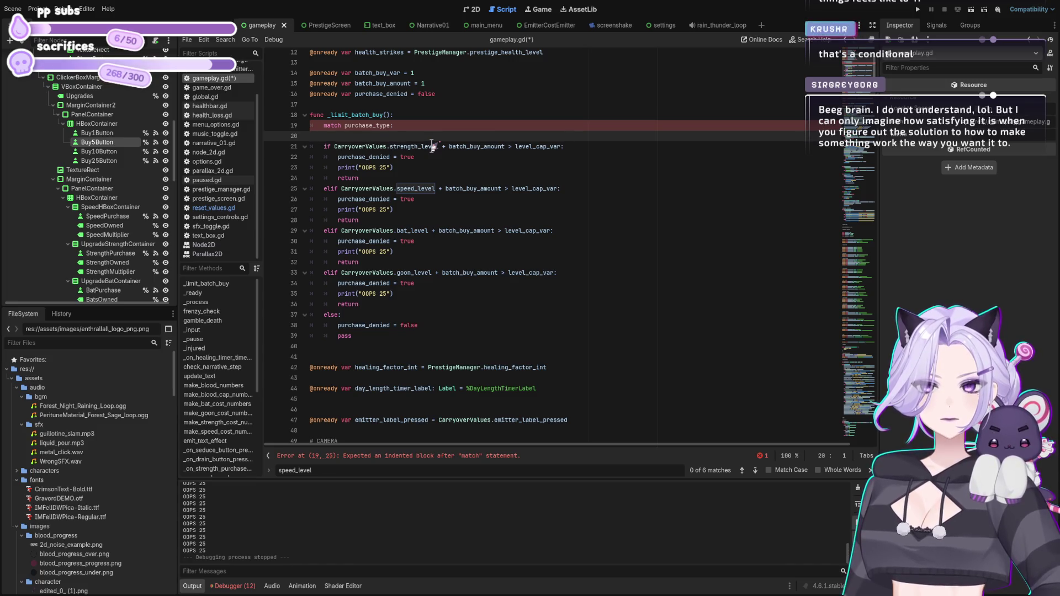
key(Down)
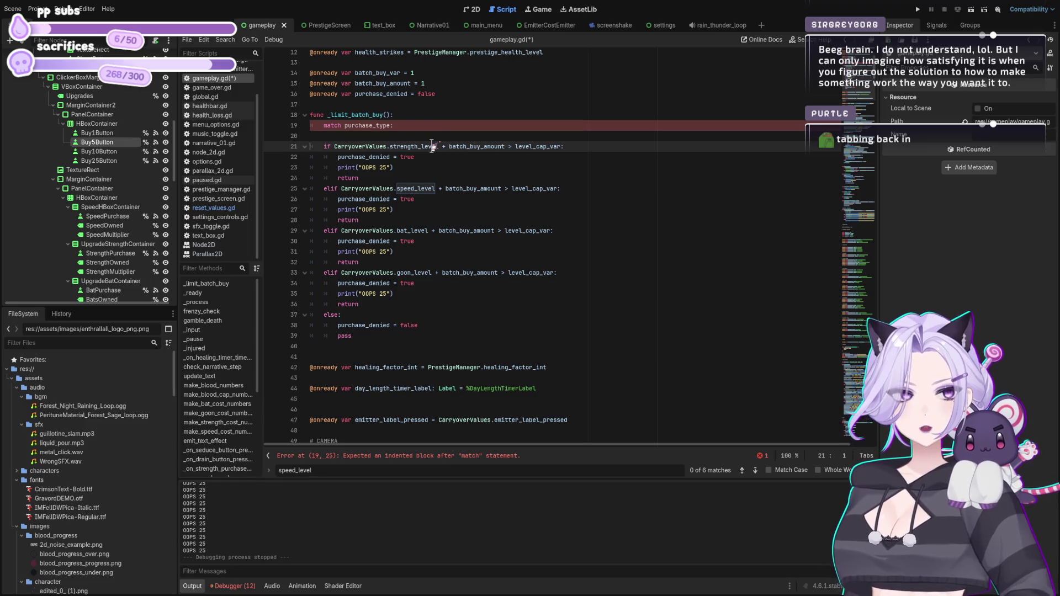
key(Up)
key(ctrl+shift+k)
key(Up)
key(shift+Home)
key(BackSpace)
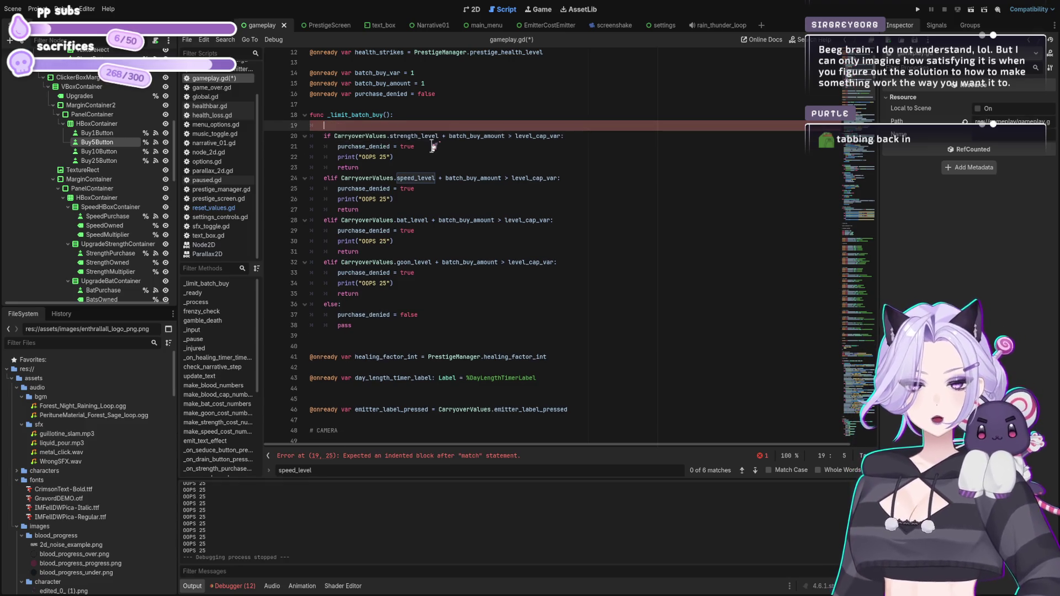
key(BackSpace)
key(ctrl+s)
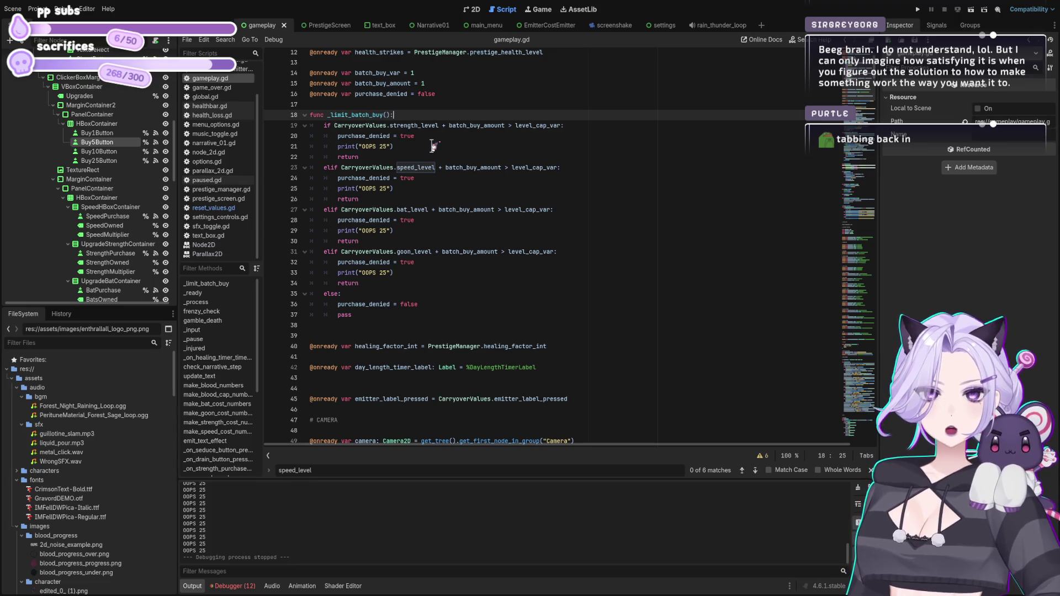
drag(877, 85, 913, 285)
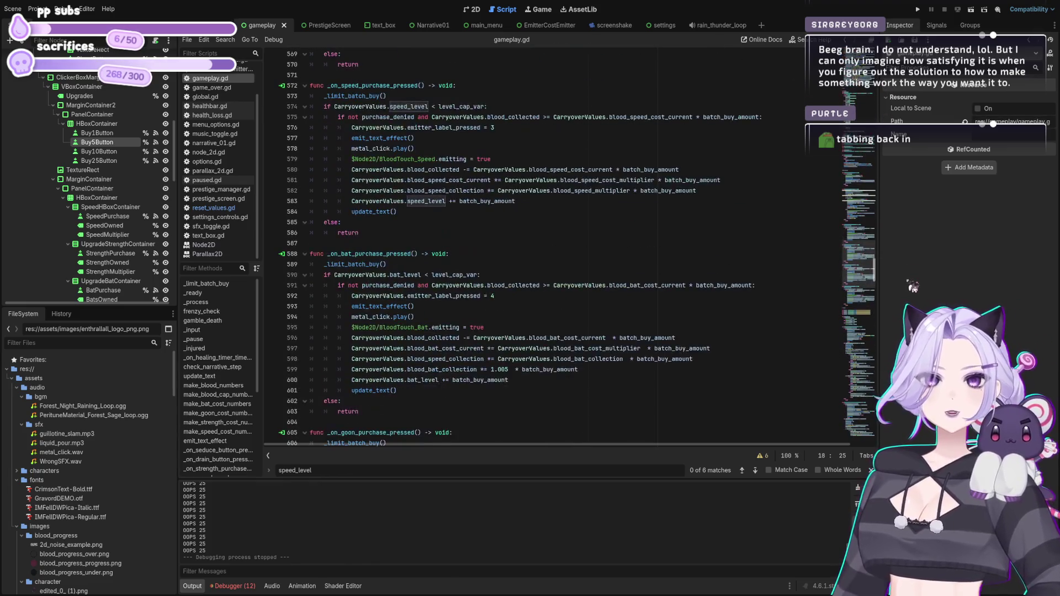
Check the emitter_label_pressed = 3 line, then place the caret after the _on_speed_purchase_pressed header.
click(499, 128)
drag(408, 127, 513, 130)
click(494, 127)
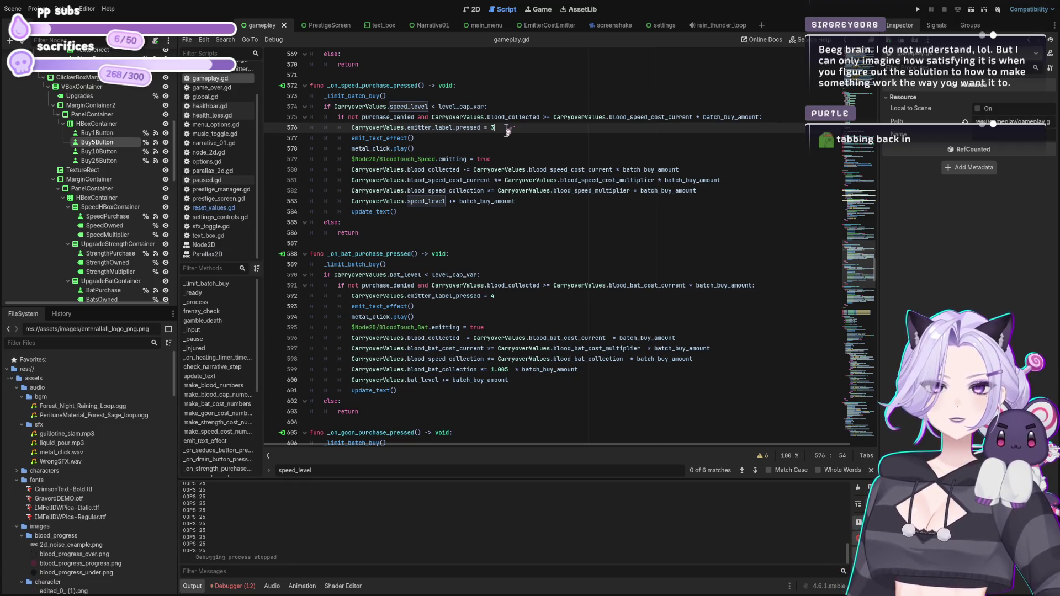
scroll(507, 130, up, 2)
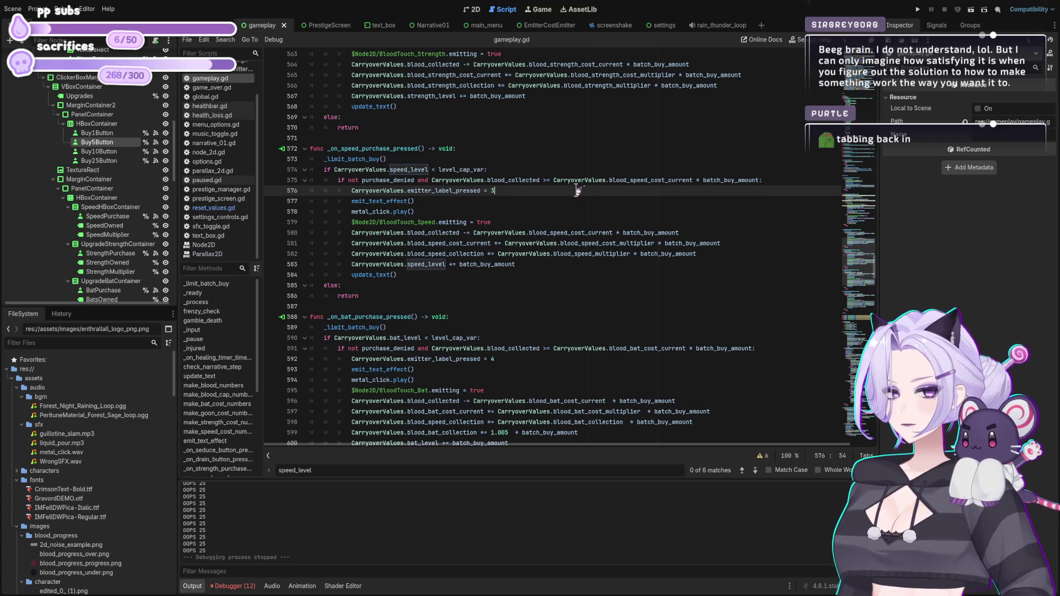
click(463, 149)
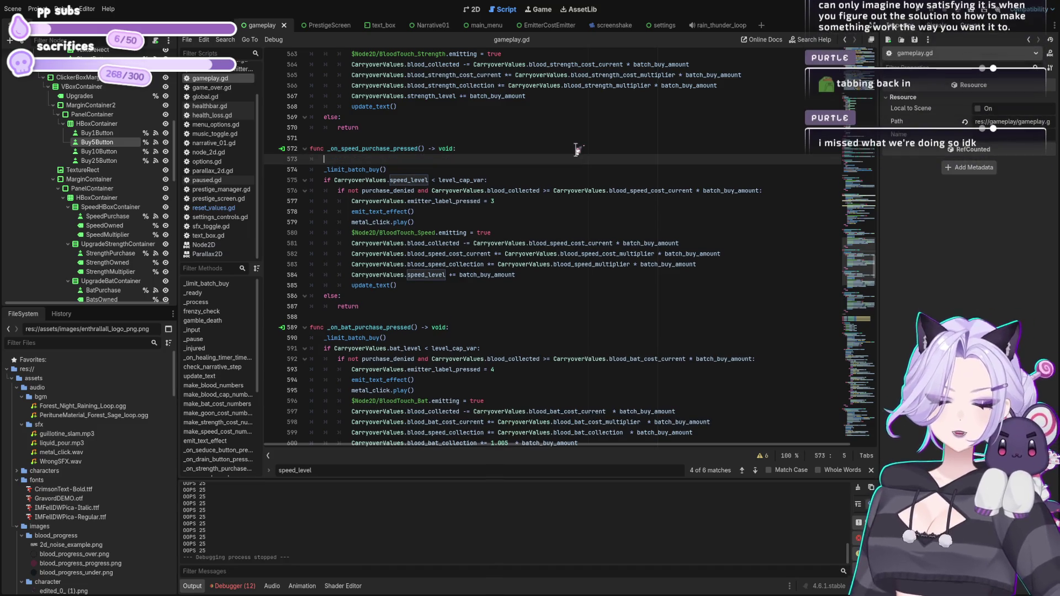
Add match_purchase_type = 3 as the speed handler's first line and copy the variable name.
key(BackSpace)
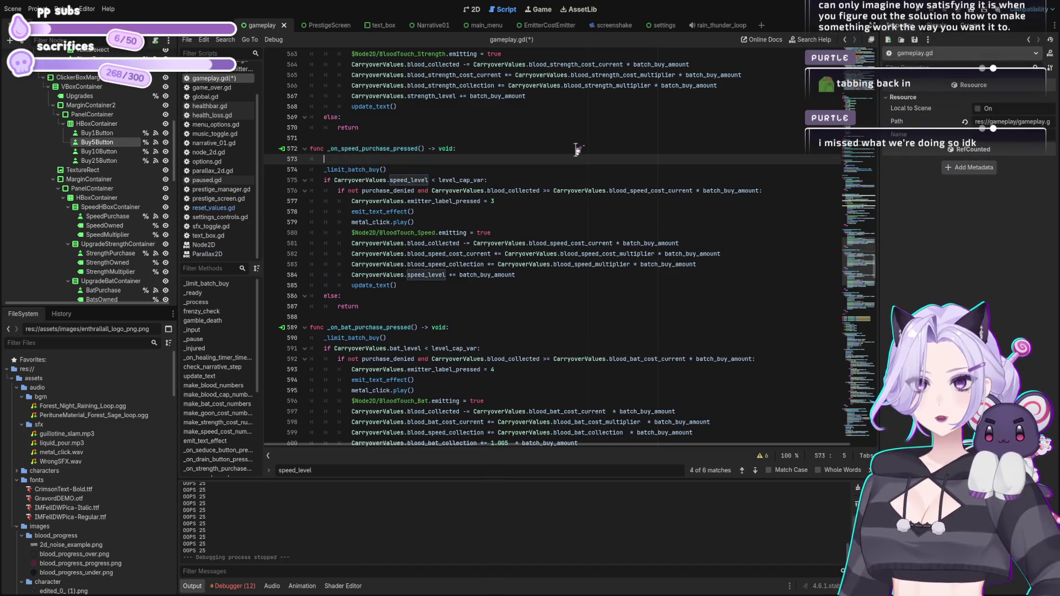
text(rmatch_p)
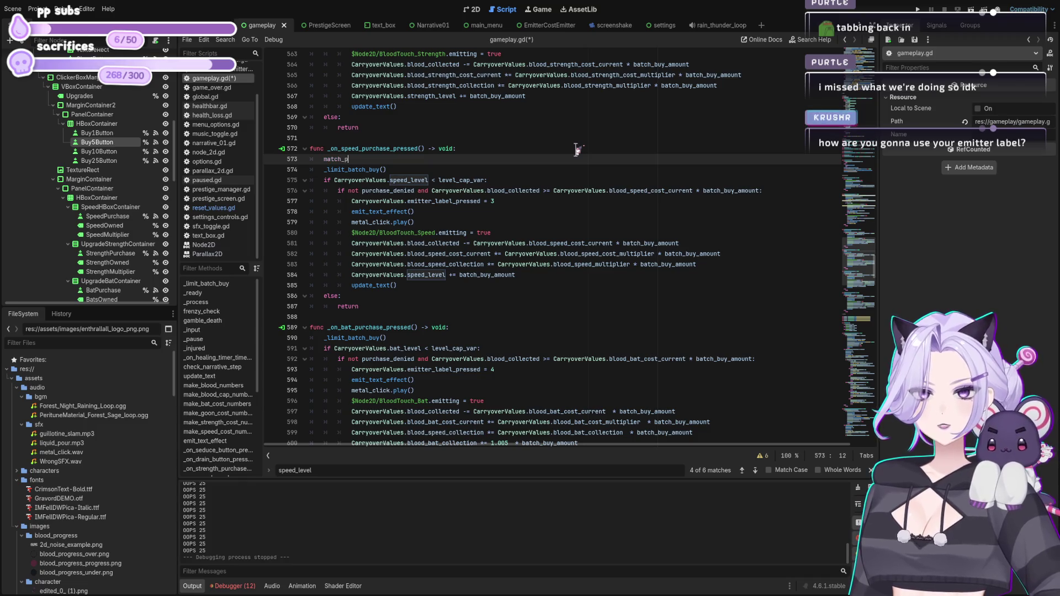
text(urchase_type = )
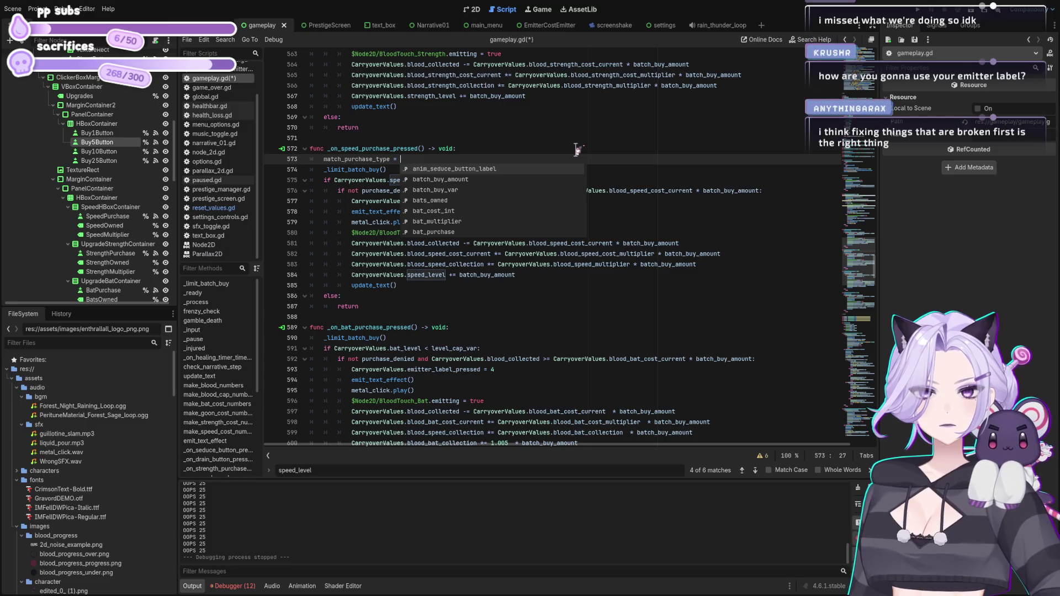
text(3)
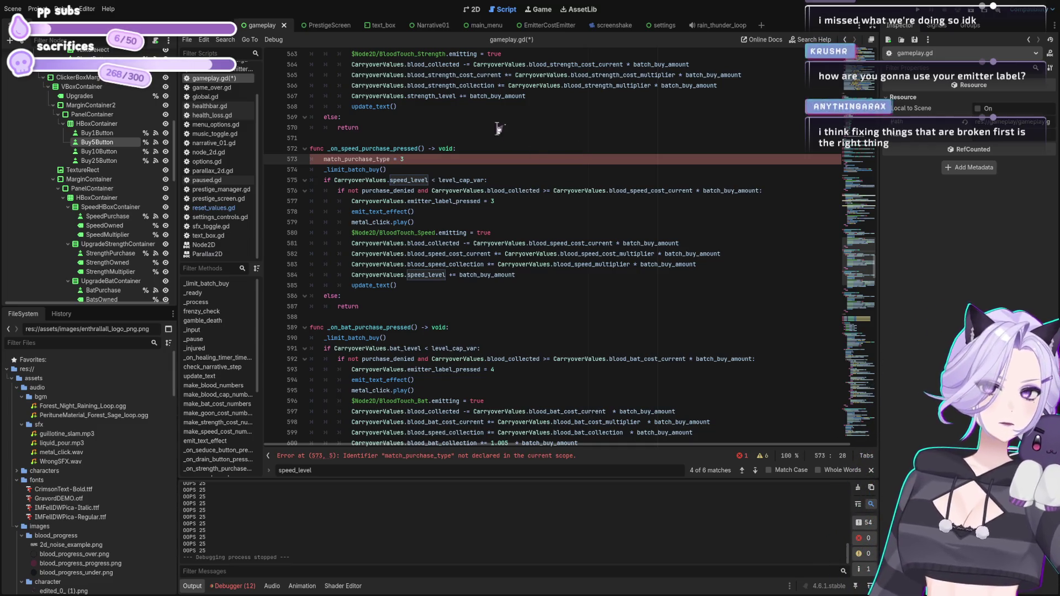
click(390, 159)
shift+click(326, 159)
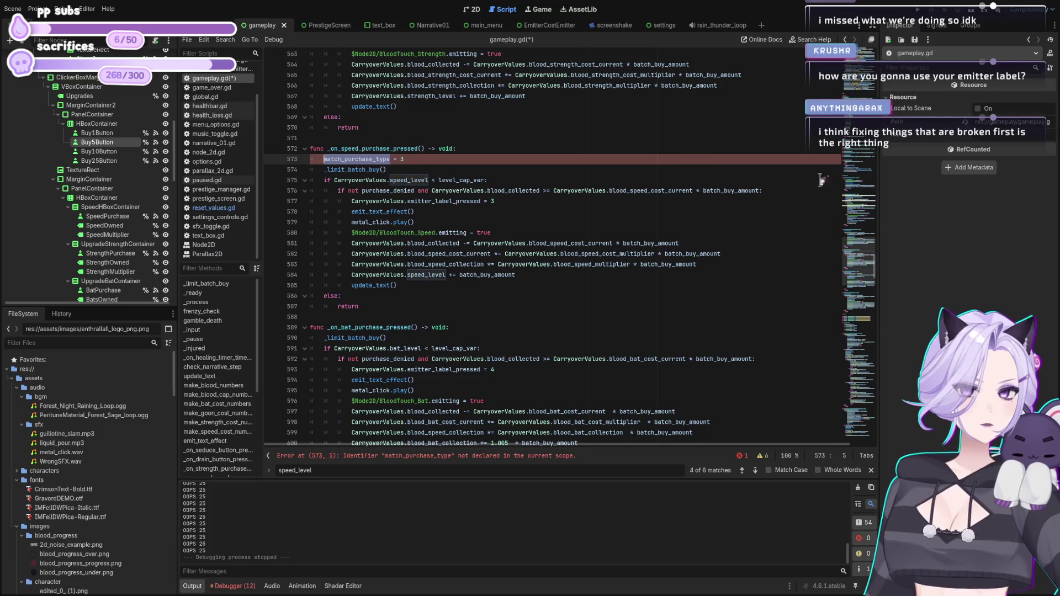
drag(875, 266, 886, 70)
scroll(418, 166, down, 2)
click(418, 173)
key(Return)
key(Return)
key(Up)
text(match_purchase_type)
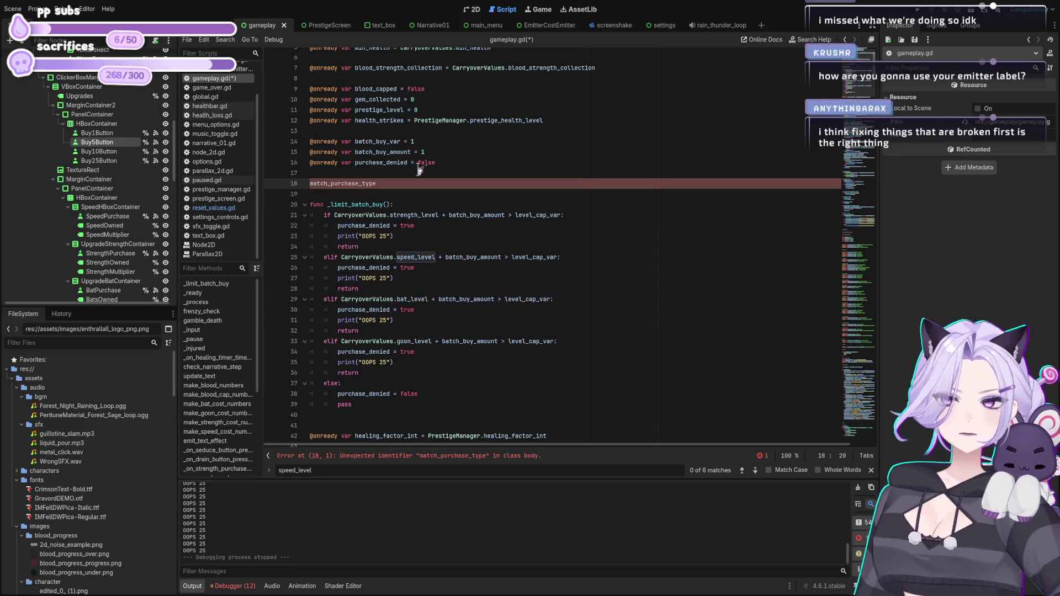
text(@onready va)
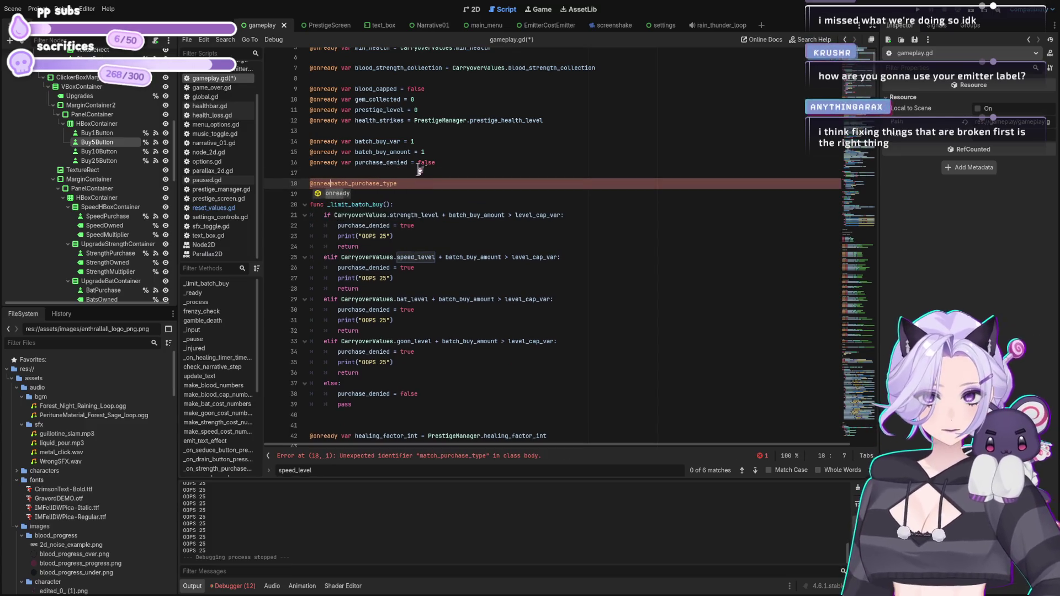
text(r =)
key(End)
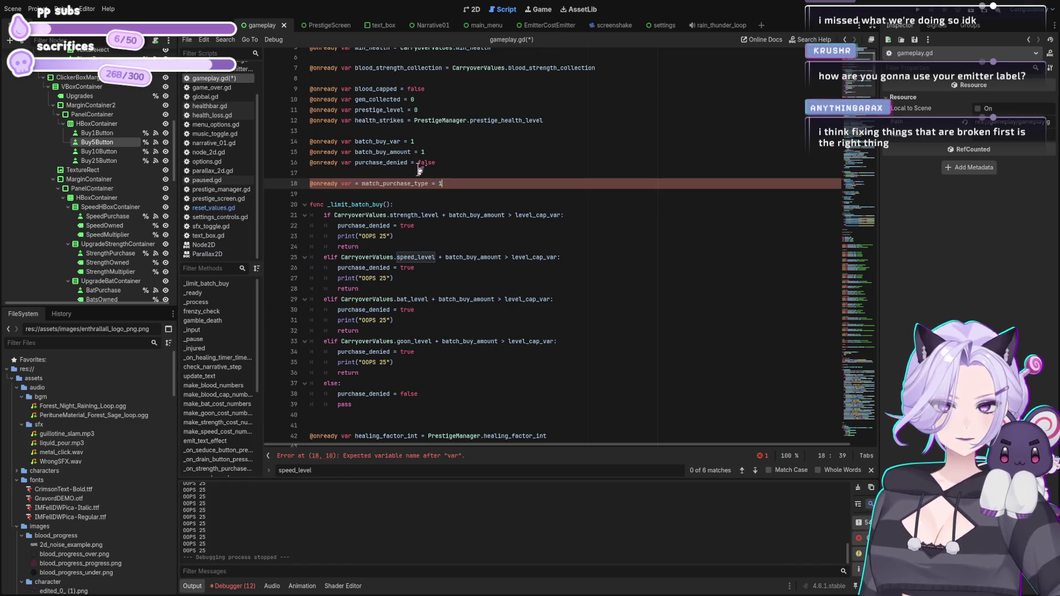
key(Down)
key(Down)
key(Return)
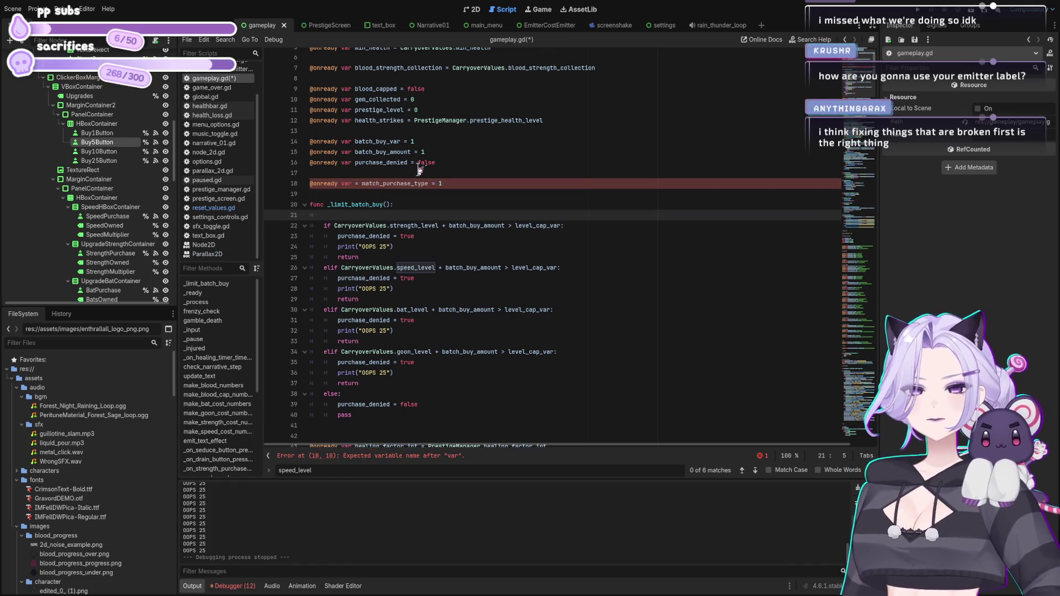
key(Up)
key(Up)
key(Up)
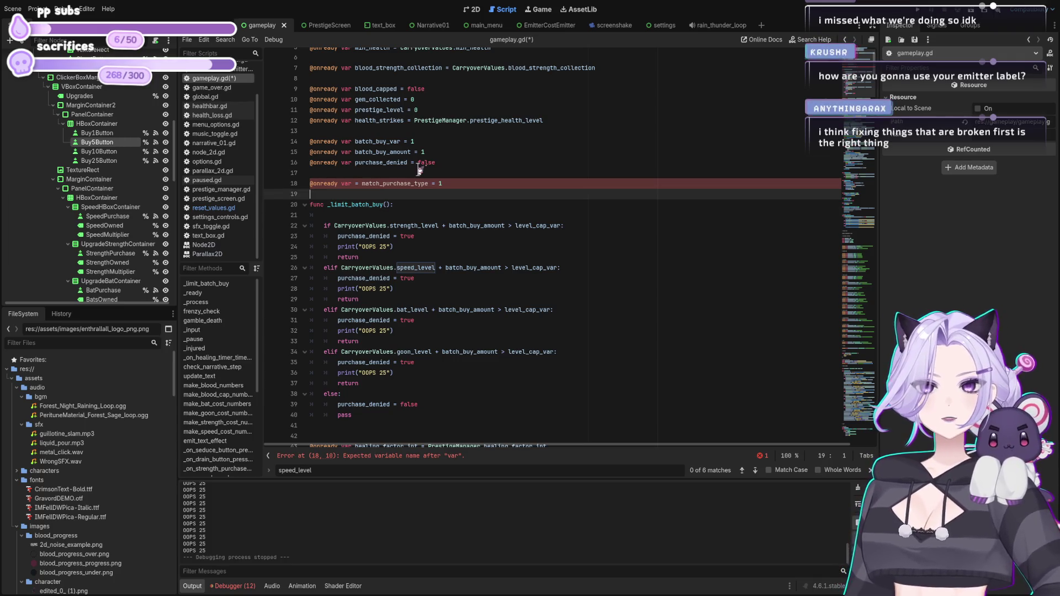
key(ctrl+Right)
key(ctrl+Right)
key(ctrl+Right)
key(BackSpace)
key(BackSpace)
key(Down)
key(Down)
key(Down)
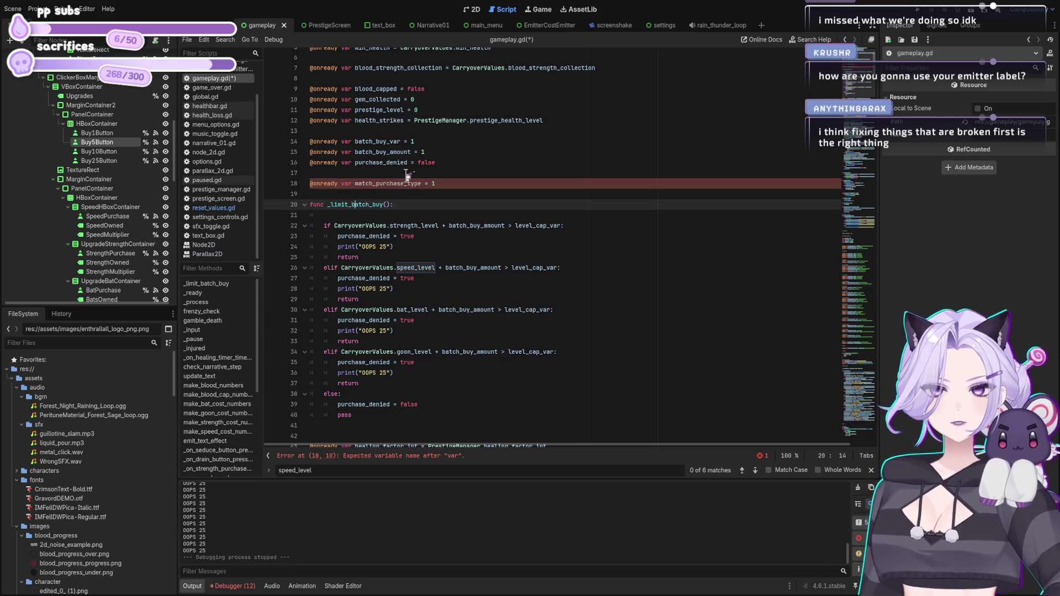
Start _limit_batch_buy with a 'match match_purchase_type:' line.
text(match)
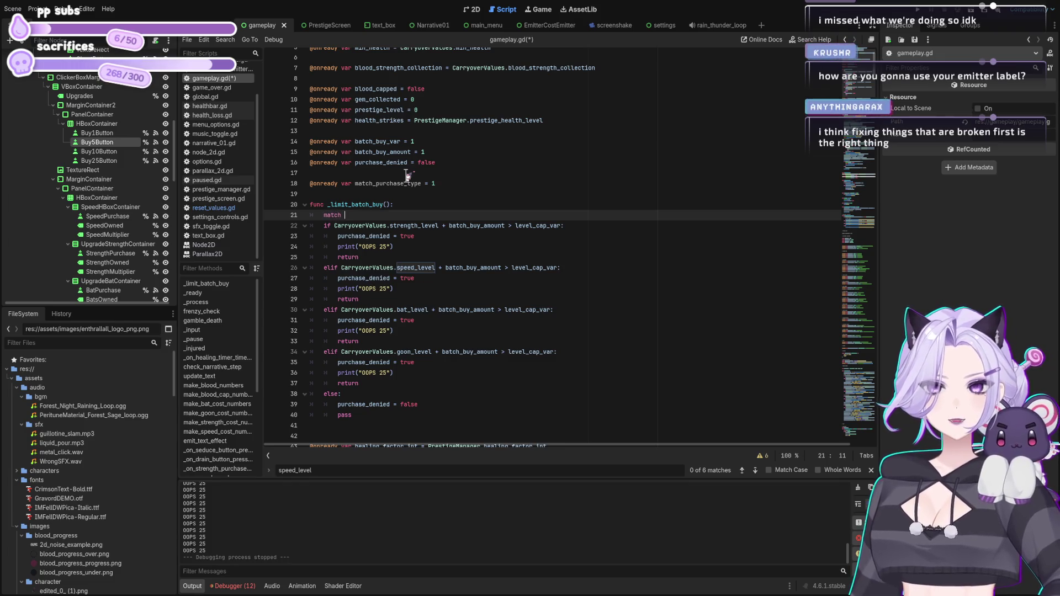
key(BackSpace)
key(BackSpace)
key(BackSpace)
text(tch_p)
key(Return)
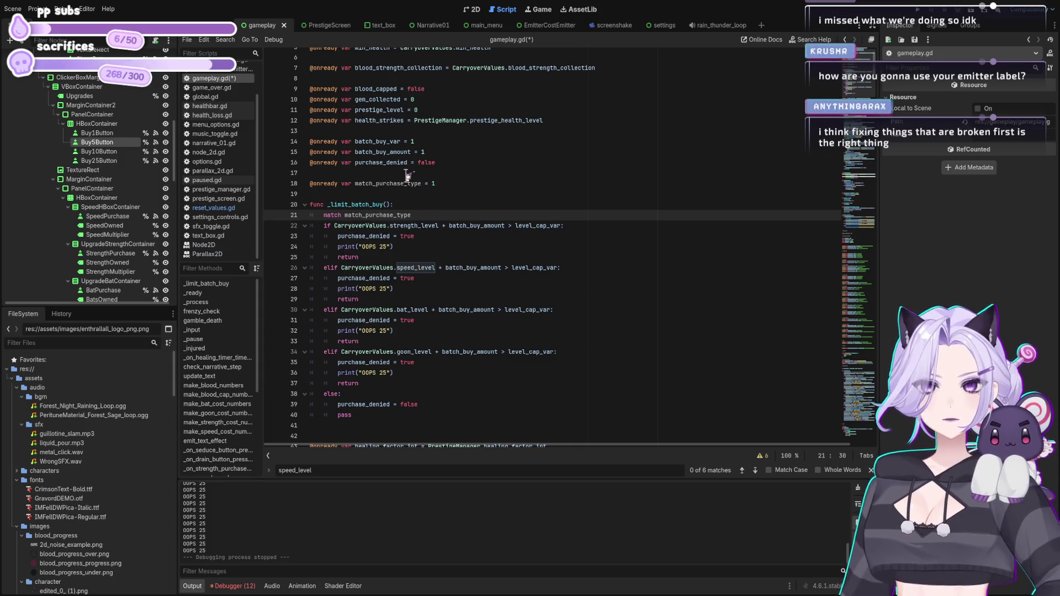
key(Down)
key(Down)
key(Down)
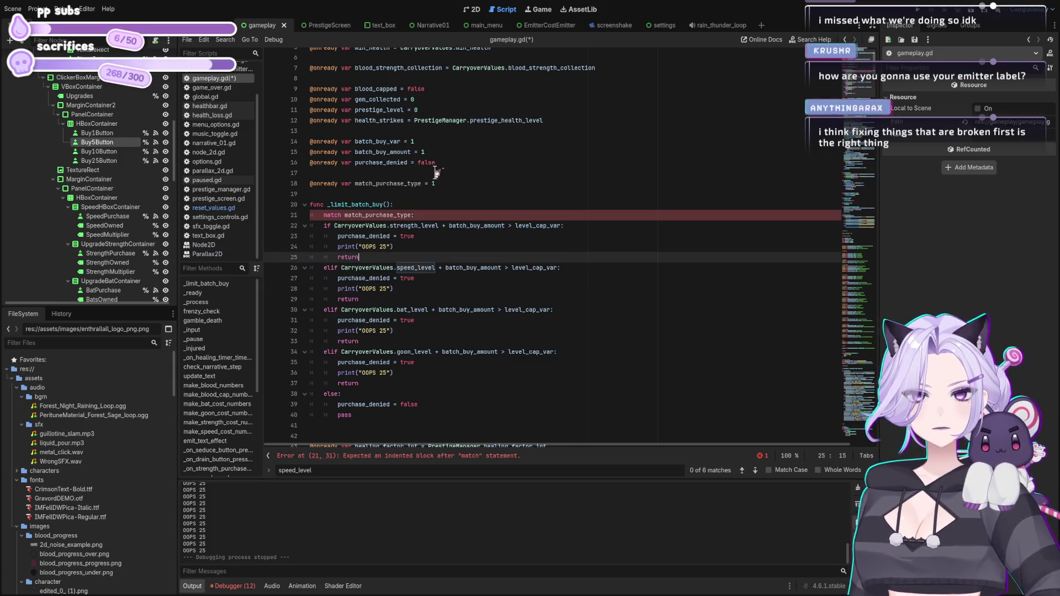
Indent the strength, speed, bat and goon if/elif checks one level under the match line.
click(361, 417)
mouse_move(360, 383)
mouse_down()
mouse_move(263, 268)
mouse_move(260, 224)
mouse_up()
key(Tab)
click(441, 217)
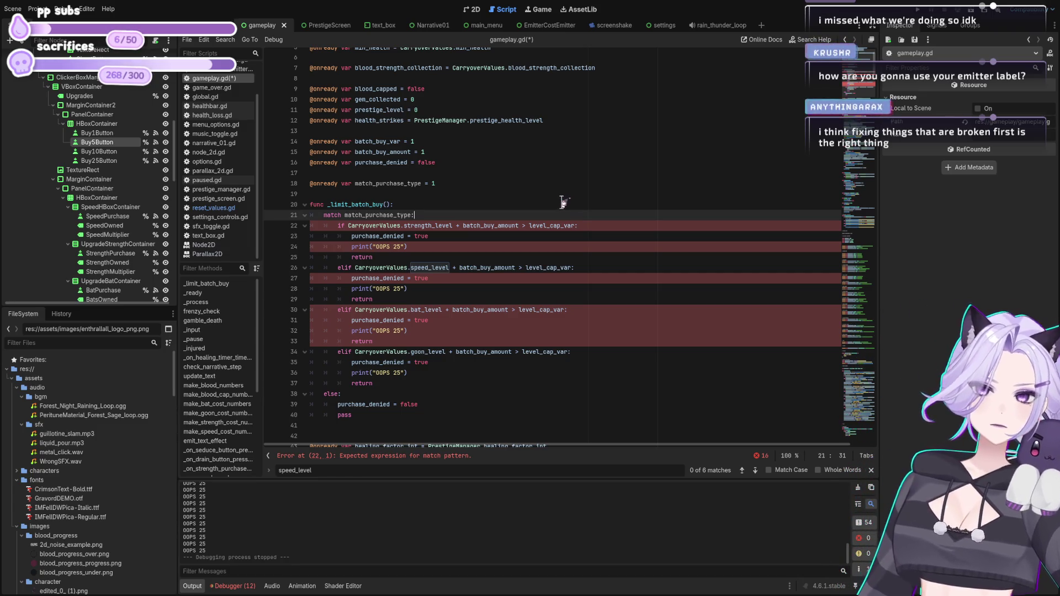
Delete the old else block at the end of _limit_batch_buy.
drag(412, 415, 352, 404)
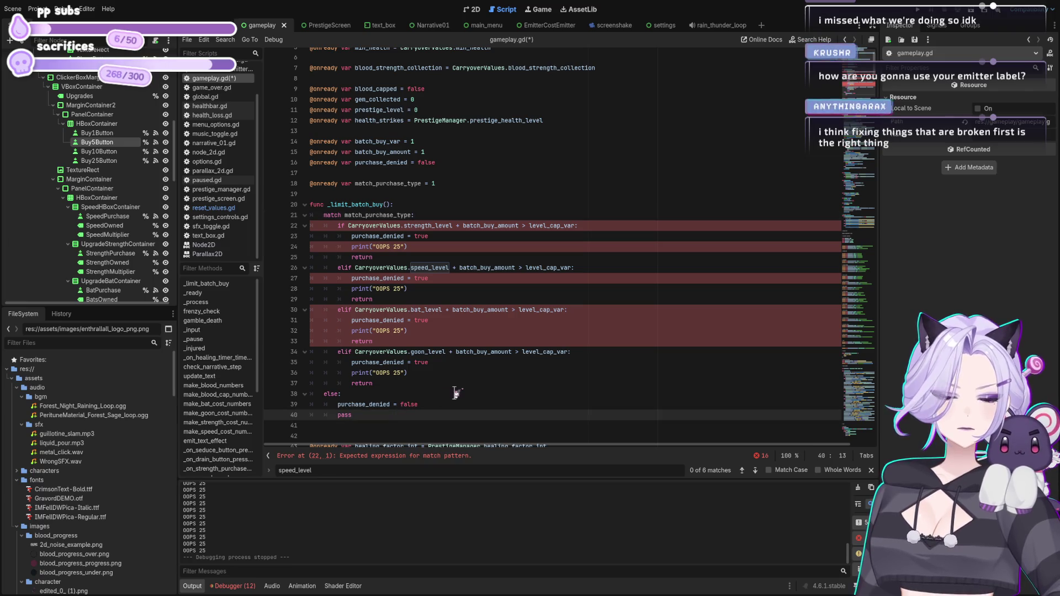
key(shift+Up)
key(shift+Home)
key(shift+Home)
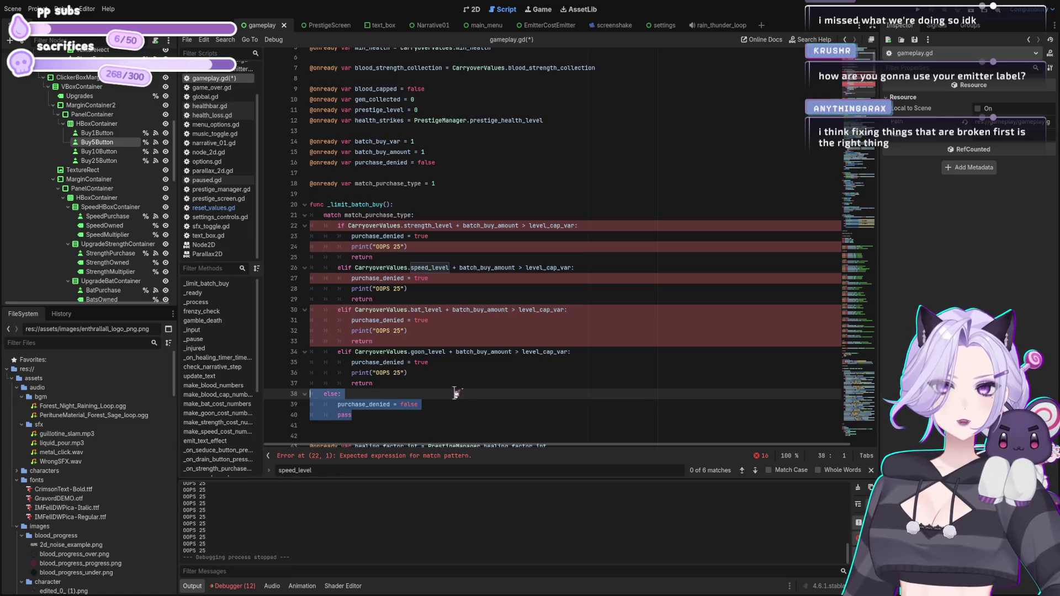
key(Up)
key(Down)
key(shift+Down)
key(shift+Down)
key(shift+End)
key(BackSpace)
key(BackSpace)
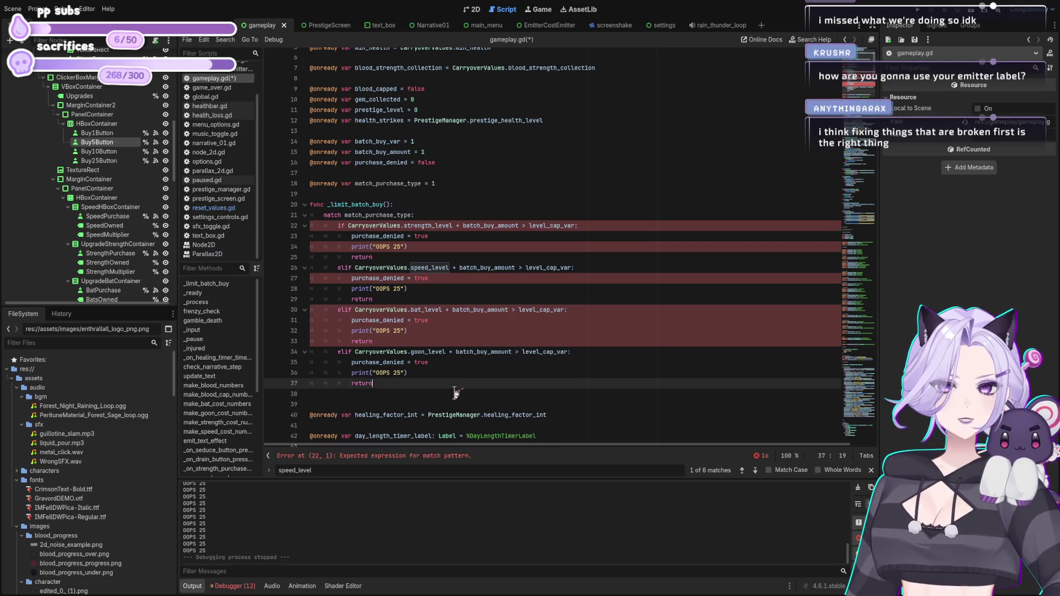
key(Return)
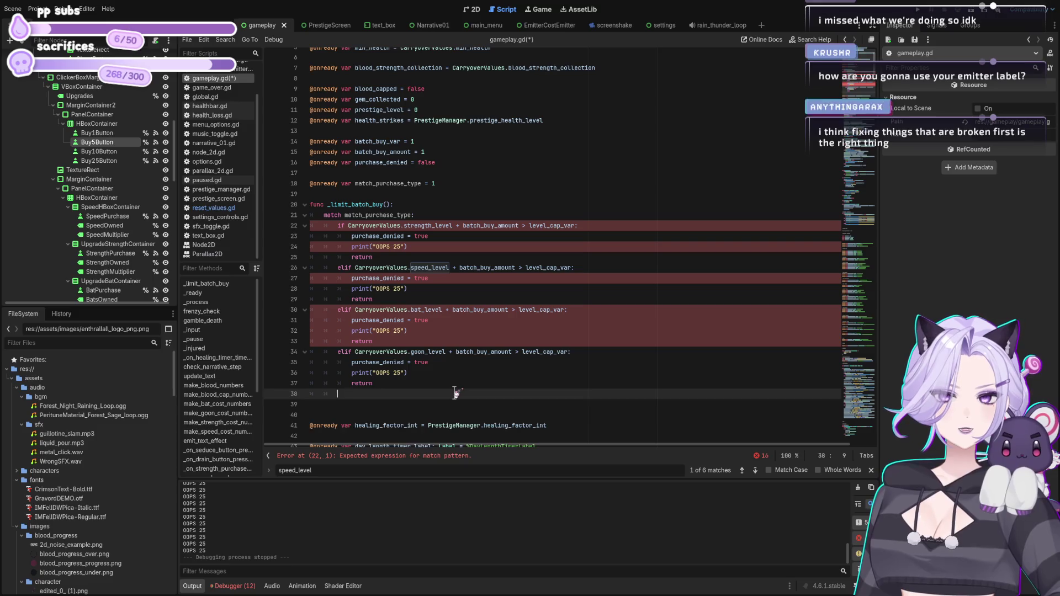
key(ctrl+z)
key(ctrl+z)
key(ctrl+z)
key(ctrl+y)
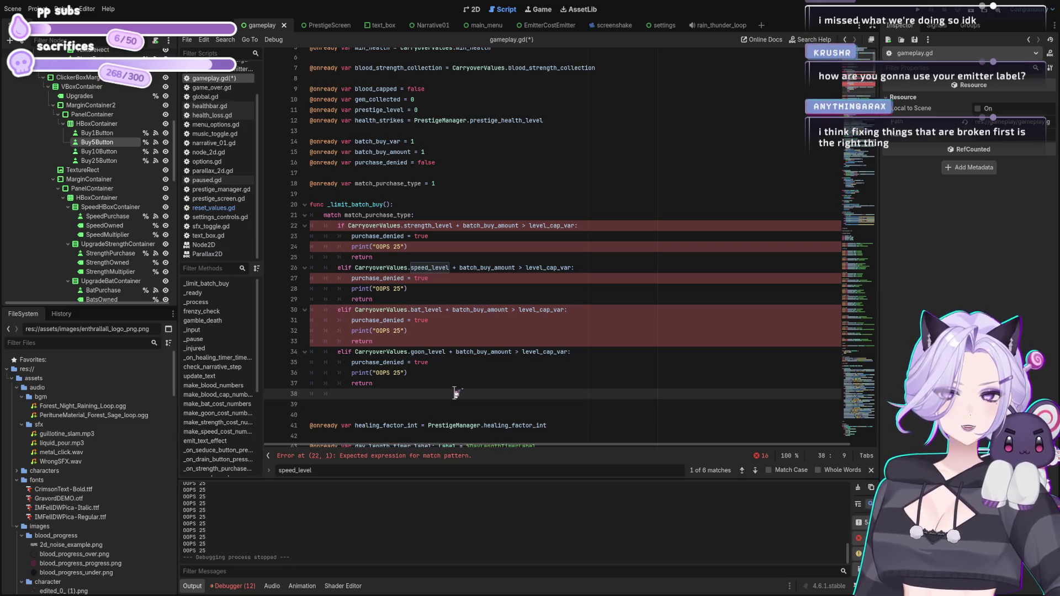
key(Up)
key(Up)
key(Up)
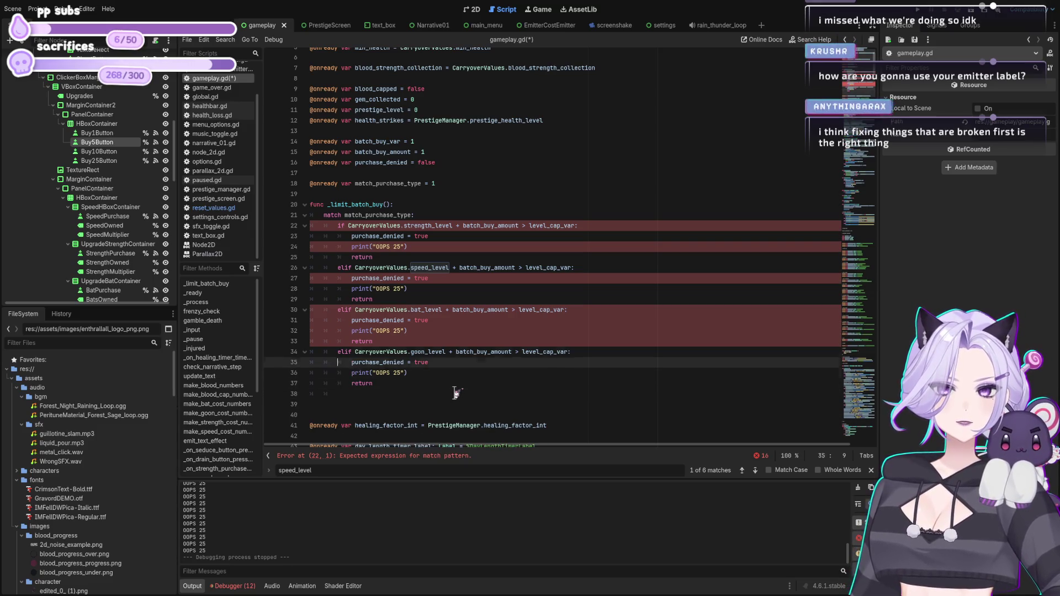
key(Up)
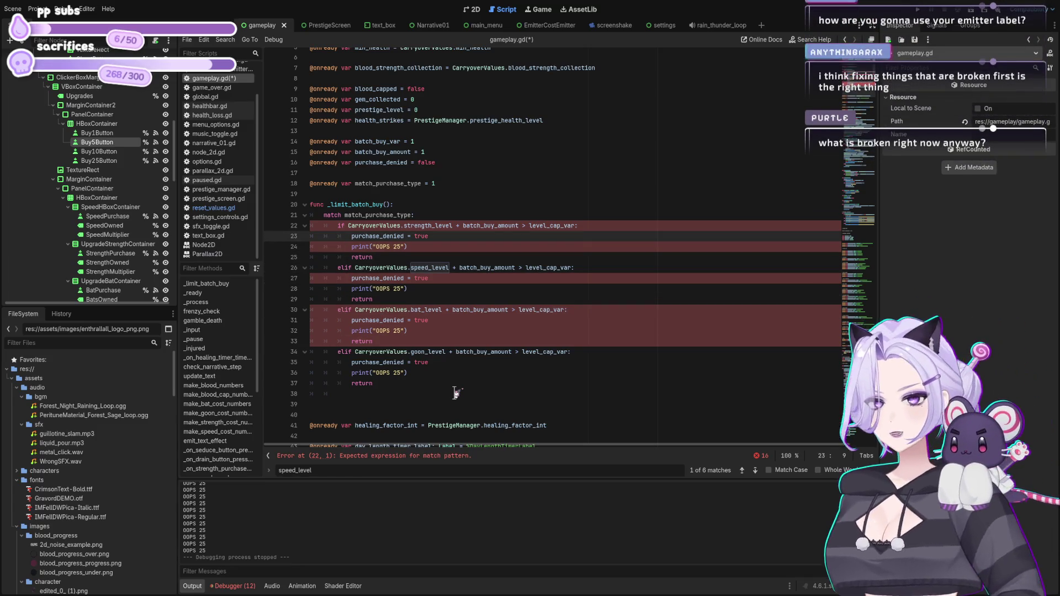
Rewrite the else block with purchase_denied = false and pass.
click(463, 415)
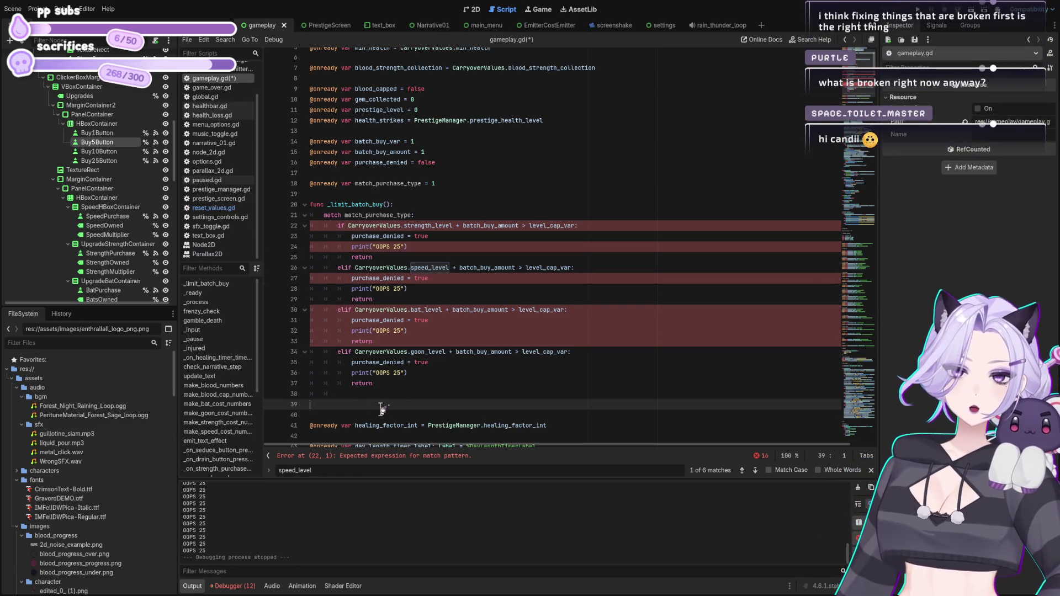
click(365, 395)
key(BackSpace)
text(else:)
key(Return)
text(purchase_denied = false)
key(Return)
text(pass)
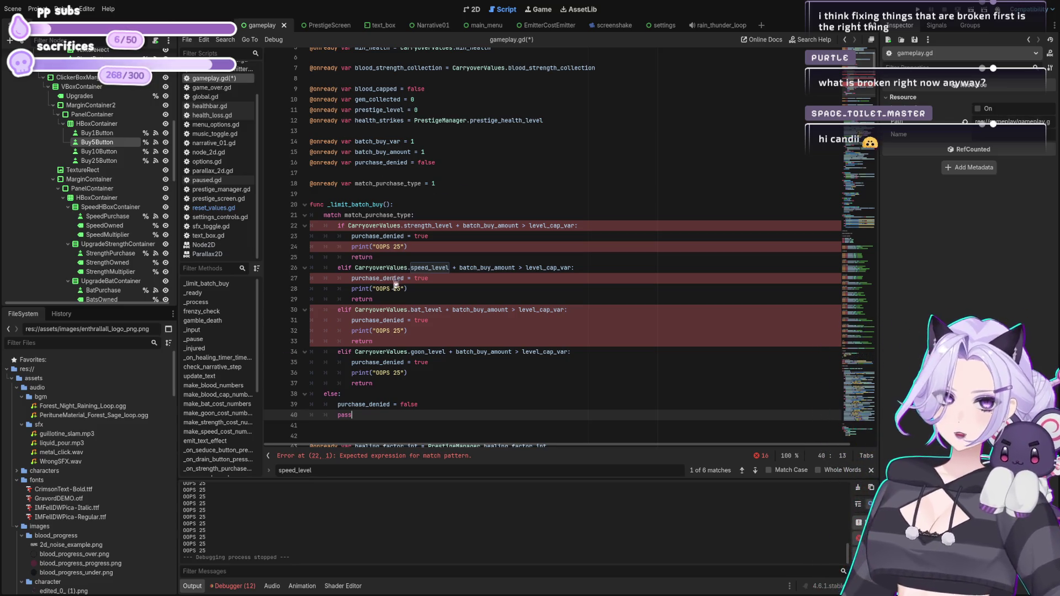
click(421, 391)
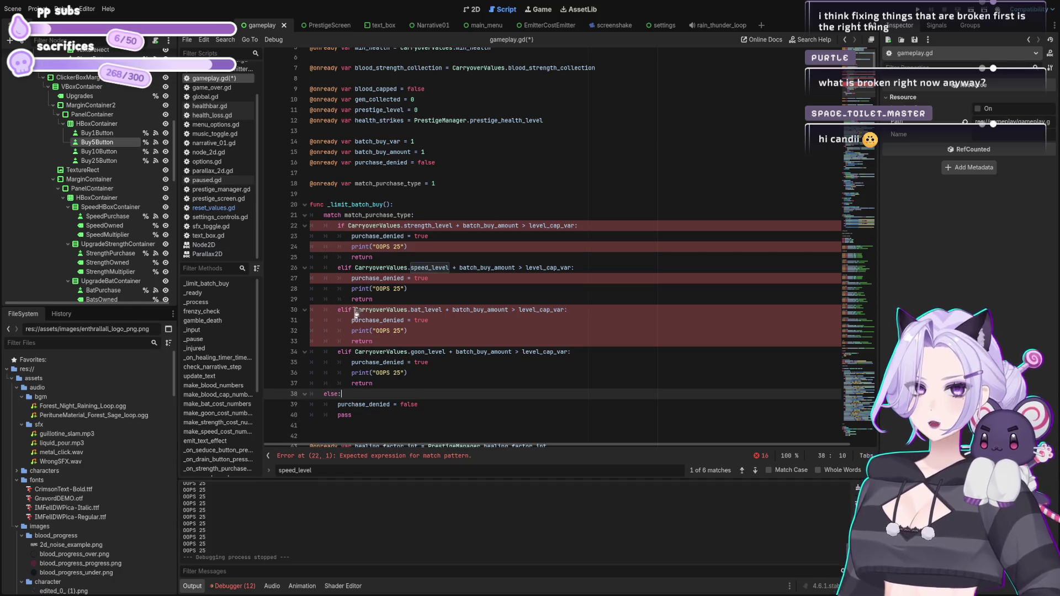
Add an empty line under 'match match_purchase_type:', then scroll down to the button handlers.
click(478, 311)
click(444, 227)
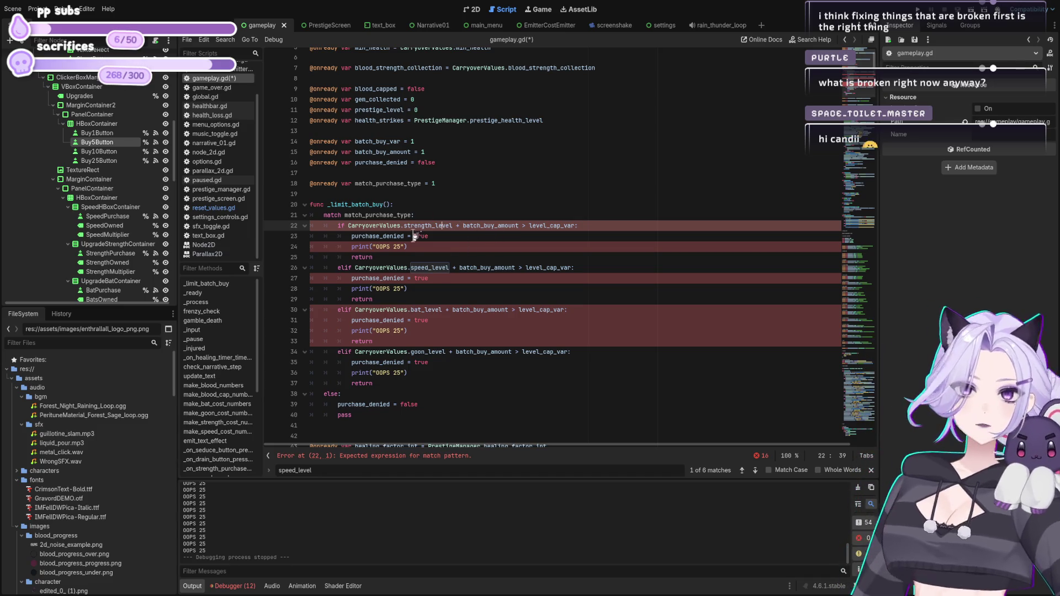
click(422, 215)
key(Return)
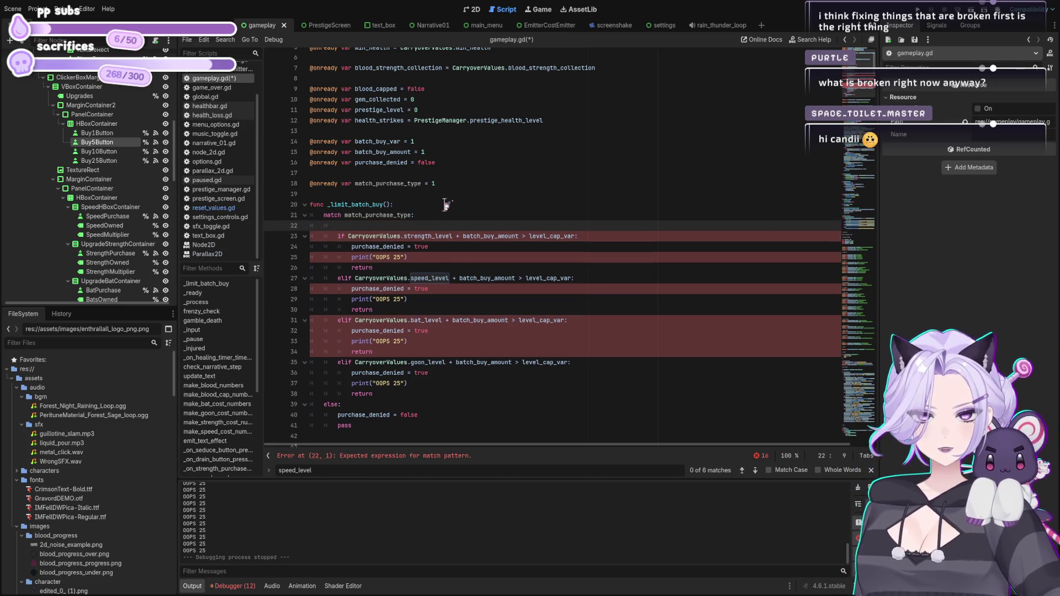
mouse_move(875, 58)
mouse_down()
mouse_move(876, 348)
mouse_move(886, 207)
mouse_move(879, 343)
mouse_move(897, 255)
mouse_move(900, 276)
mouse_move(896, 288)
mouse_move(887, 180)
mouse_move(890, 254)
mouse_up()
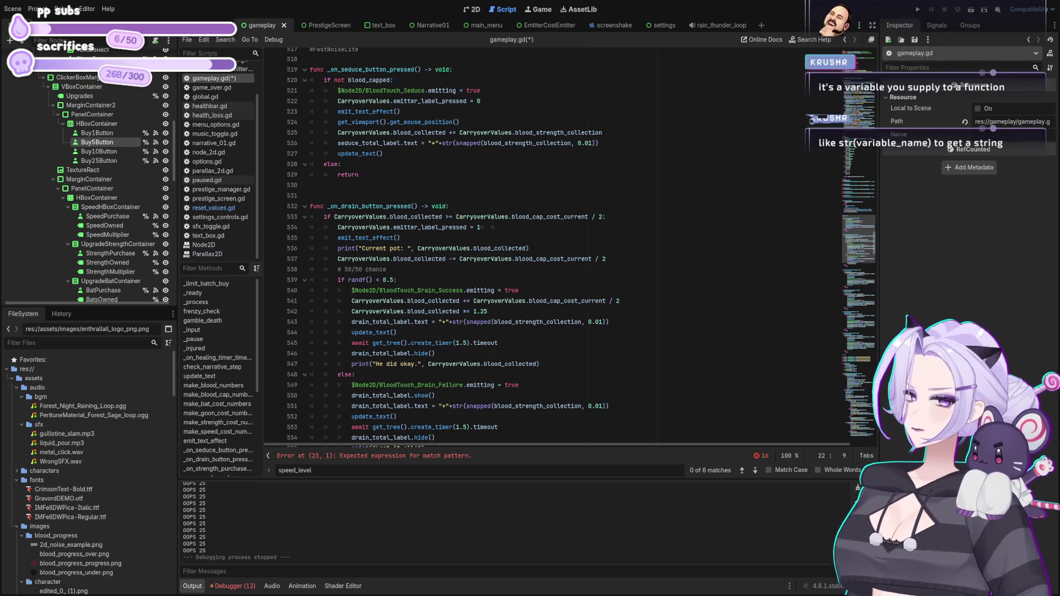
Remove the 'match match_purchase_type:' line and its blank line from _limit_batch_buy.
click(543, 258)
scroll(505, 247, up, 20)
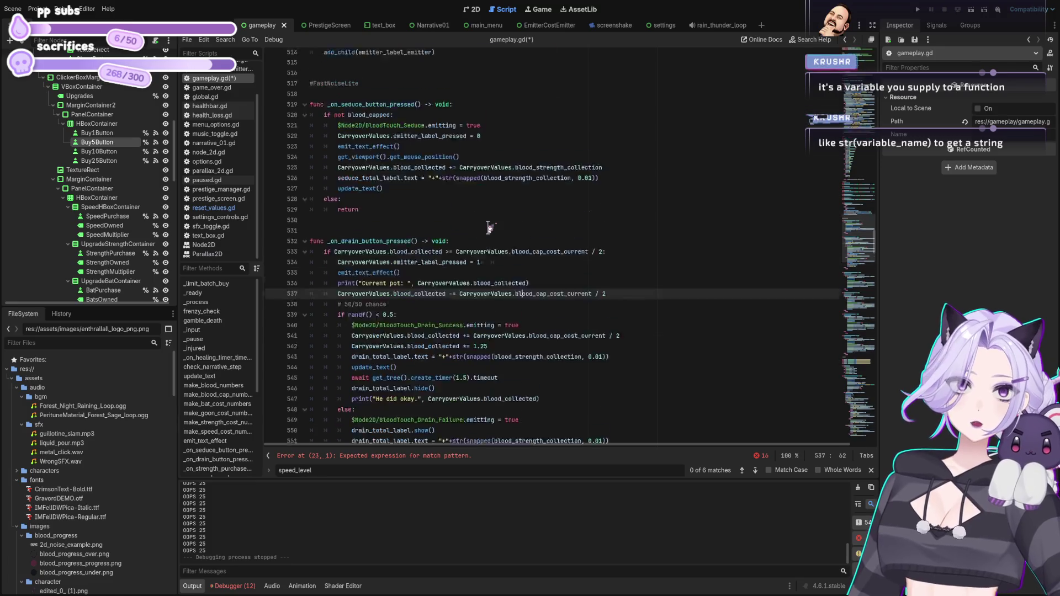
scroll(470, 177, up, 20)
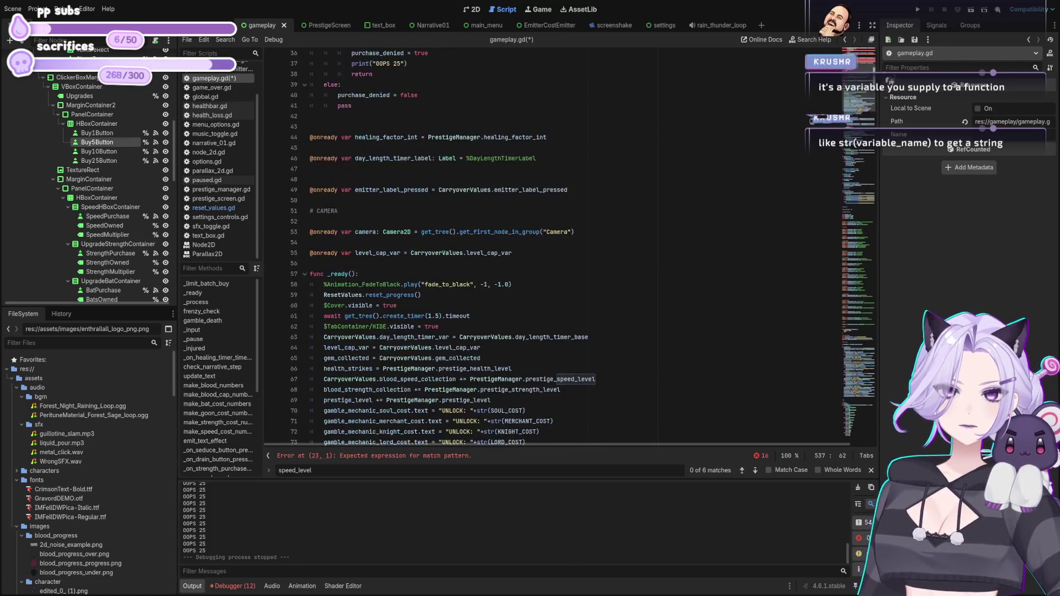
click(468, 191)
key(shift+Up)
key(shift+Home)
key(BackSpace)
key(BackSpace)
key(BackSpace)
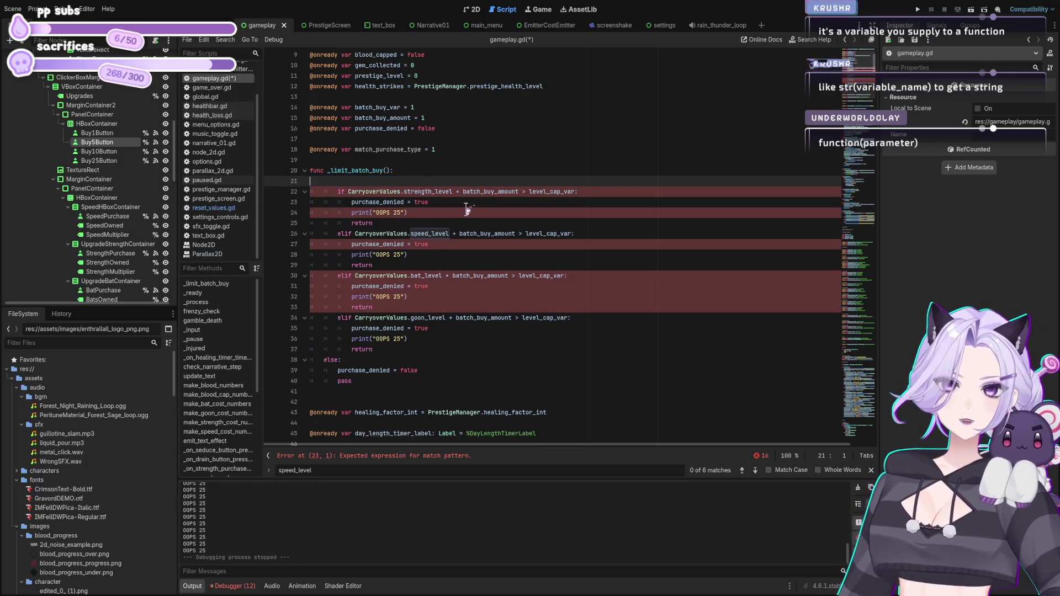
key(Left)
key(Left)
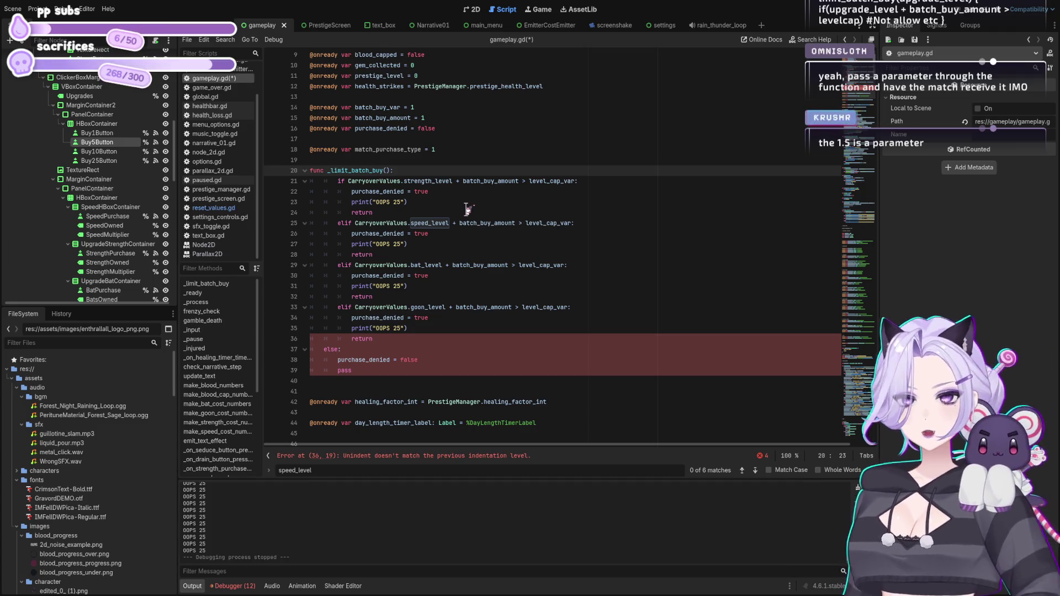
key(Left)
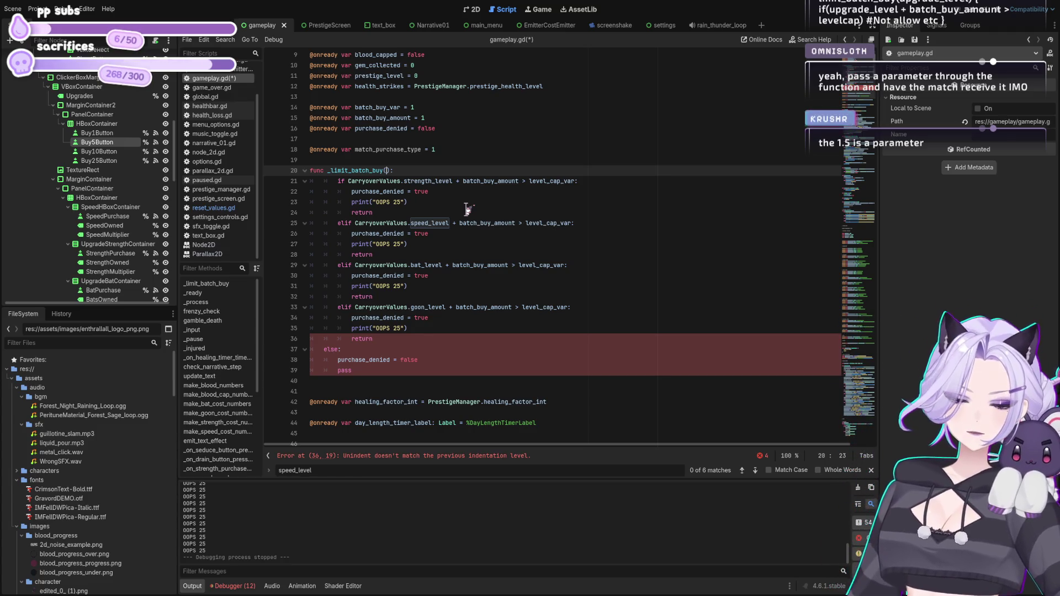
Add a level_cap_var parameter to func _limit_batch_buy().
text(upgrade_)
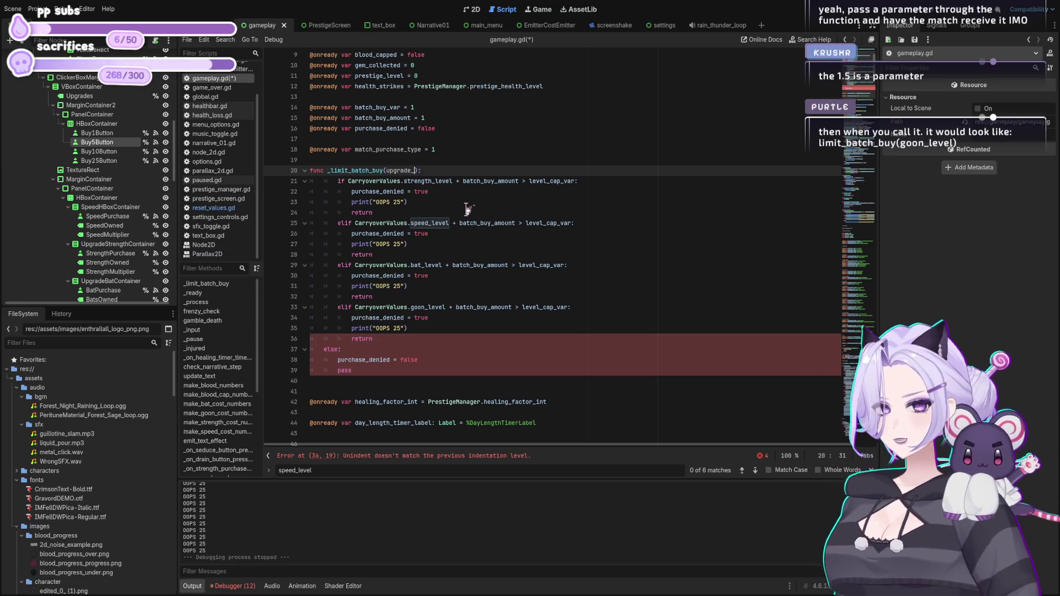
key(BackSpace)
key(BackSpace)
key(BackSpace)
text(vel_cap_b)
key(BackSpace)
text(var)
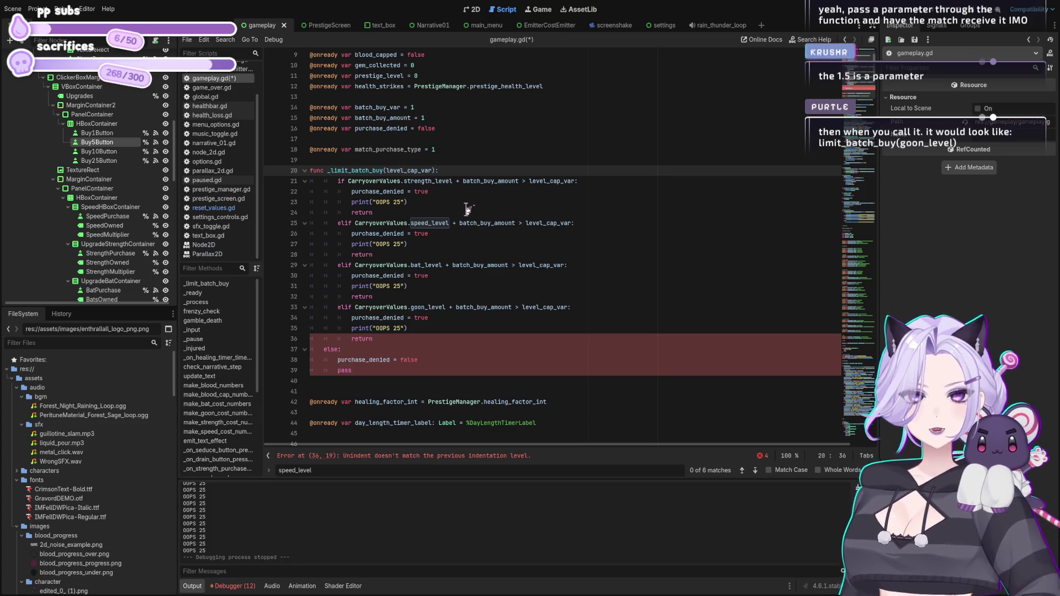
Write a braced if(level_cap_var + batch_buy_amount > level_cap_var) condition after the header, then cut it.
text({if)
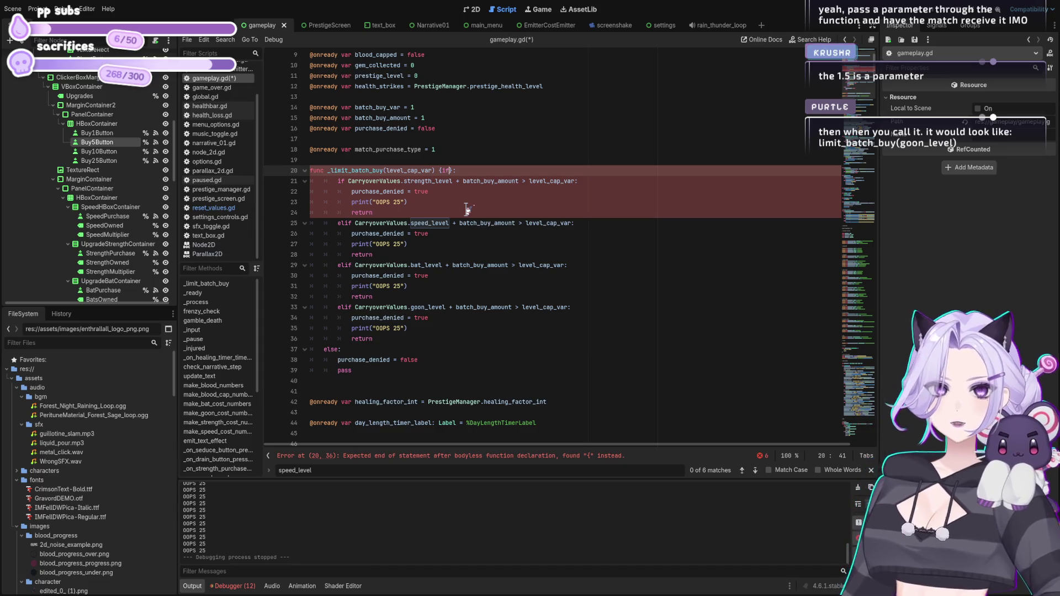
text((upgrade)
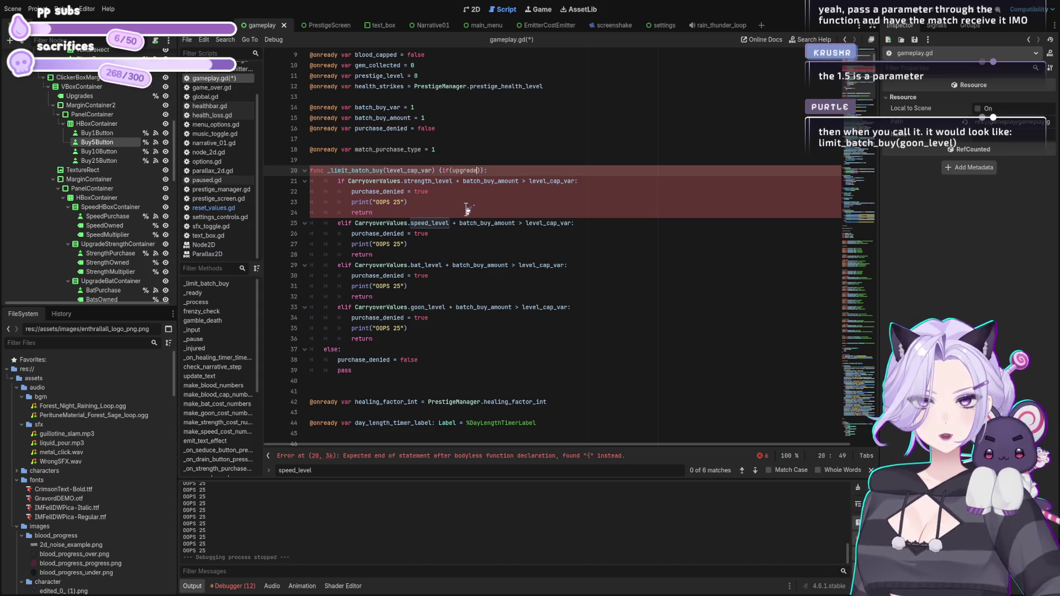
key(BackSpace)
key(BackSpace)
key(BackSpace)
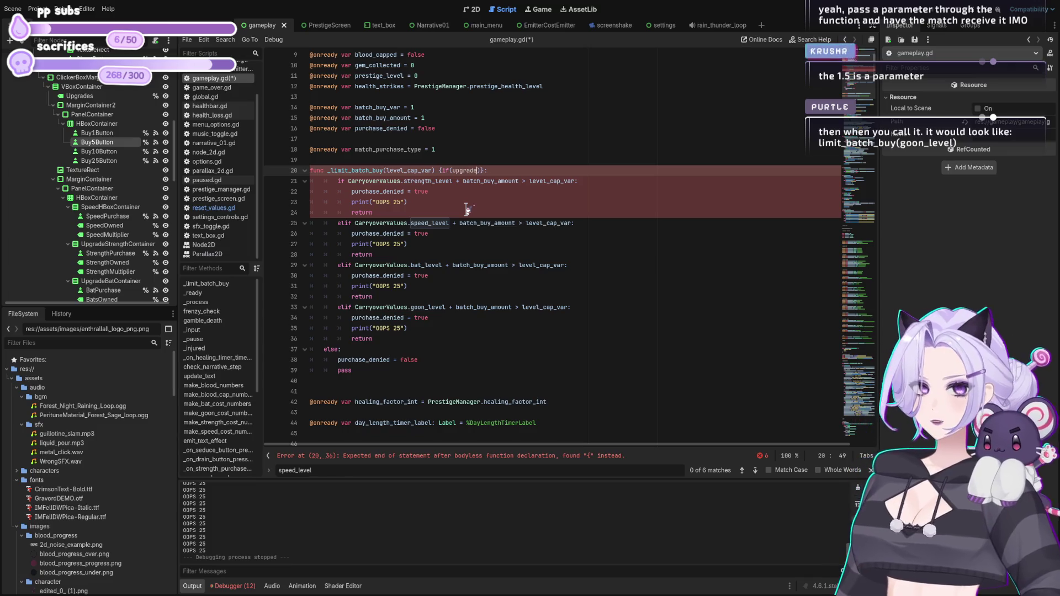
key(BackSpace)
key(BackSpace)
key(BackSpace)
text(level_cap_)
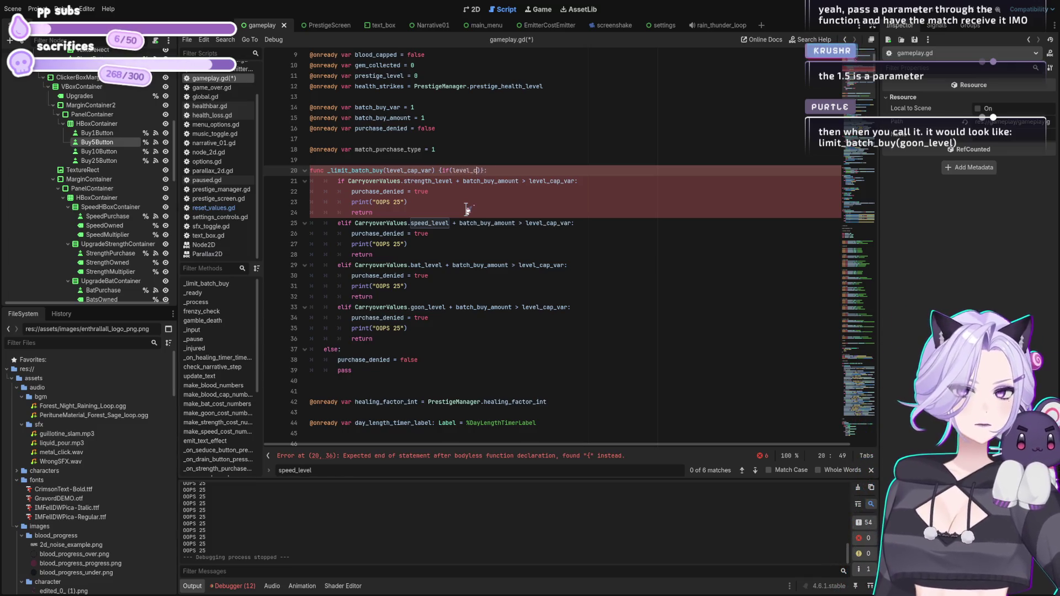
text(var + batch_buy_amount)
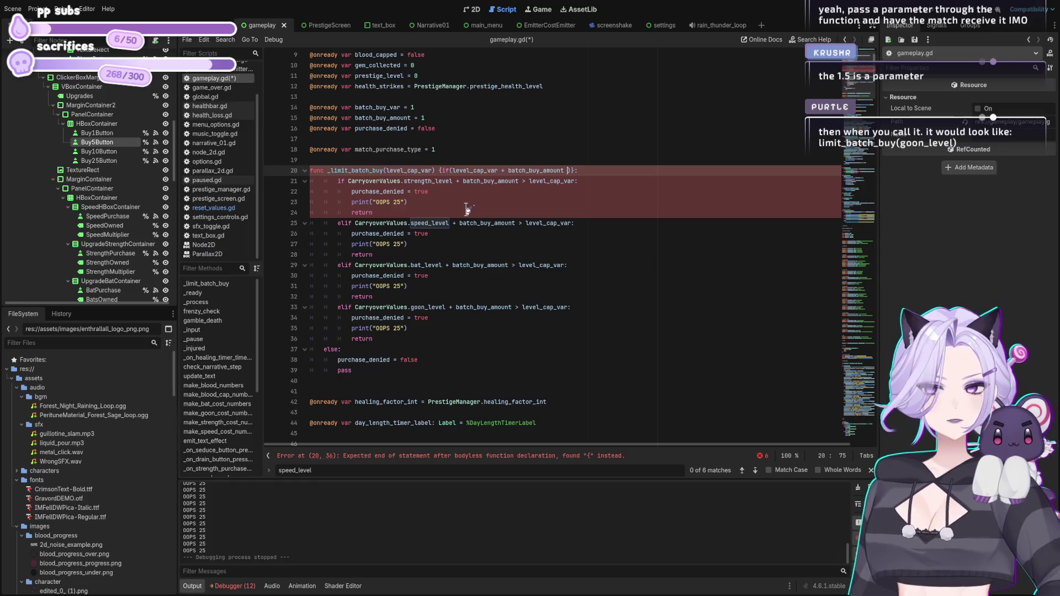
text( > level_cap)
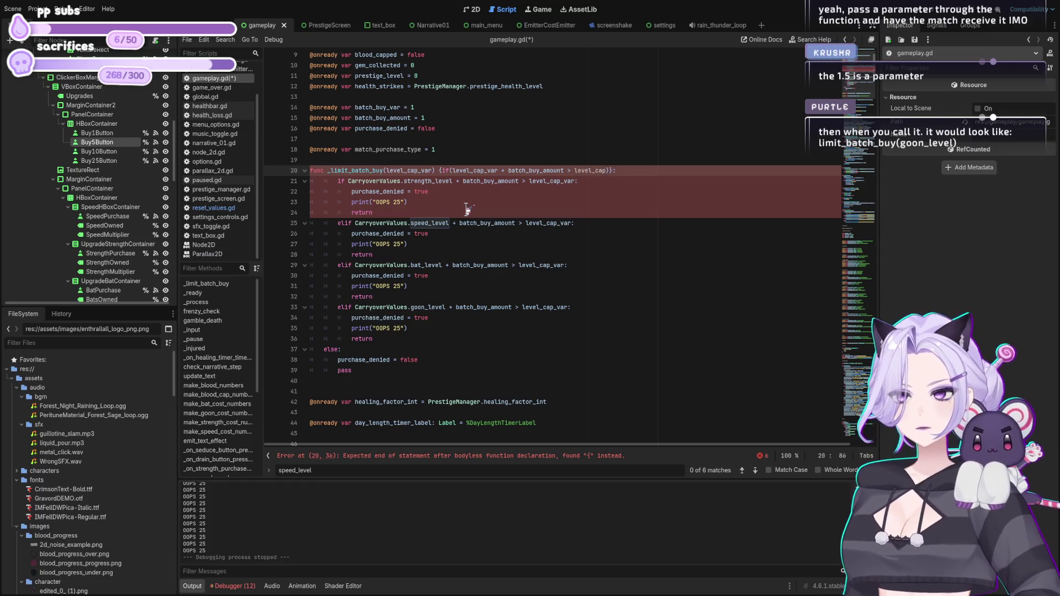
key(BackSpace)
key(BackSpace)
key(BackSpace)
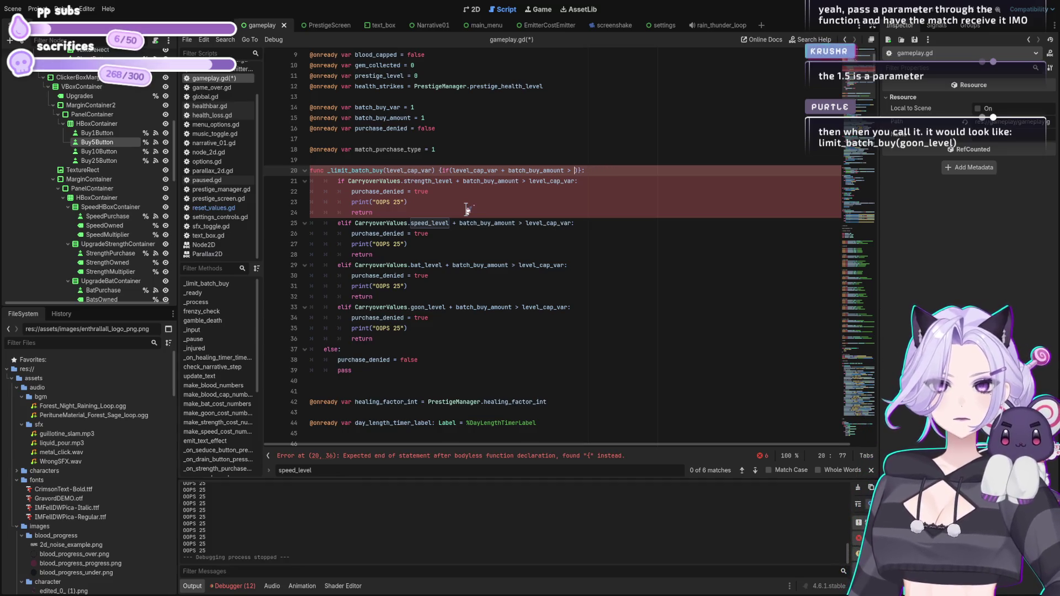
text(level_cap_var)
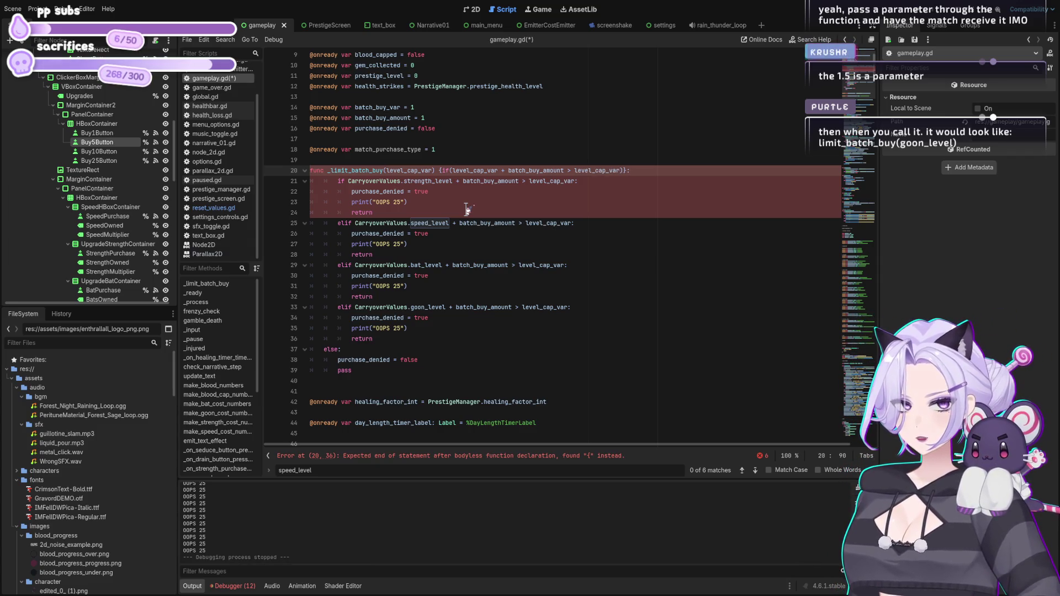
key(Right)
key(Right)
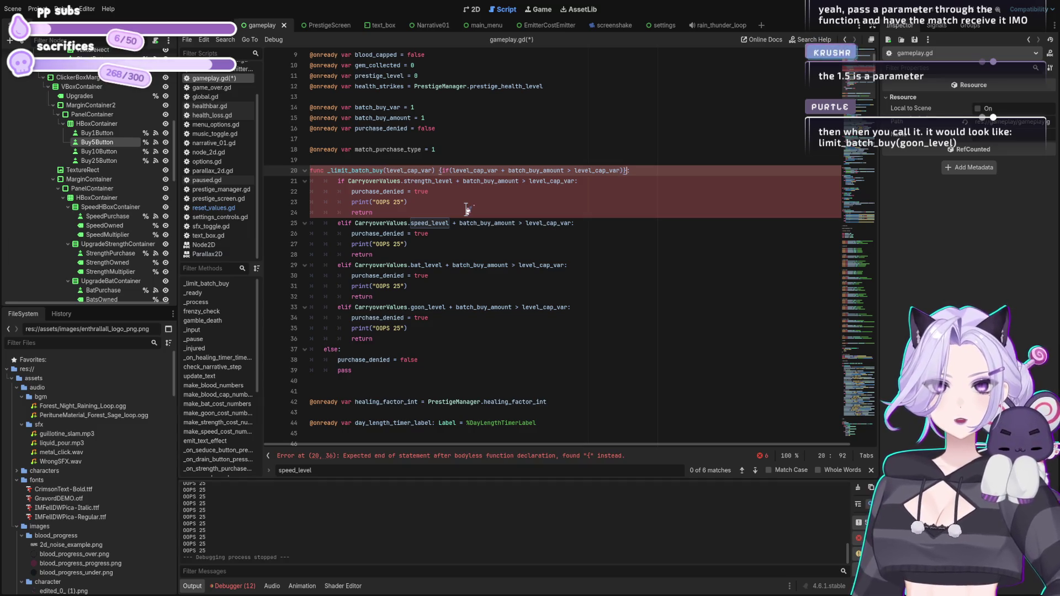
shift+click(438, 170)
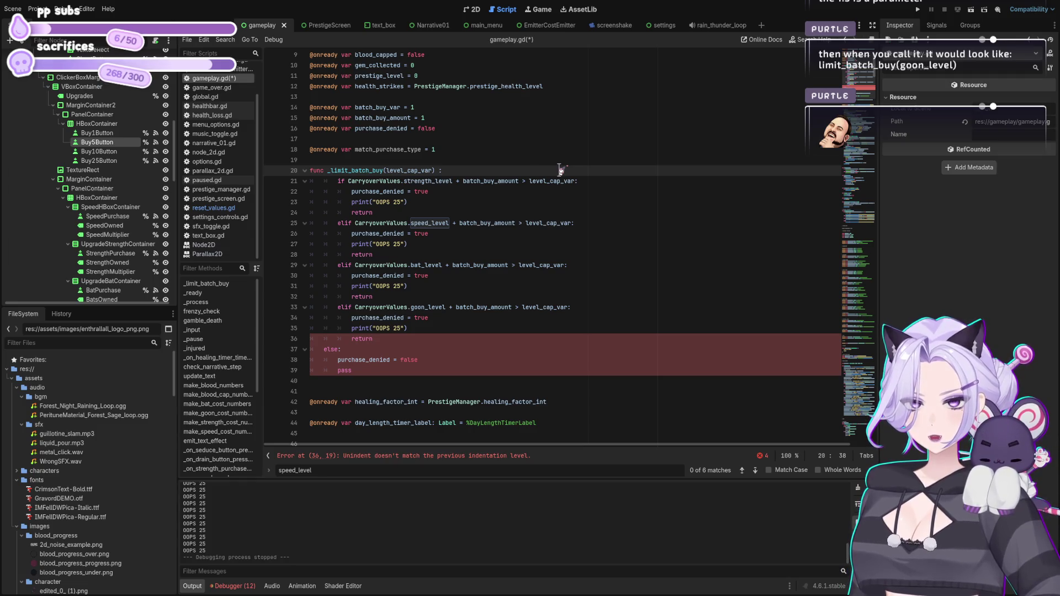
Paste the braced if condition back after the level_cap_var parameter, leaving no trailing colon.
text({if(level_cap_var + batch_buy_amount > level_cap_var)})
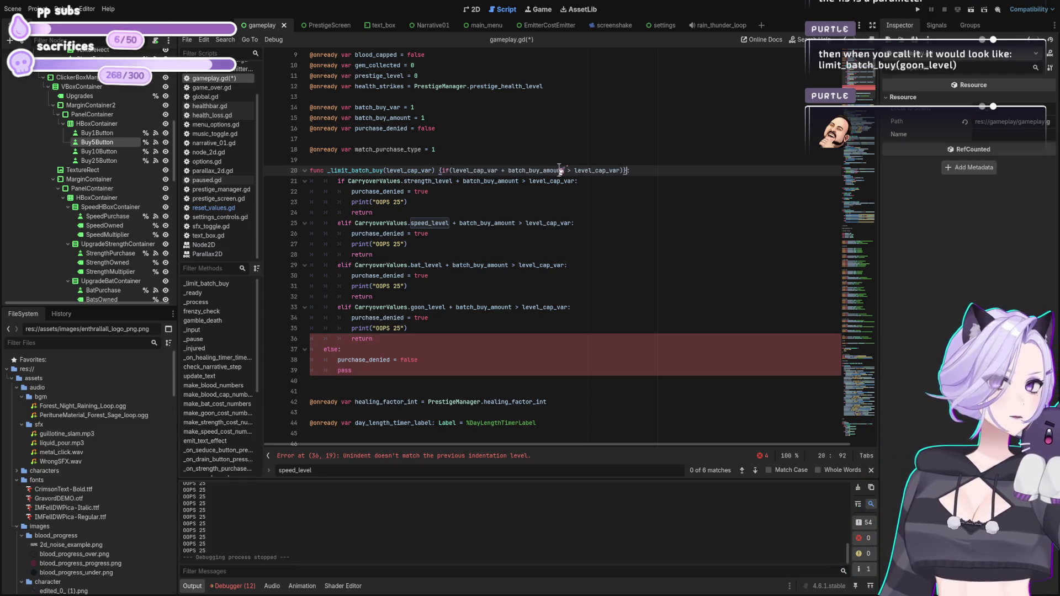
key(Down)
key(Down)
key(Down)
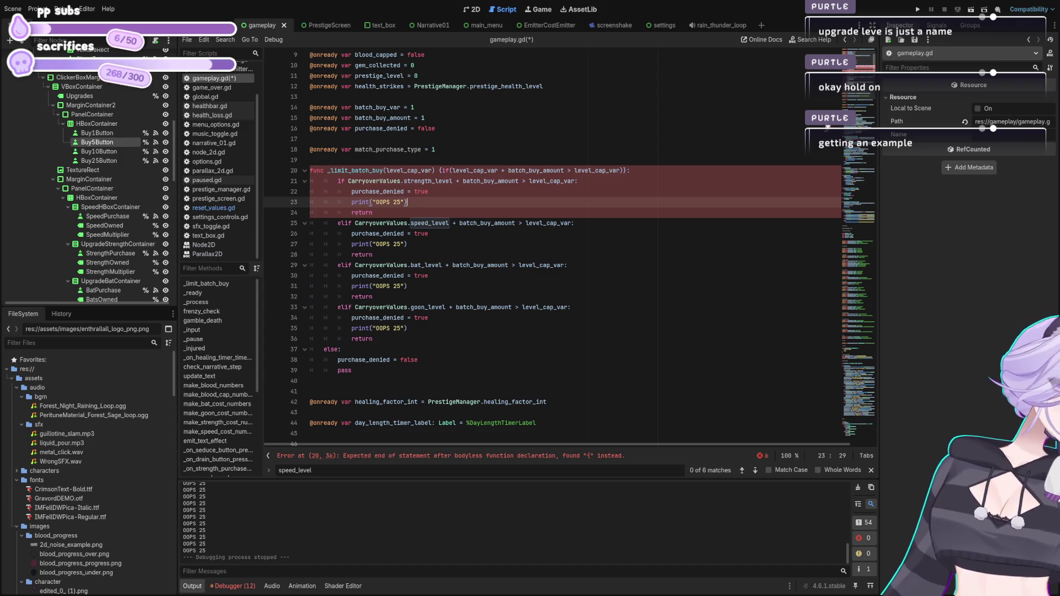
click(436, 170)
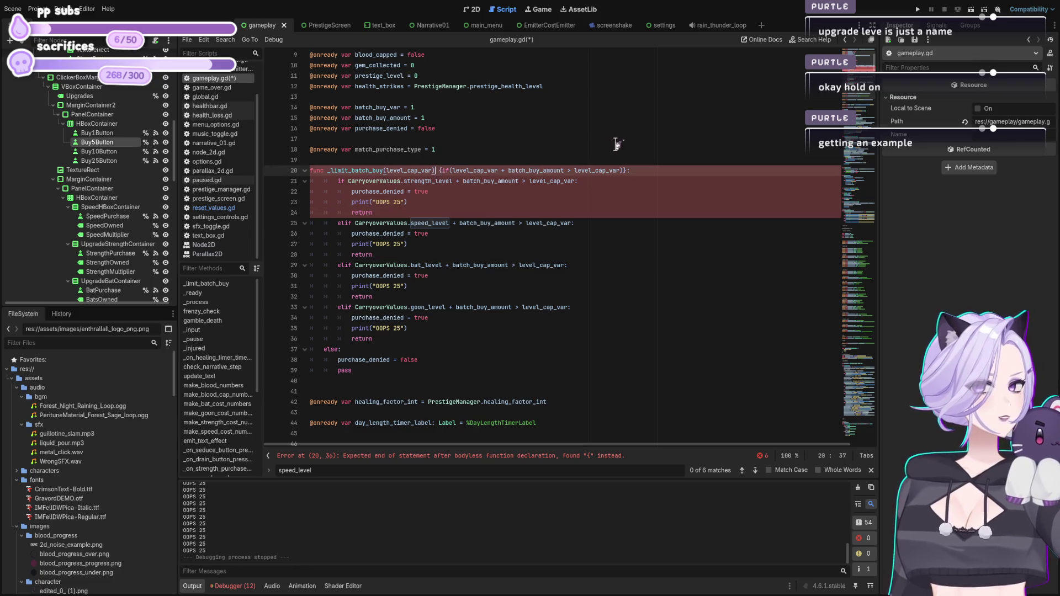
text(:)
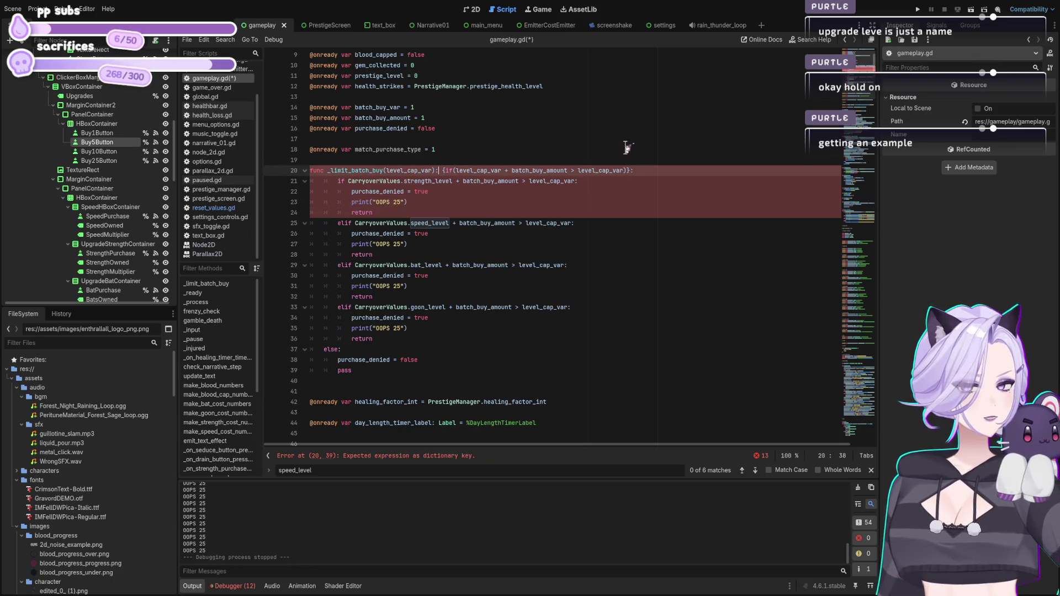
key(BackSpace)
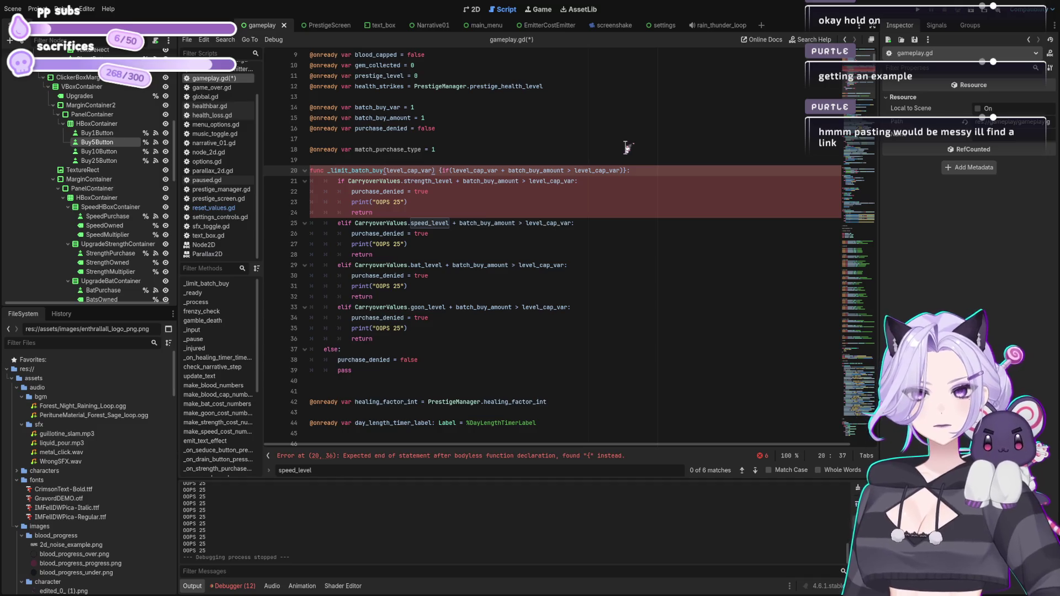